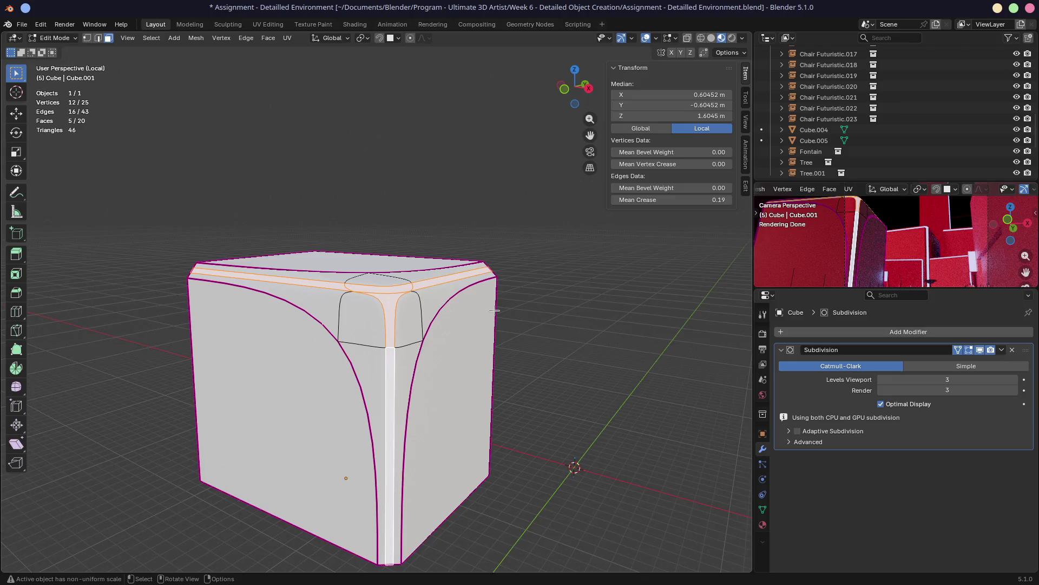
Select the left bevel-strip faces at the top corner and try dissolving them, then undo
{"action": "middle_click_drag", "start_coordinate": [352, 348], "coordinate": [415, 334]}
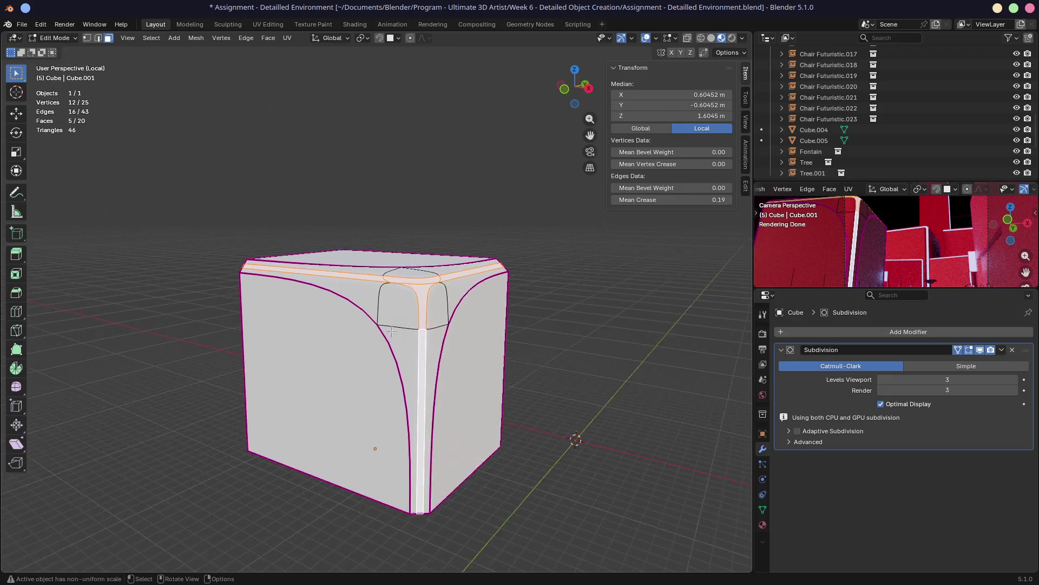
{"action": "scroll", "coordinate": [415, 335], "scroll_direction": "up", "scroll_amount": 2}
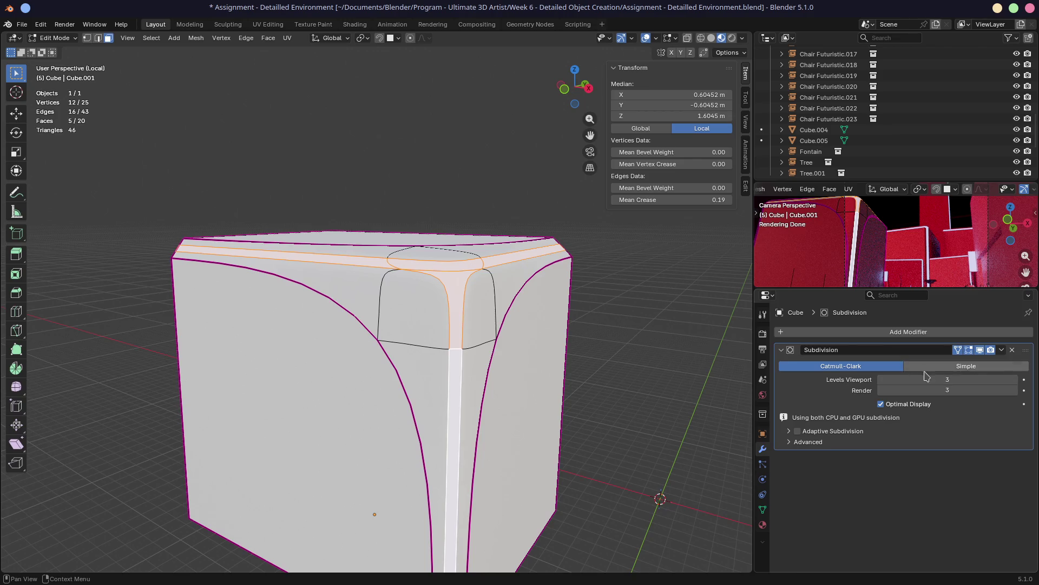
{"action": "left_click", "coordinate": [966, 365]}
{"action": "mouse_move", "coordinate": [414, 334]}
{"action": "middle_mouse_down"}
{"action": "mouse_move", "coordinate": [477, 324]}
{"action": "mouse_move", "coordinate": [491, 291]}
{"action": "middle_mouse_up"}
{"action": "scroll", "coordinate": [478, 323], "scroll_direction": "up", "scroll_amount": 3}
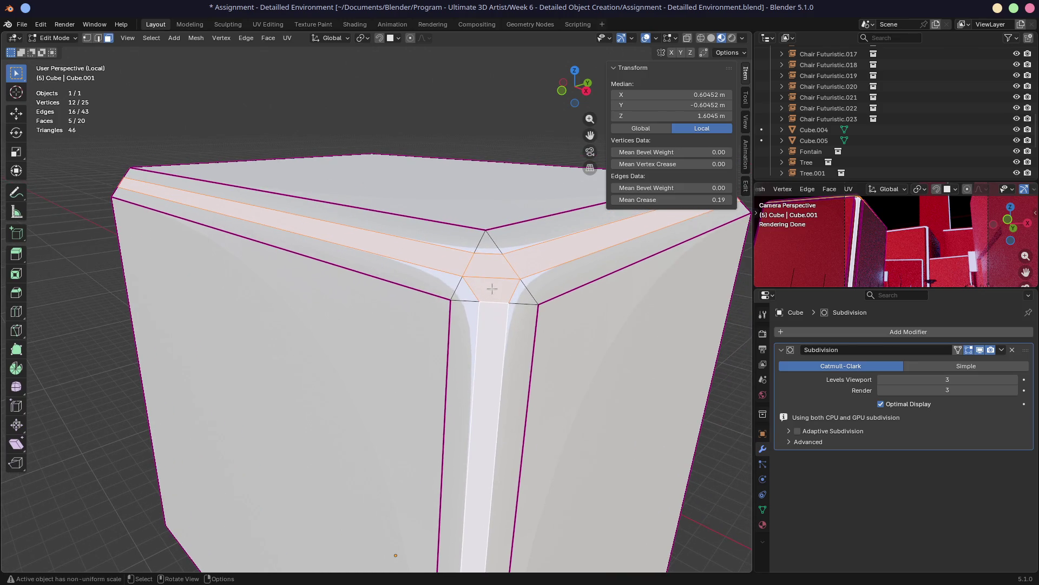
{"action": "left_click", "coordinate": [439, 263]}
{"action": "left_click", "coordinate": [470, 279], "text": "shift"}
{"action": "left_click", "coordinate": [511, 270], "text": "shift"}
{"action": "left_click", "coordinate": [493, 325], "text": "shift"}
{"action": "key", "text": "ctrl+x"}
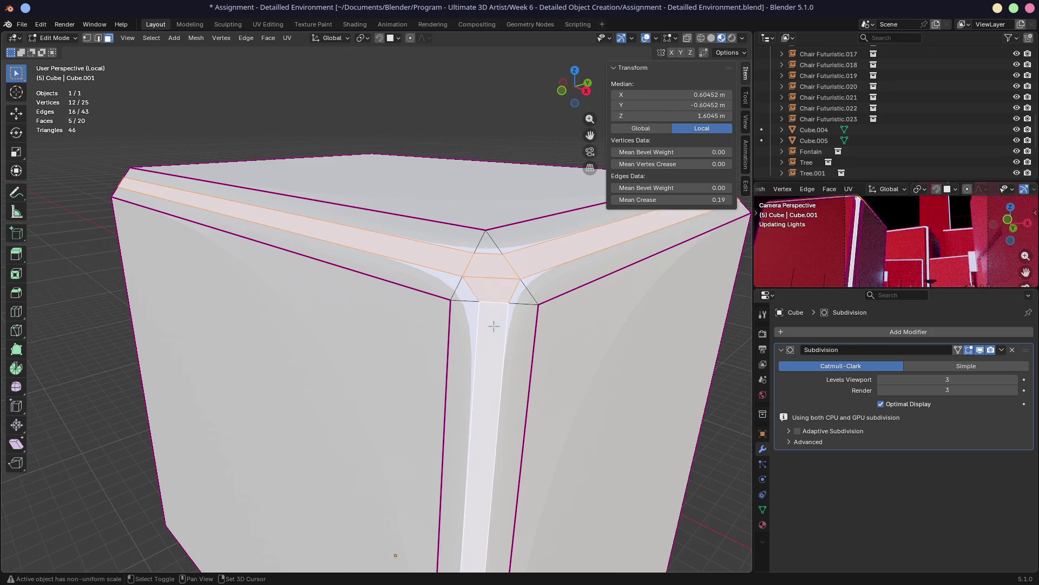
{"action": "key", "text": "ctrl+z"}
Dissolve the extra corner edges one by one until a single triangular corner face remains
{"action": "mouse_move", "coordinate": [493, 326]}
{"action": "middle_mouse_down"}
{"action": "mouse_move", "coordinate": [520, 303]}
{"action": "mouse_move", "coordinate": [487, 285]}
{"action": "middle_mouse_up"}
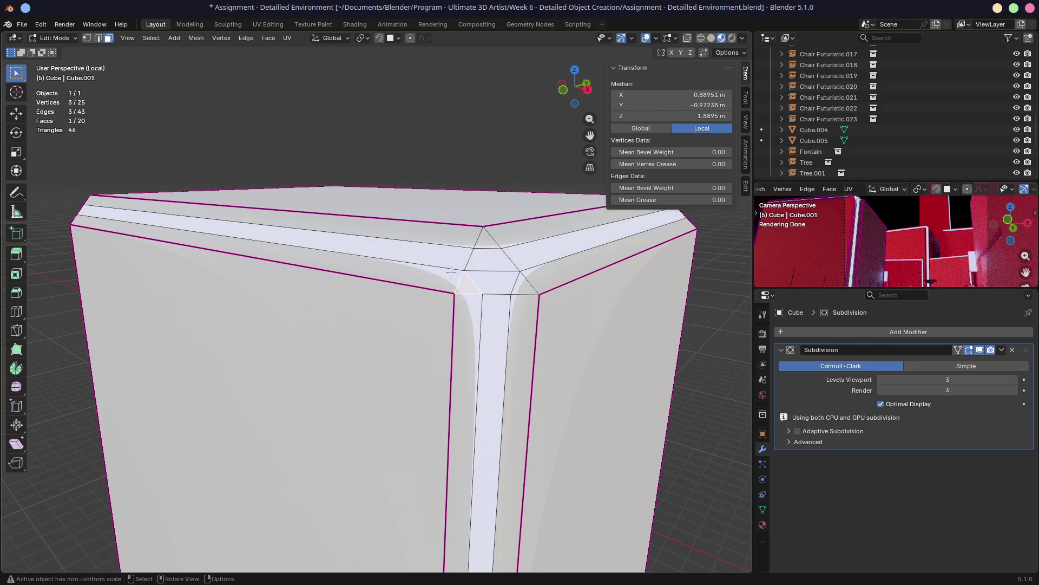
{"action": "left_click", "coordinate": [453, 269]}
{"action": "left_click", "coordinate": [482, 300]}
{"action": "key", "text": "ctrl+x"}
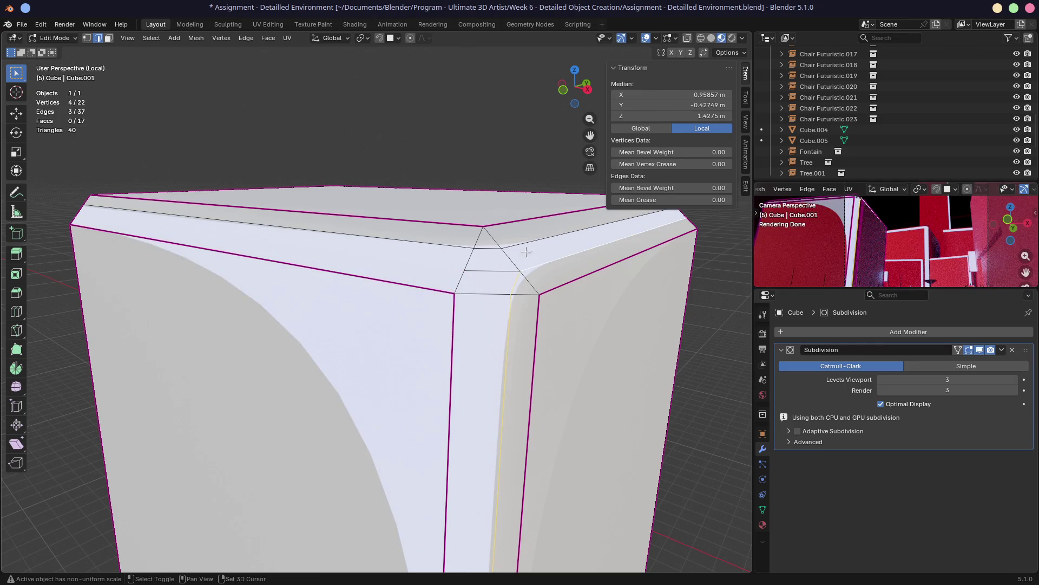
{"action": "left_click", "coordinate": [526, 248], "text": "shift"}
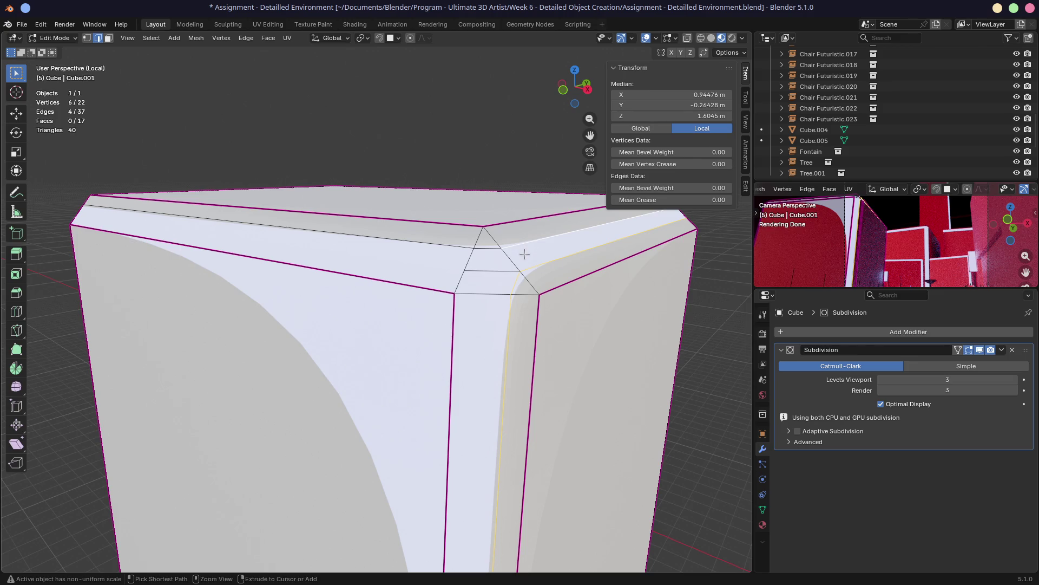
{"action": "key", "text": "ctrl+x"}
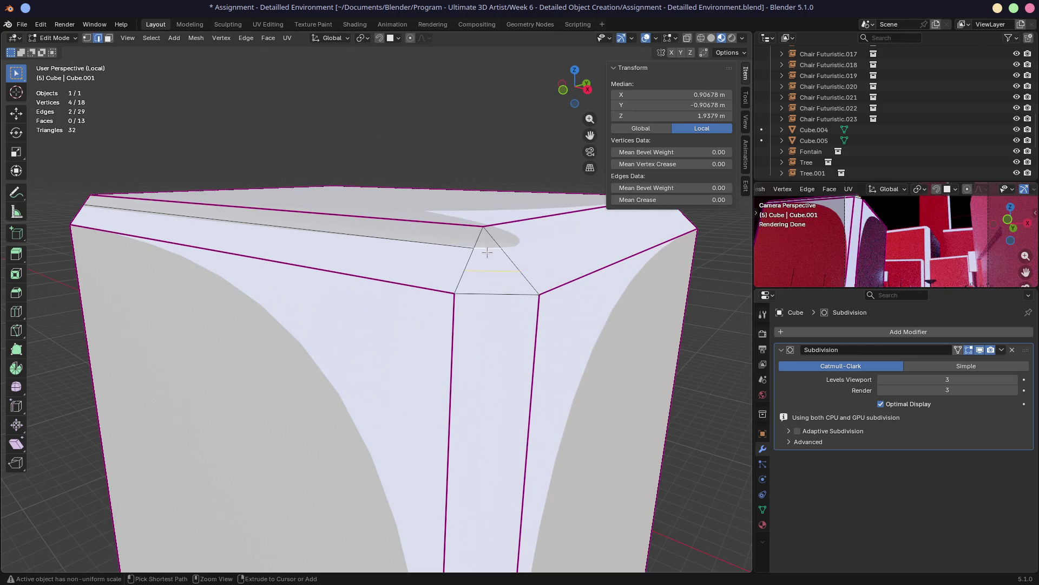
{"action": "key", "text": "ctrl+x"}
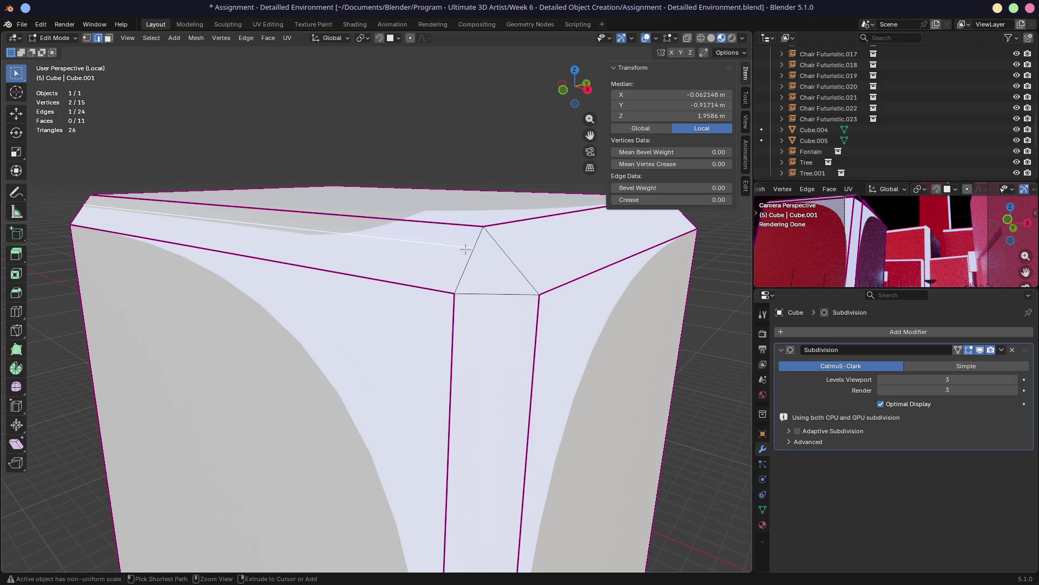
{"action": "key", "text": "ctrl+x"}
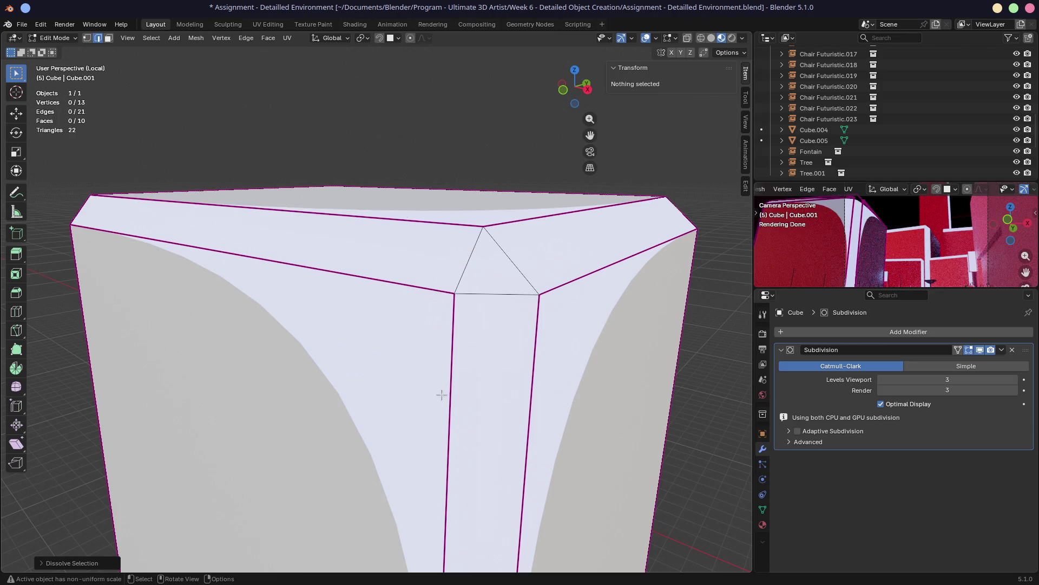
{"action": "scroll", "coordinate": [441, 395], "scroll_direction": "down", "scroll_amount": 4}
{"action": "scroll", "coordinate": [440, 395], "scroll_direction": "up", "scroll_amount": 2}
{"action": "scroll", "coordinate": [440, 395], "scroll_direction": "down", "scroll_amount": 3}
{"action": "middle_click_drag", "start_coordinate": [406, 443], "coordinate": [406, 369]}
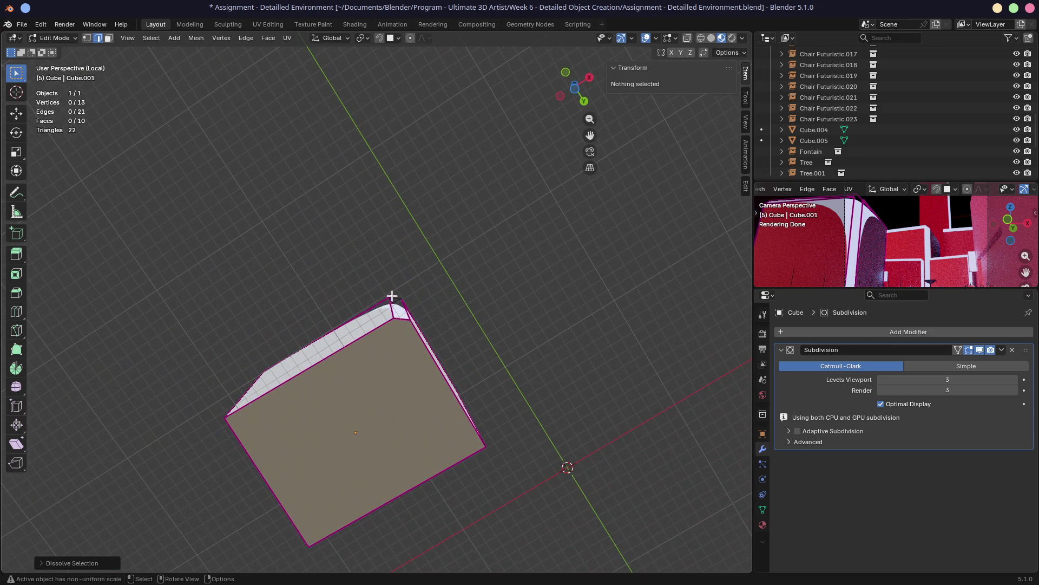
{"action": "middle_click_drag", "start_coordinate": [392, 296], "coordinate": [391, 243]}
{"action": "scroll", "coordinate": [389, 268], "scroll_direction": "up", "scroll_amount": 3}
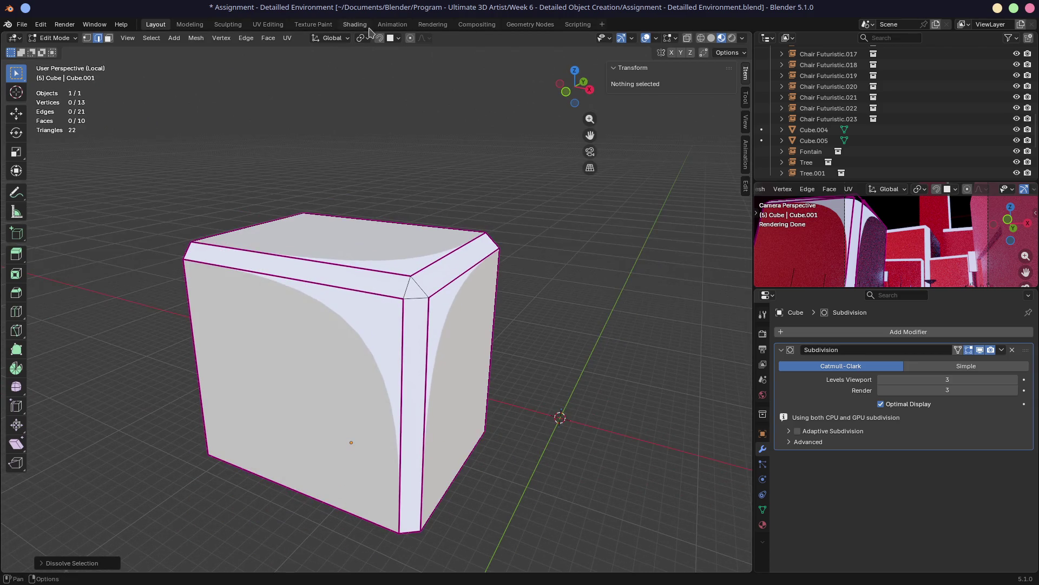
Remove the cube's Emission material slot and the leftover empty slot, leaving no materials
{"action": "left_click", "coordinate": [354, 24]}
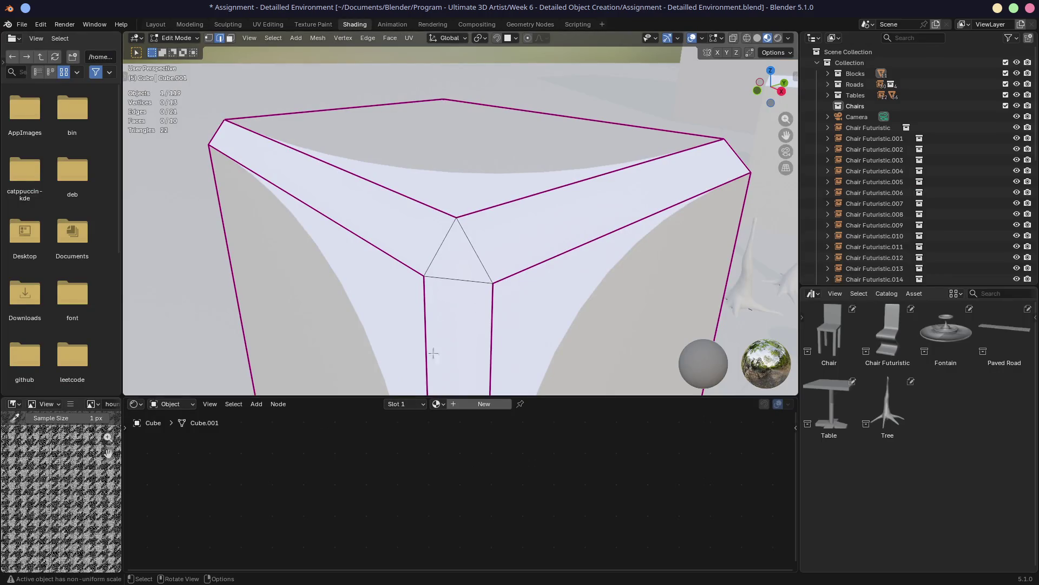
{"action": "key", "text": "Tab"}
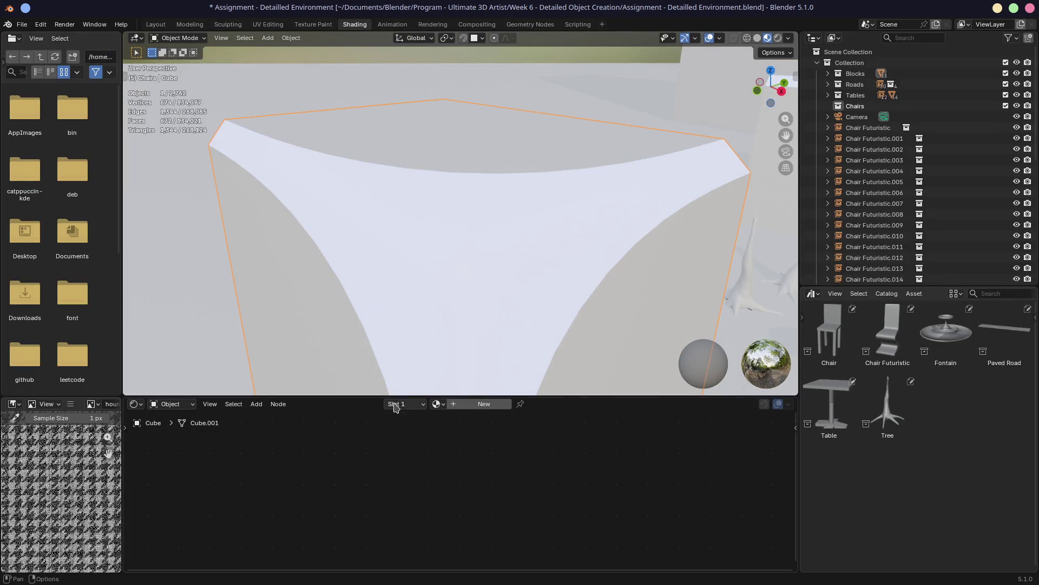
{"action": "left_click", "coordinate": [405, 404]}
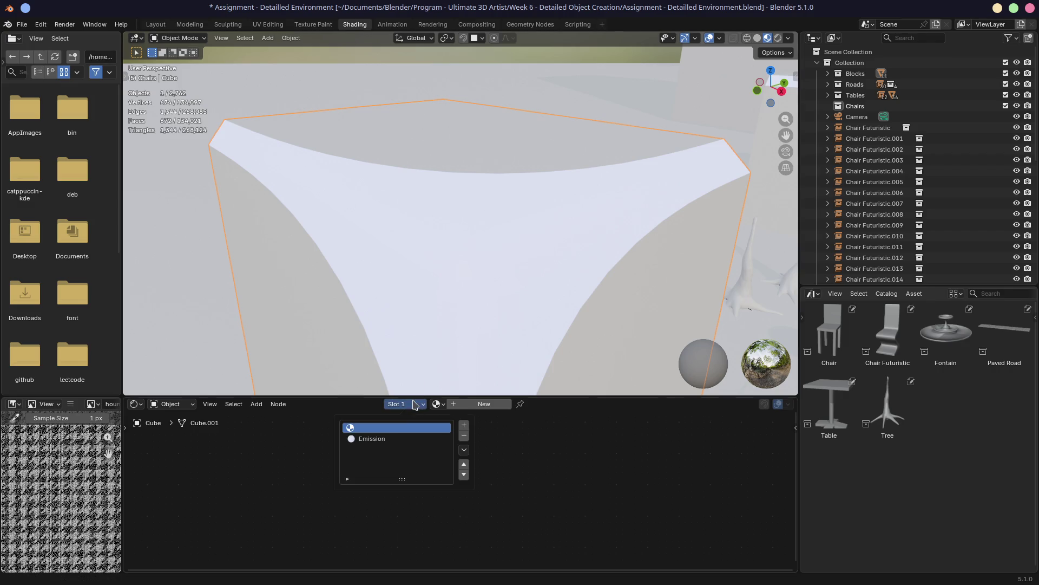
{"action": "left_click", "coordinate": [390, 441]}
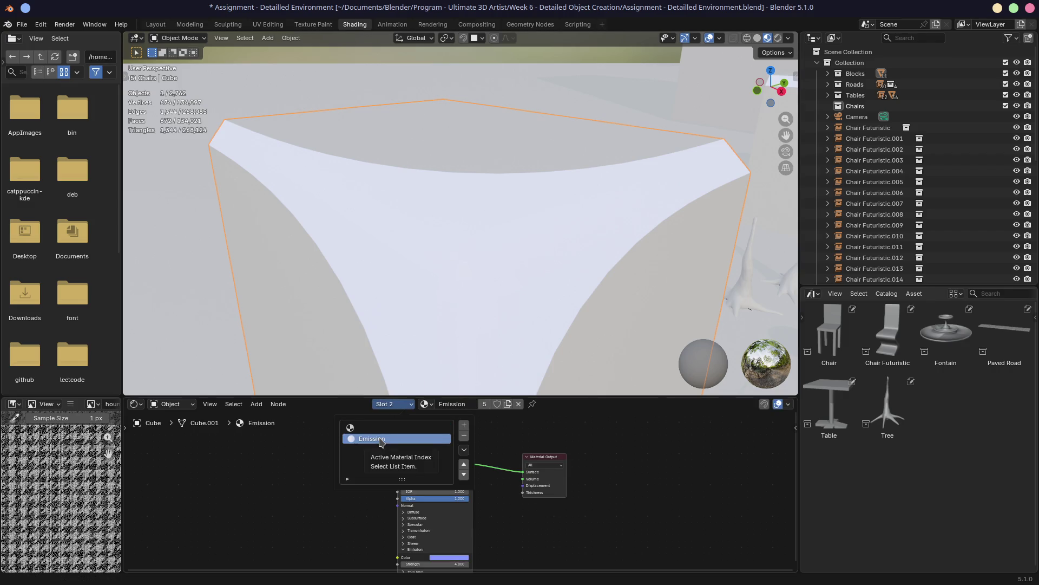
{"action": "left_click", "coordinate": [463, 438]}
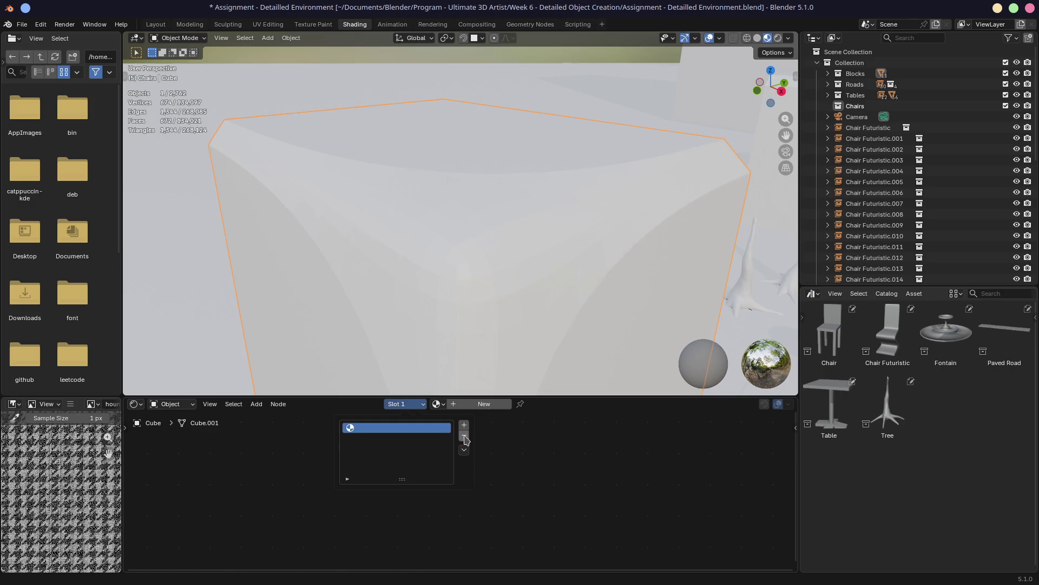
{"action": "left_click", "coordinate": [465, 435]}
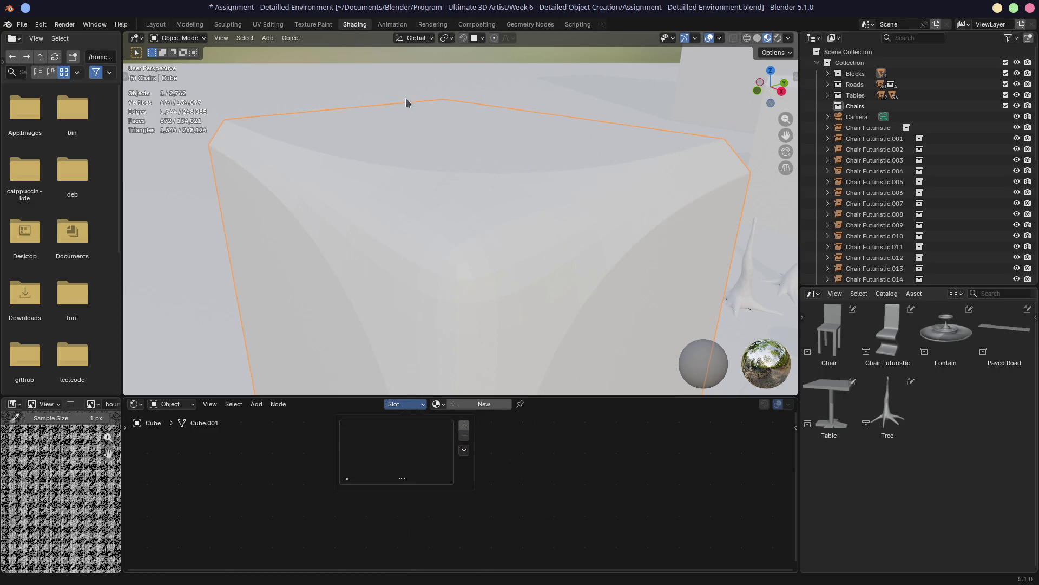
{"action": "left_click", "coordinate": [156, 23]}
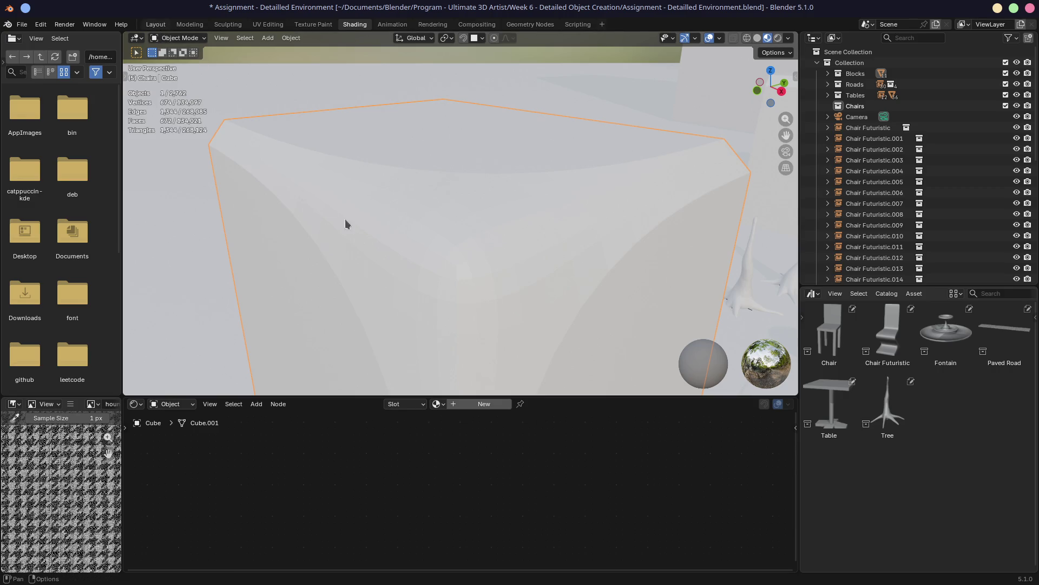
{"action": "scroll", "coordinate": [343, 274], "scroll_direction": "down", "scroll_amount": 3}
{"action": "scroll", "coordinate": [342, 274], "scroll_direction": "down", "scroll_amount": 2}
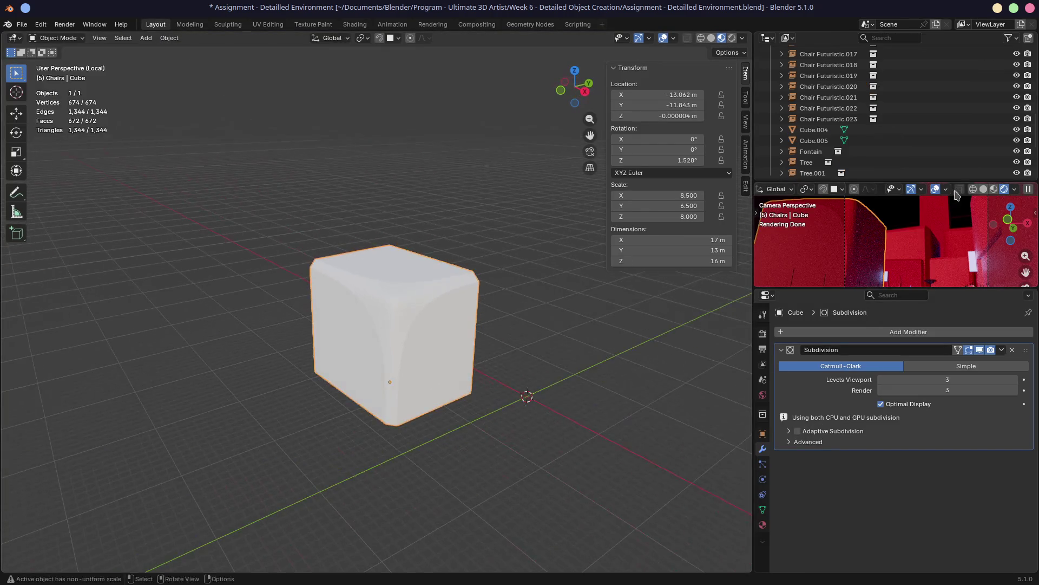
Enlarge the camera preview with solid shading and enter Edit Mode on Cube.001
{"action": "left_click", "coordinate": [994, 189]}
{"action": "left_click_drag", "start_coordinate": [943, 289], "coordinate": [943, 384]}
{"action": "scroll", "coordinate": [377, 345], "scroll_direction": "up", "scroll_amount": 2}
{"action": "scroll", "coordinate": [356, 348], "scroll_direction": "up", "scroll_amount": 3}
{"action": "middle_click_drag", "start_coordinate": [356, 348], "coordinate": [389, 333]}
{"action": "left_click", "coordinate": [367, 339]}
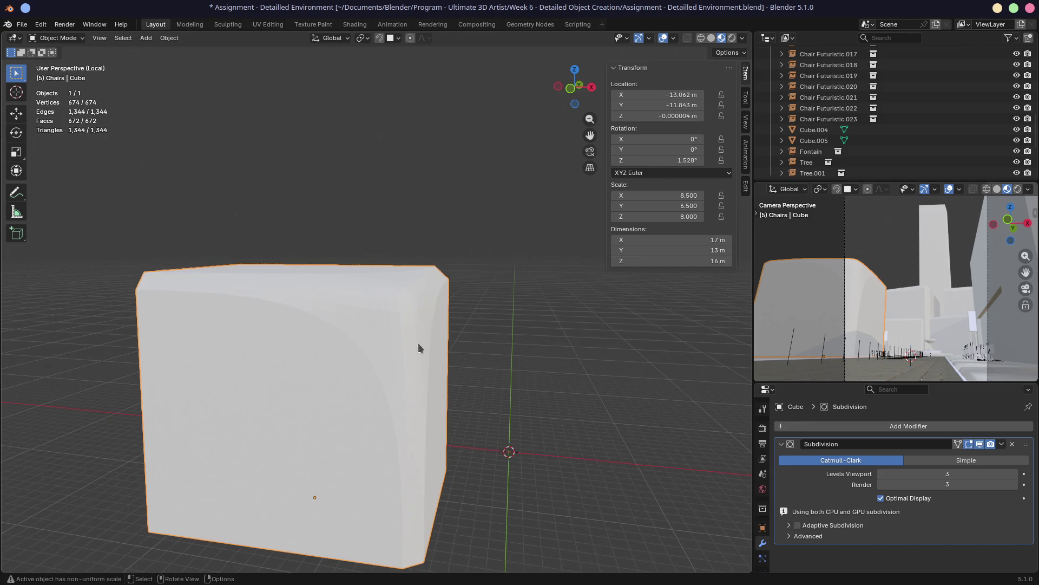
{"action": "key", "text": "Tab"}
{"action": "mouse_move", "coordinate": [396, 376]}
{"action": "middle_mouse_down"}
{"action": "mouse_move", "coordinate": [386, 382]}
{"action": "mouse_move", "coordinate": [407, 394]}
{"action": "middle_mouse_up"}
{"action": "scroll", "coordinate": [382, 382], "scroll_direction": "up", "scroll_amount": 2}
{"action": "scroll", "coordinate": [375, 384], "scroll_direction": "up", "scroll_amount": 2}
{"action": "scroll", "coordinate": [439, 398], "scroll_direction": "up", "scroll_amount": 2}
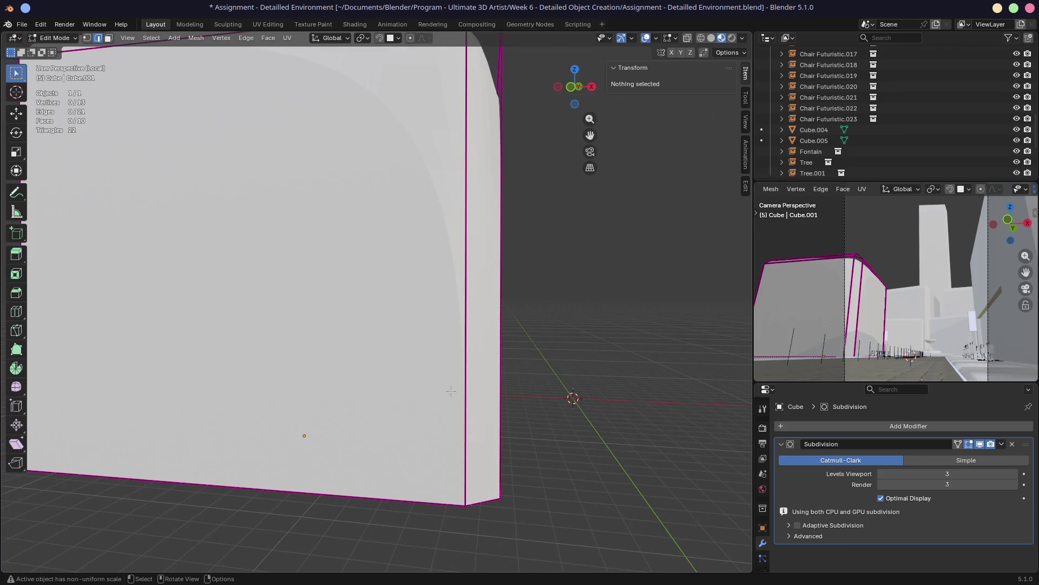
Select the top-right corner vertex and start a knife cut from it
{"action": "key", "text": "KP_1"}
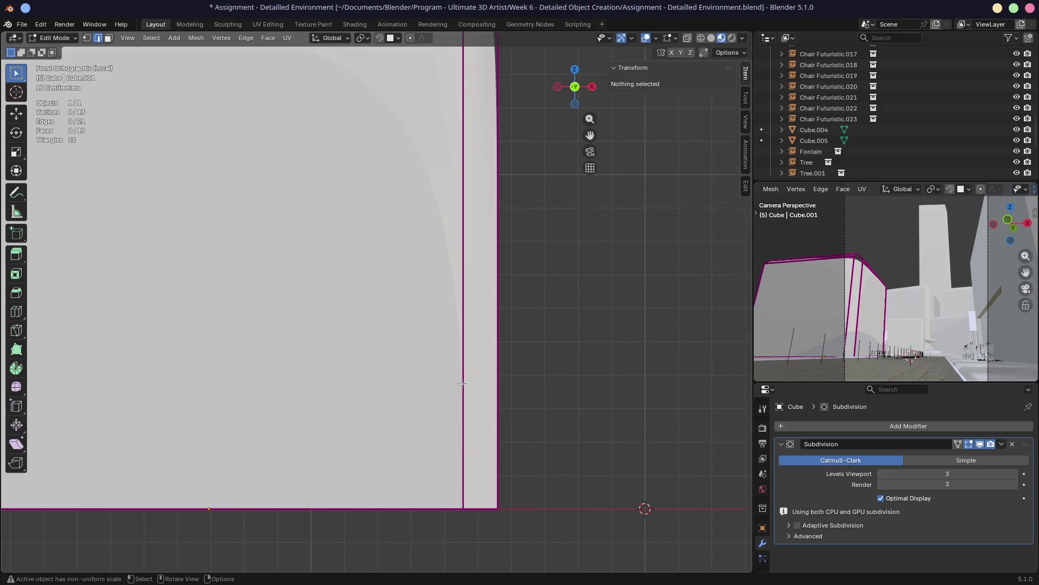
{"action": "scroll", "coordinate": [461, 382], "scroll_direction": "down", "scroll_amount": 8}
{"action": "key", "text": "1"}
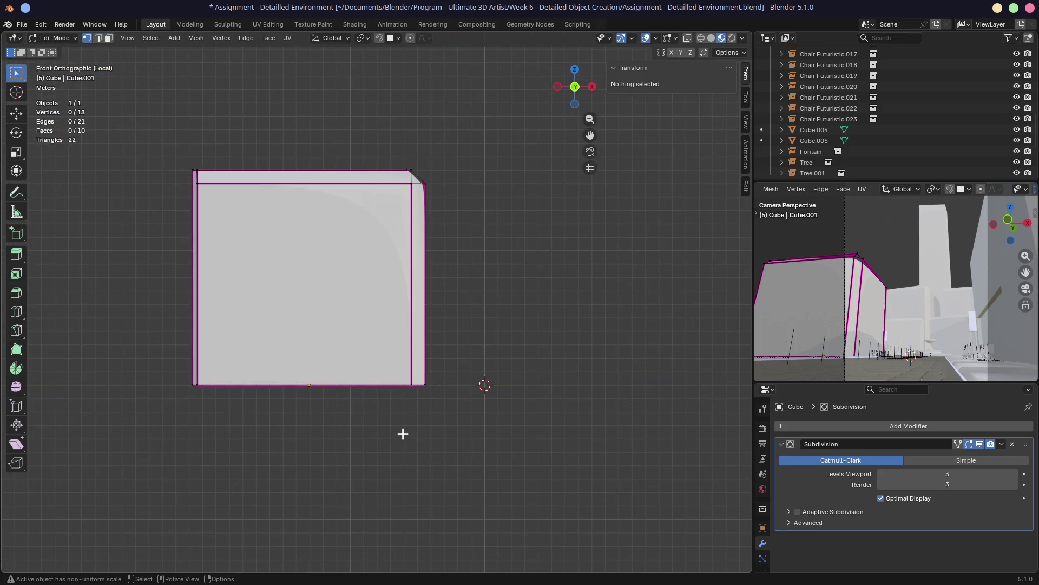
{"action": "middle_click_drag", "start_coordinate": [403, 434], "coordinate": [144, 282]}
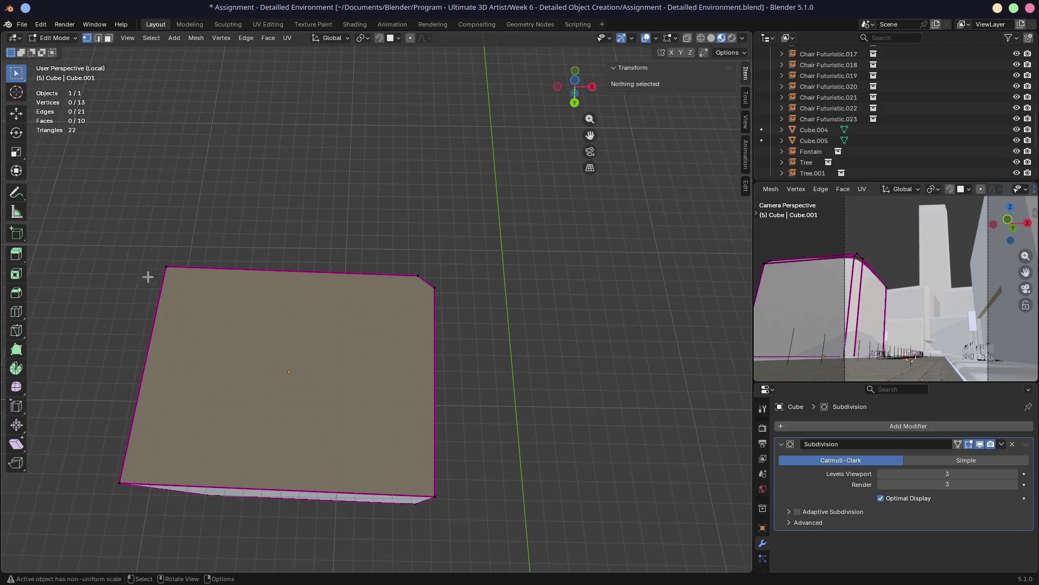
{"action": "left_click", "coordinate": [417, 276]}
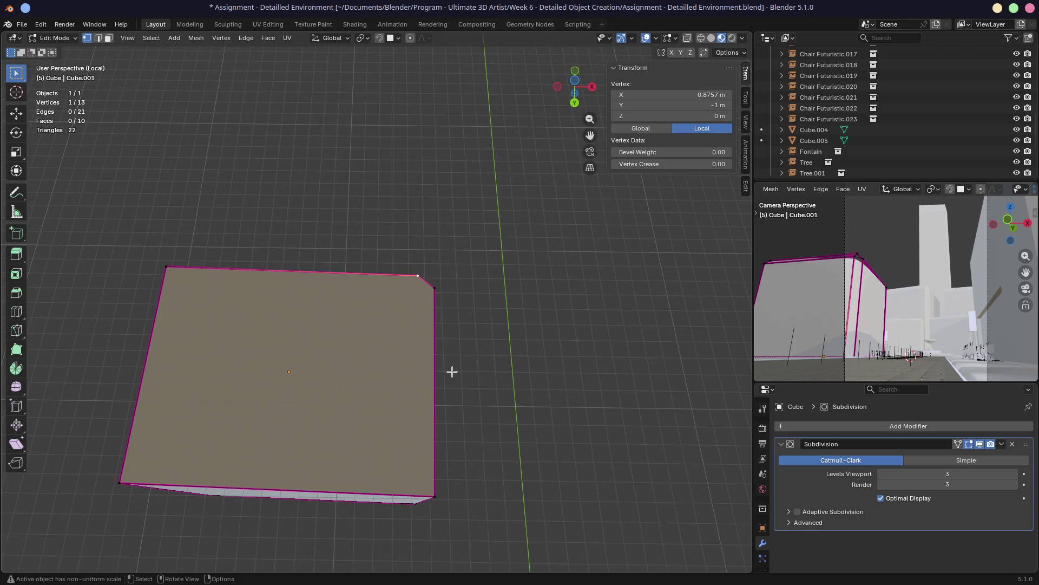
{"action": "key", "text": "ctrl+KP_7"}
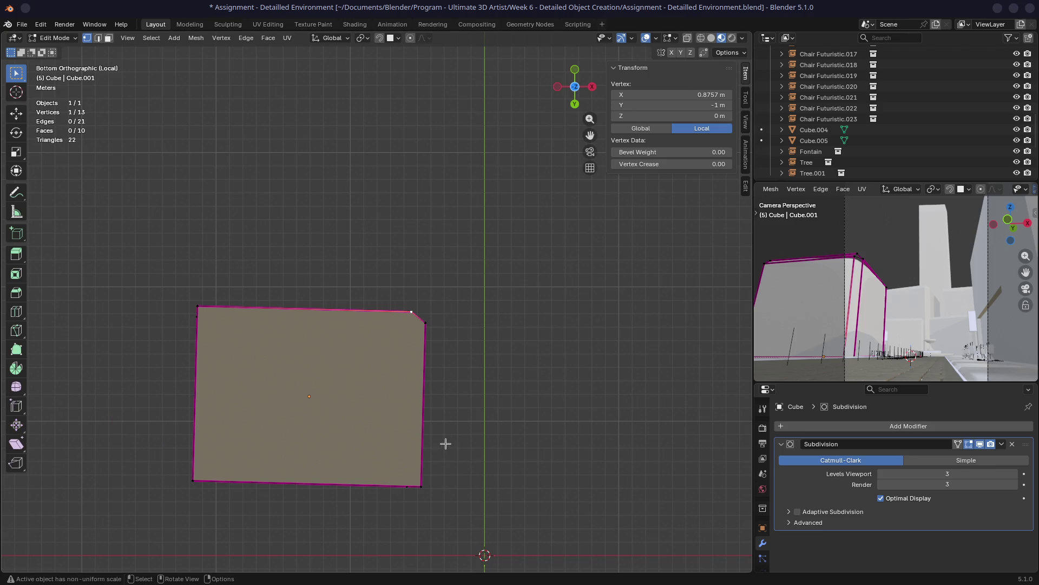
{"action": "middle_click_drag", "start_coordinate": [428, 460], "coordinate": [417, 467]}
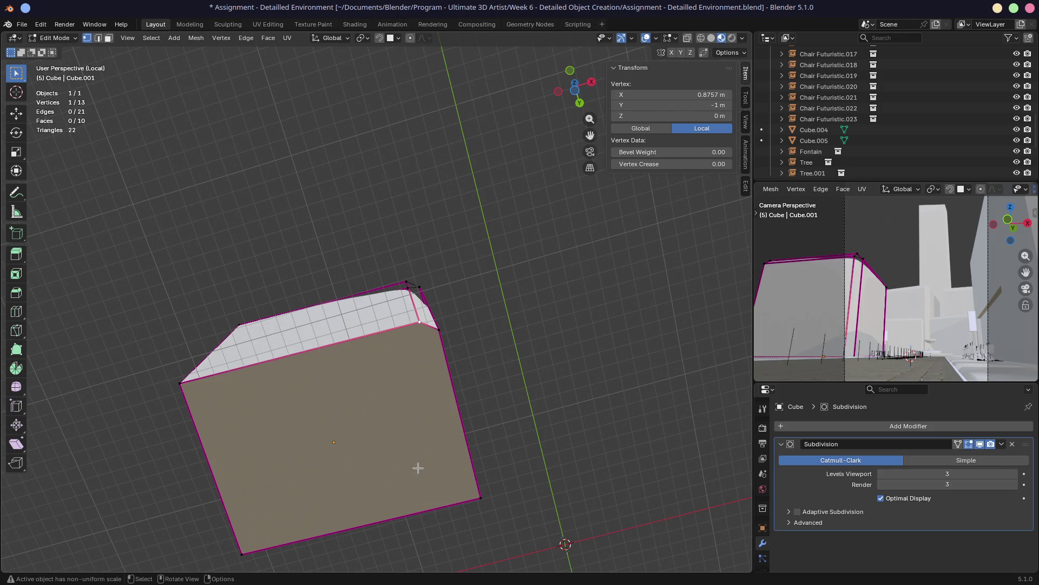
{"action": "key", "text": "k"}
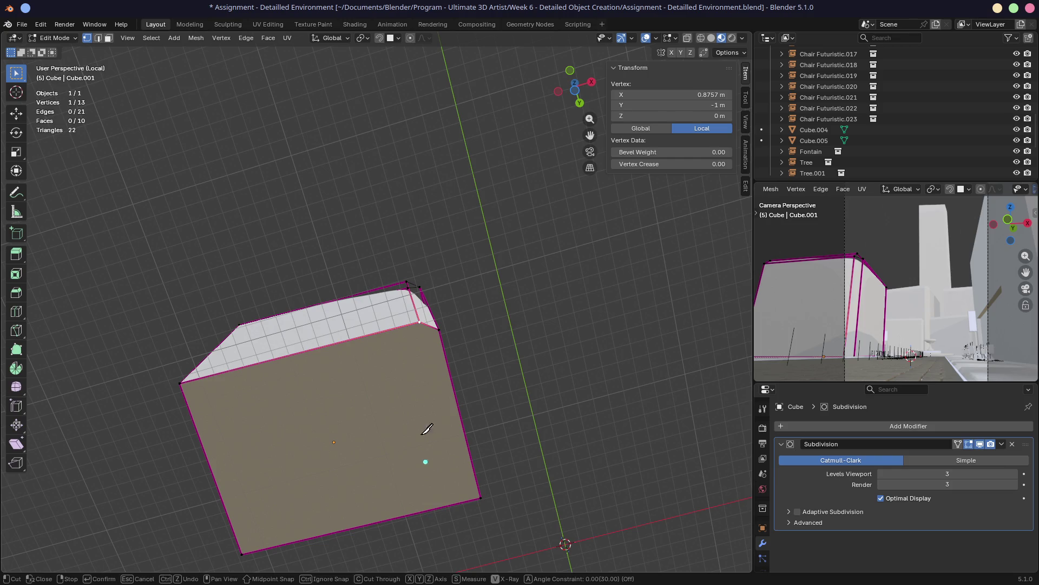
Knife-cut a new edge from the top-right corner down to the bottom edge and confirm it
{"action": "left_click", "coordinate": [420, 322]}
{"action": "left_click", "coordinate": [465, 500]}
{"action": "key", "text": "Return"}
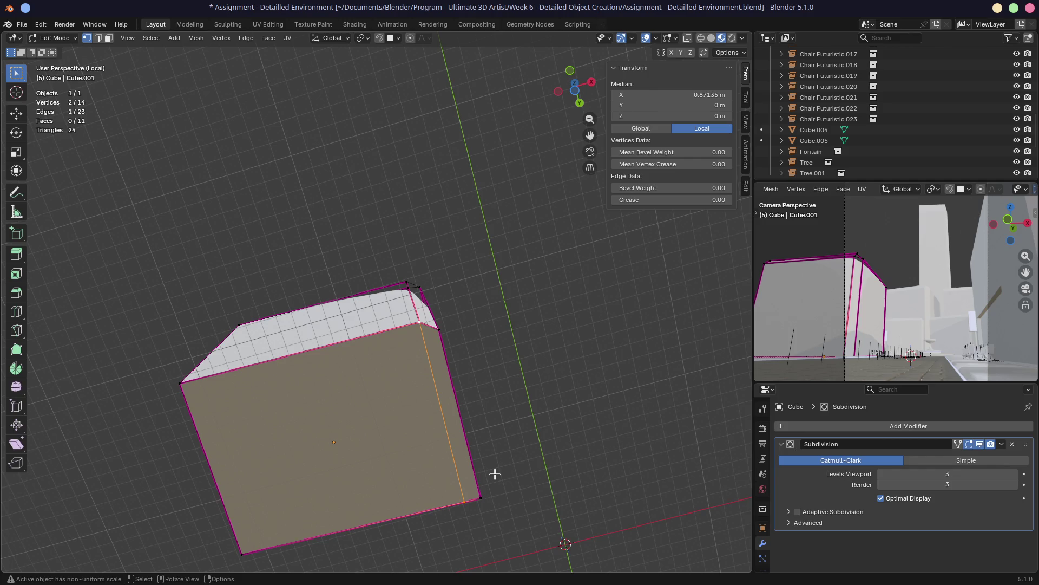
{"action": "mouse_move", "coordinate": [306, 369]}
{"action": "middle_mouse_down"}
{"action": "mouse_move", "coordinate": [350, 379]}
{"action": "mouse_move", "coordinate": [410, 337]}
{"action": "middle_mouse_up"}
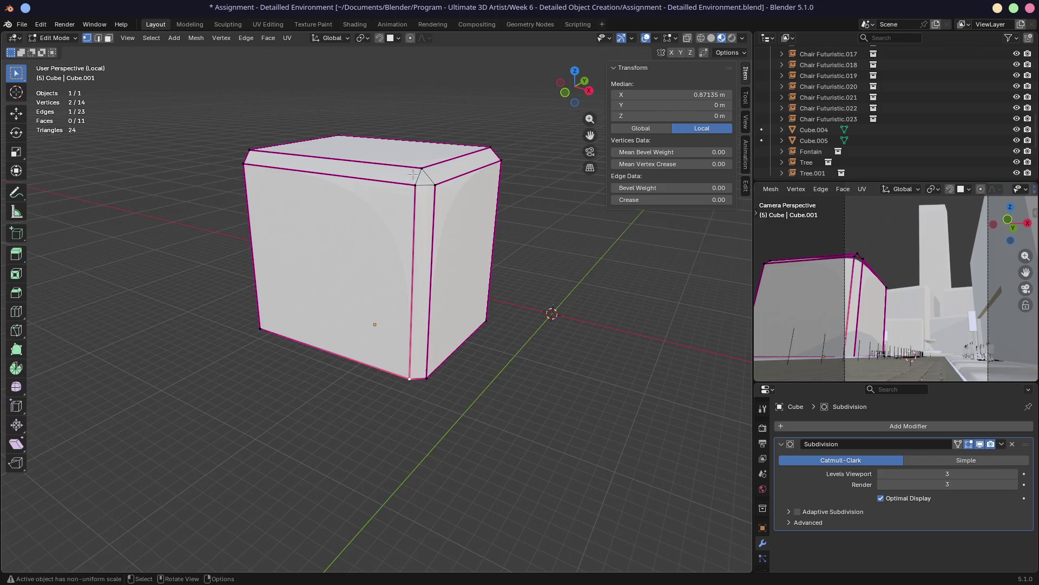
{"action": "scroll", "coordinate": [418, 180], "scroll_direction": "up", "scroll_amount": 3}
Knife-cut new edges across the top corner triangle between its corner and top vertices
{"action": "middle_click_drag", "start_coordinate": [418, 243], "coordinate": [427, 278]}
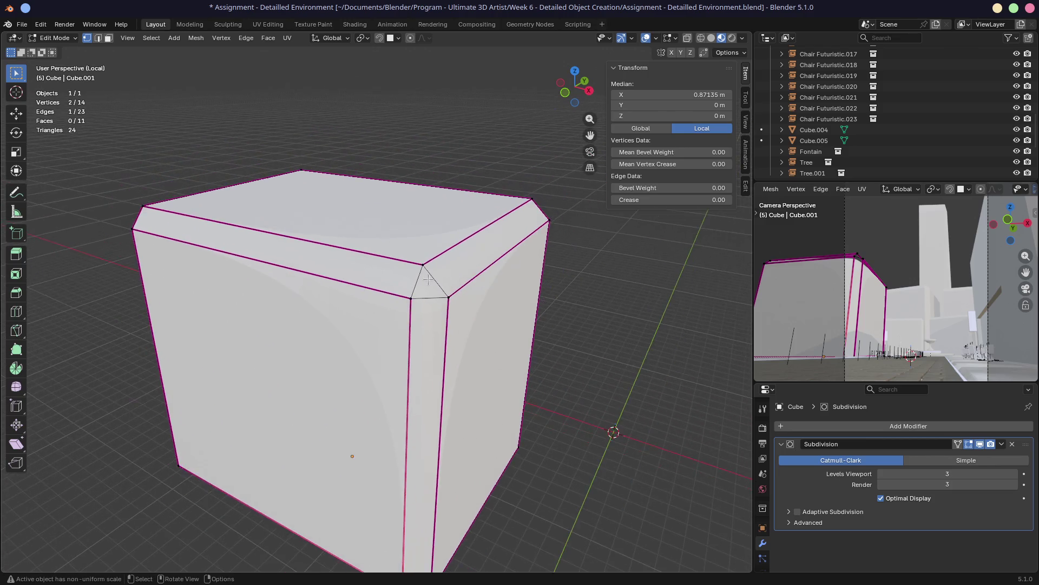
{"action": "scroll", "coordinate": [428, 279], "scroll_direction": "up", "scroll_amount": 2}
{"action": "left_click", "coordinate": [449, 299]}
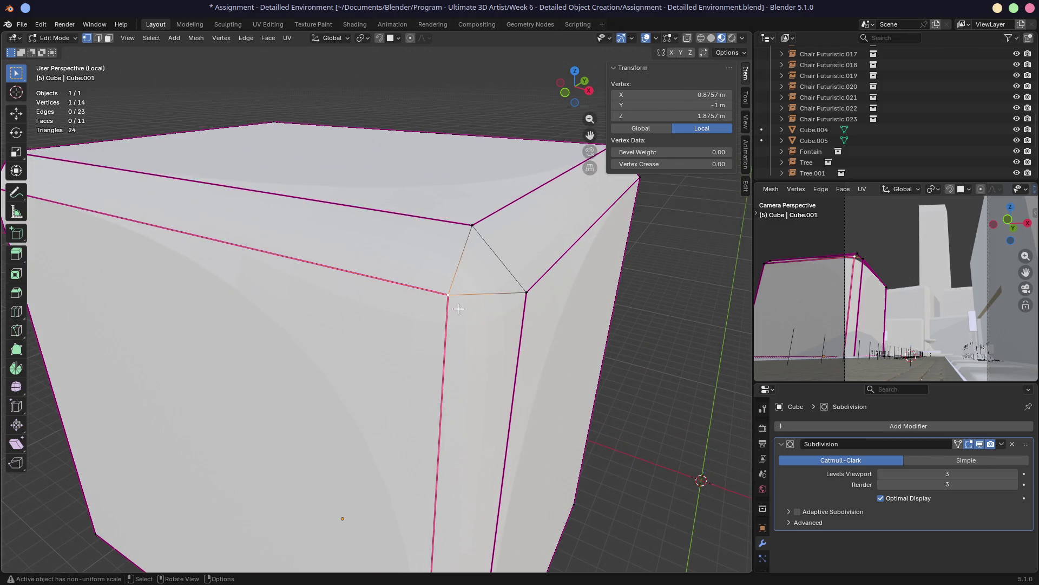
{"action": "mouse_move", "coordinate": [416, 279]}
{"action": "middle_mouse_down"}
{"action": "mouse_move", "coordinate": [465, 276]}
{"action": "mouse_move", "coordinate": [451, 331]}
{"action": "middle_mouse_up"}
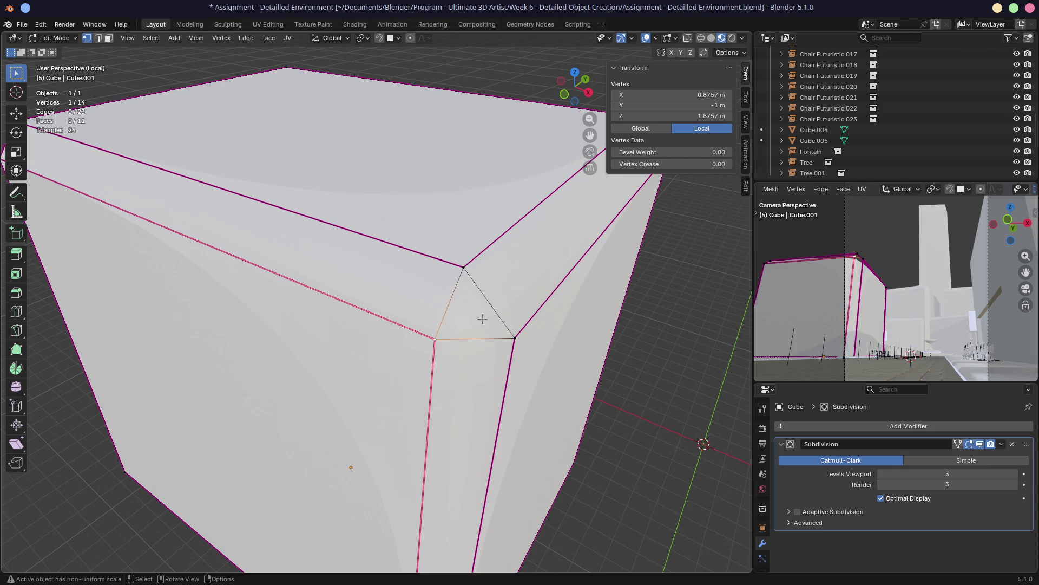
{"action": "scroll", "coordinate": [481, 320], "scroll_direction": "down", "scroll_amount": 1}
{"action": "left_click", "coordinate": [441, 277]}
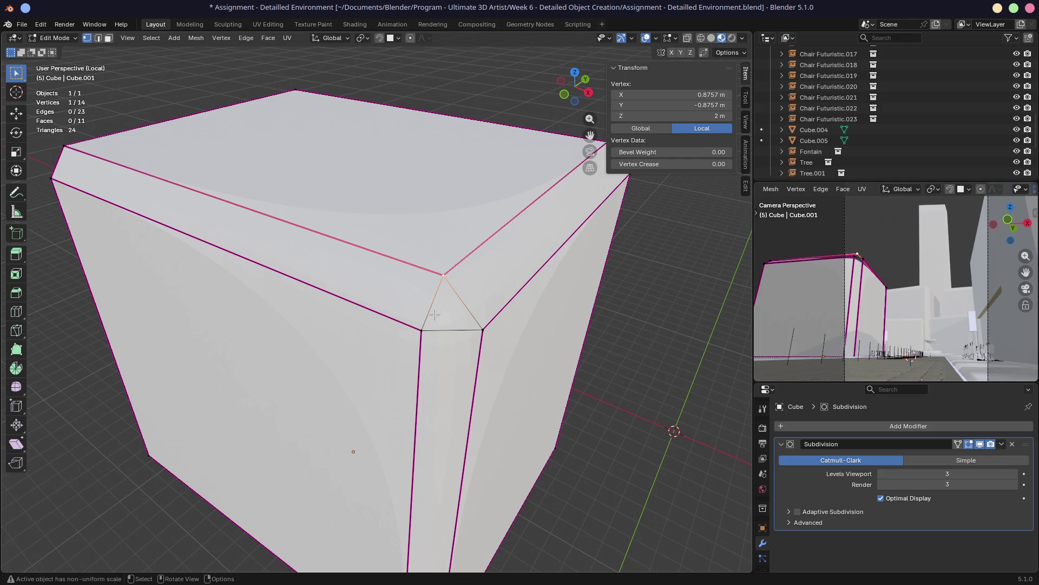
{"action": "key", "text": "k"}
{"action": "left_click", "coordinate": [422, 328]}
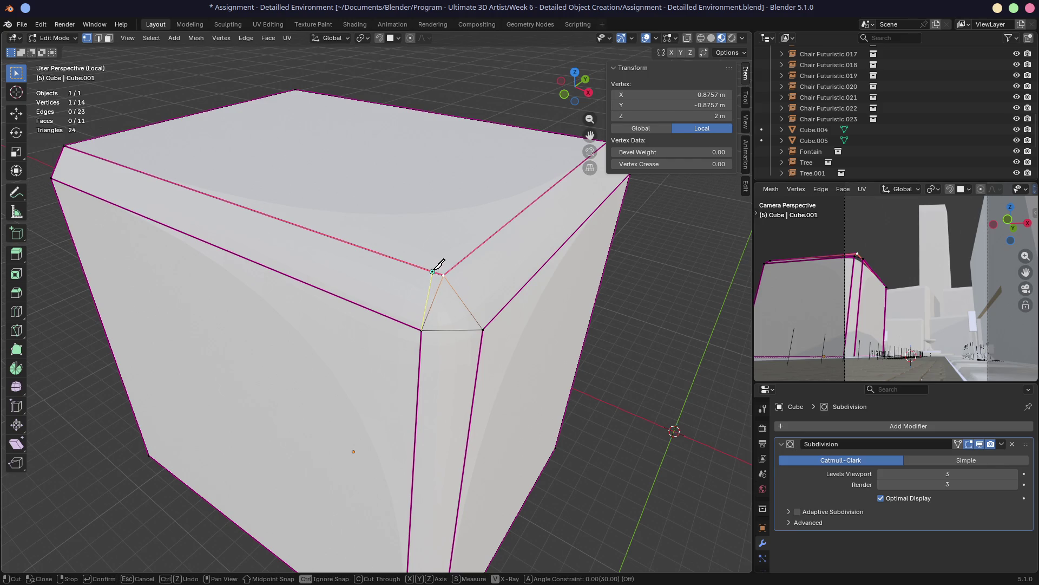
{"action": "left_click", "coordinate": [436, 270]}
{"action": "left_click", "coordinate": [484, 328]}
{"action": "left_click", "coordinate": [455, 264]}
{"action": "key", "text": "Return"}
Dissolve two extra edges at the reshaped corner
{"action": "key", "text": "2"}
{"action": "left_click", "coordinate": [435, 312]}
{"action": "left_click", "coordinate": [461, 297], "text": "shift"}
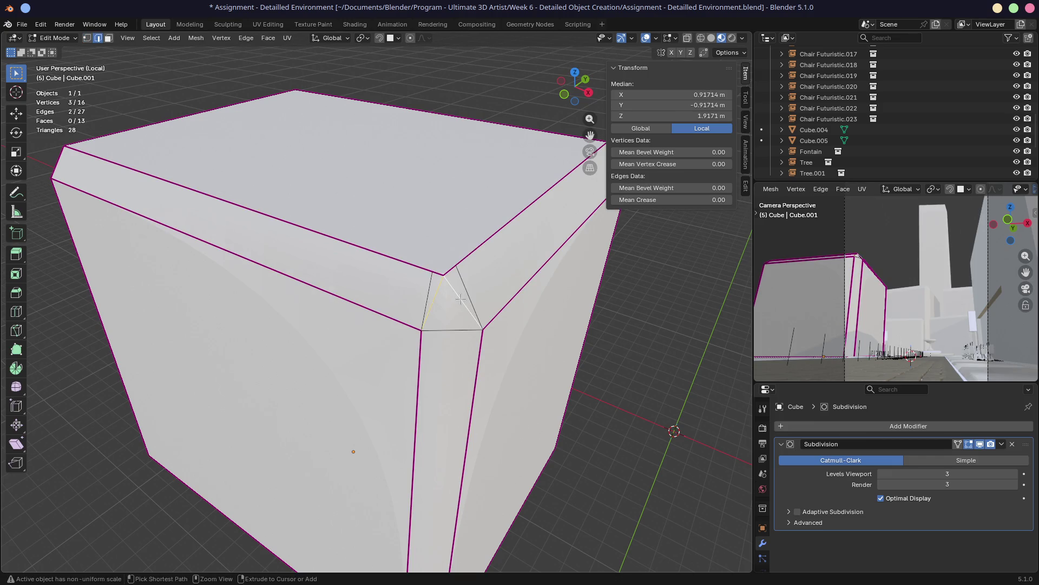
{"action": "key", "text": "ctrl+x"}
{"action": "middle_click_drag", "start_coordinate": [447, 306], "coordinate": [487, 288]}
{"action": "scroll", "coordinate": [489, 288], "scroll_direction": "up", "scroll_amount": 2}
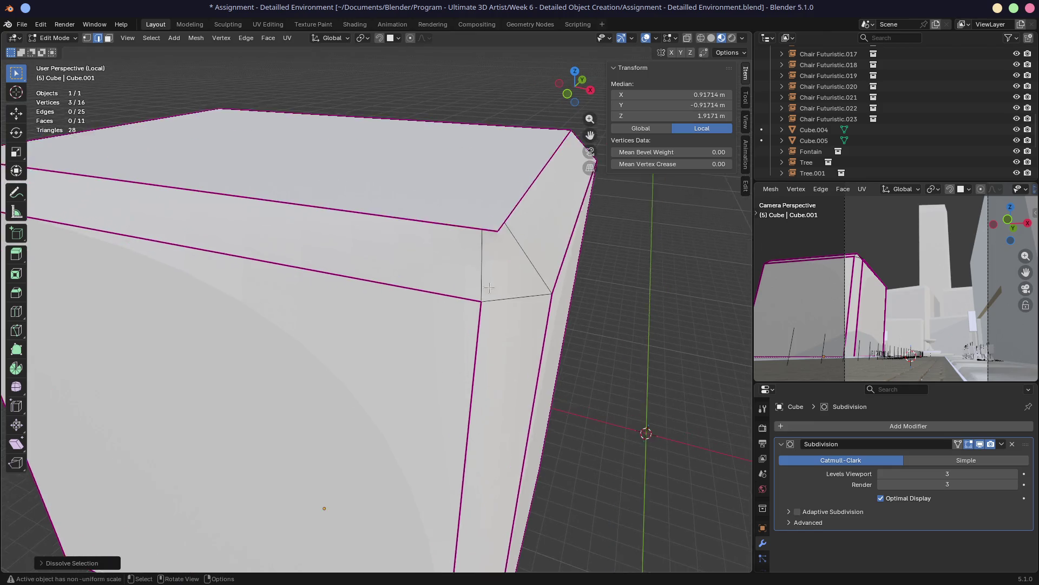
{"action": "scroll", "coordinate": [489, 288], "scroll_direction": "up", "scroll_amount": 3}
{"action": "scroll", "coordinate": [480, 300], "scroll_direction": "up", "scroll_amount": 2}
Set the corner vertex's Z height to 2 m and slide it along its edge
{"action": "left_click", "coordinate": [441, 321]}
{"action": "key", "text": "1"}
{"action": "double_click", "coordinate": [671, 116]}
{"action": "type", "text": "2"}
{"action": "key", "text": "Return"}
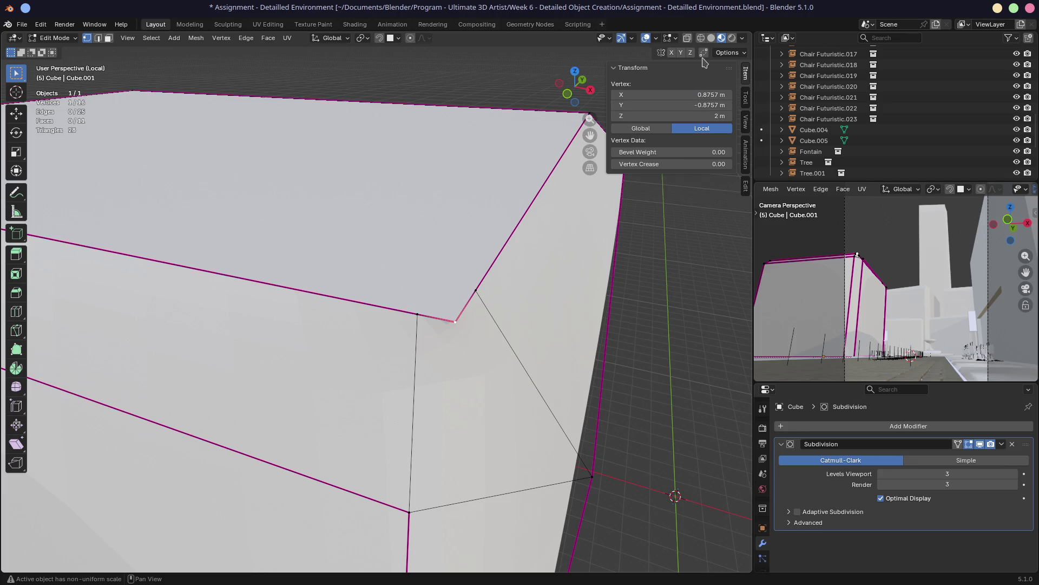
{"action": "key", "text": "shift+v"}
{"action": "left_click", "coordinate": [476, 334]}
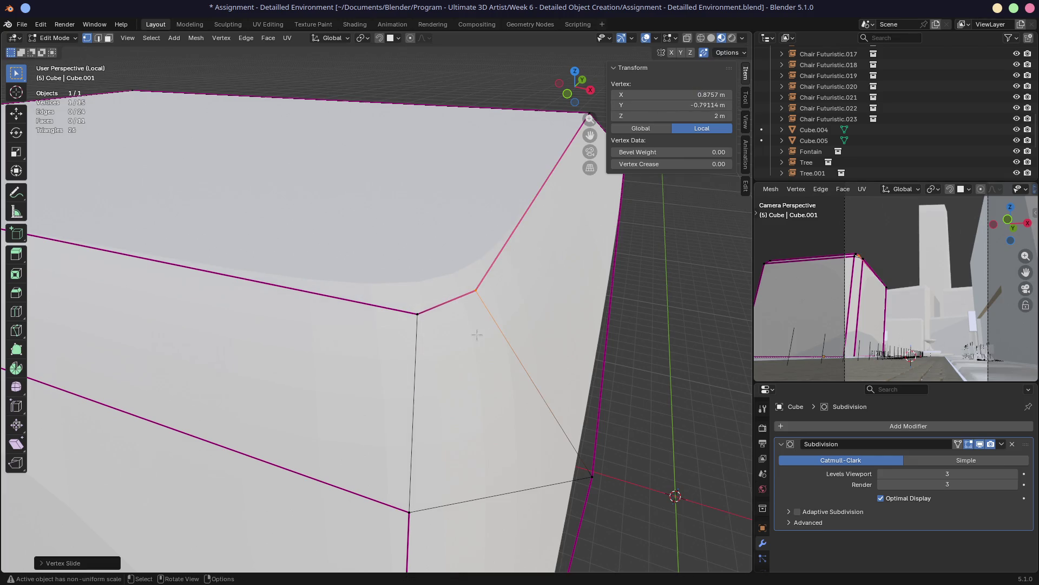
{"action": "mouse_move", "coordinate": [448, 339]}
{"action": "middle_mouse_down"}
{"action": "mouse_move", "coordinate": [531, 324]}
{"action": "mouse_move", "coordinate": [430, 309]}
{"action": "mouse_move", "coordinate": [404, 322]}
{"action": "middle_mouse_up"}
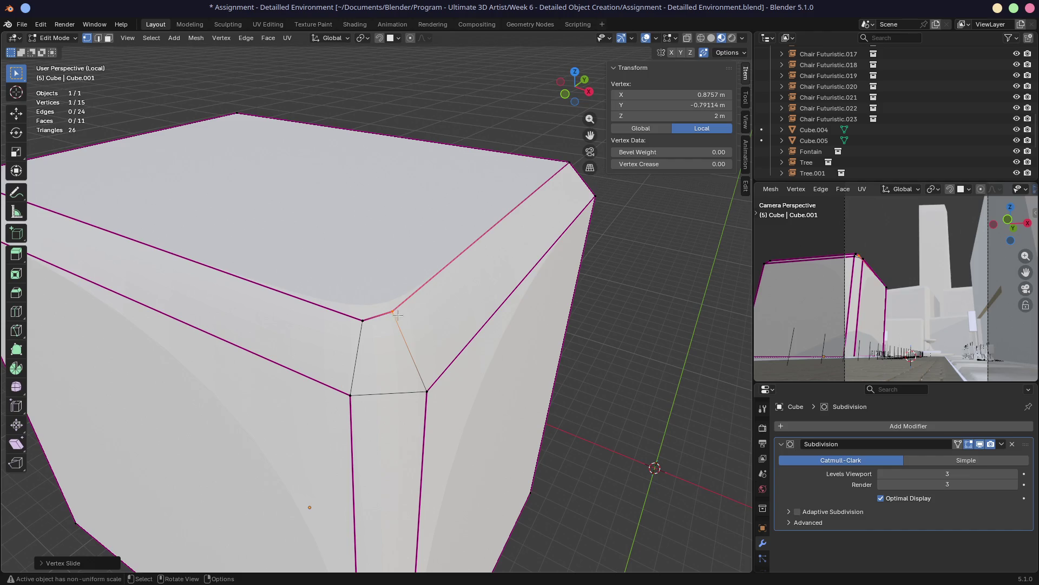
{"action": "key", "text": "KP_7"}
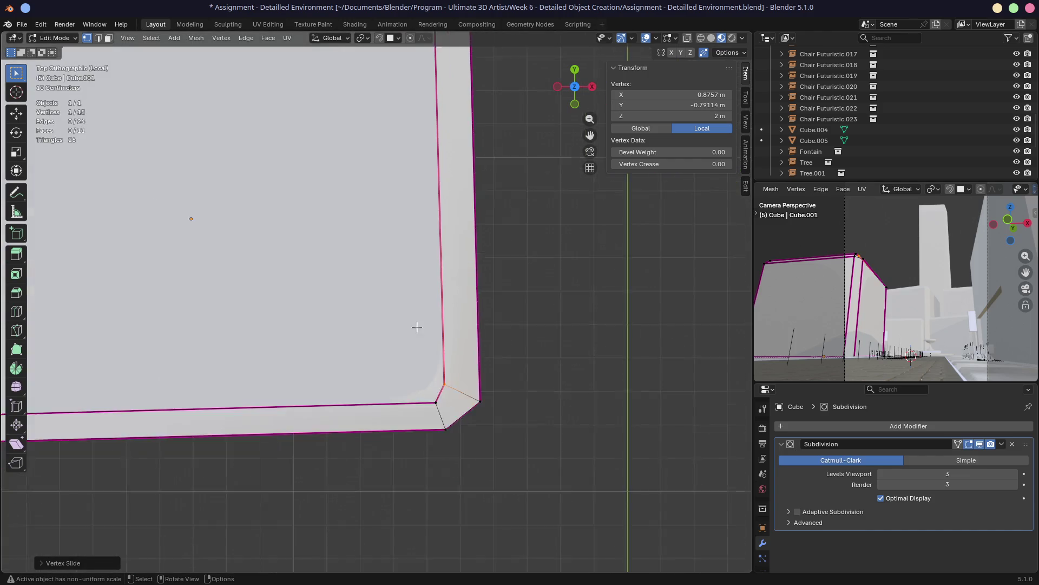
{"action": "scroll", "coordinate": [399, 328], "scroll_direction": "down", "scroll_amount": 2}
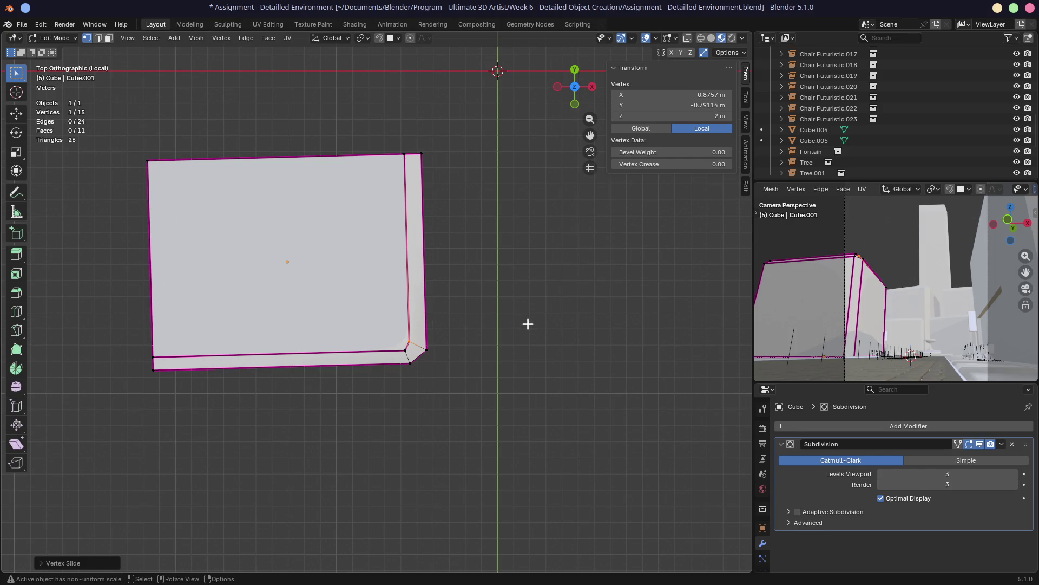
Merge the camera view area into the Outliner and return the cube to Object Mode
{"action": "left_click_drag", "start_coordinate": [982, 188], "coordinate": [983, 369]}
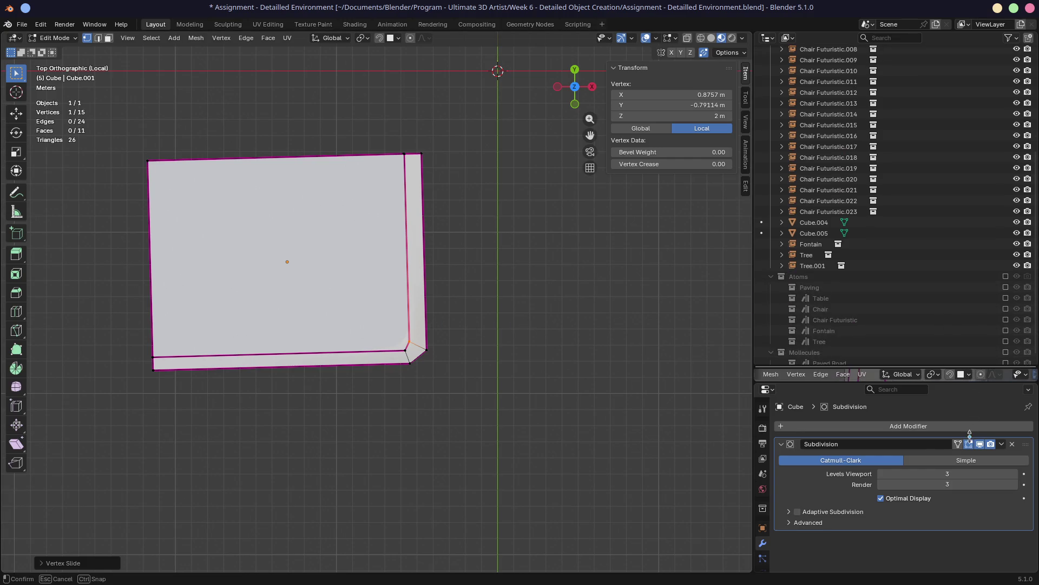
{"action": "left_click_drag", "start_coordinate": [795, 384], "coordinate": [796, 485]}
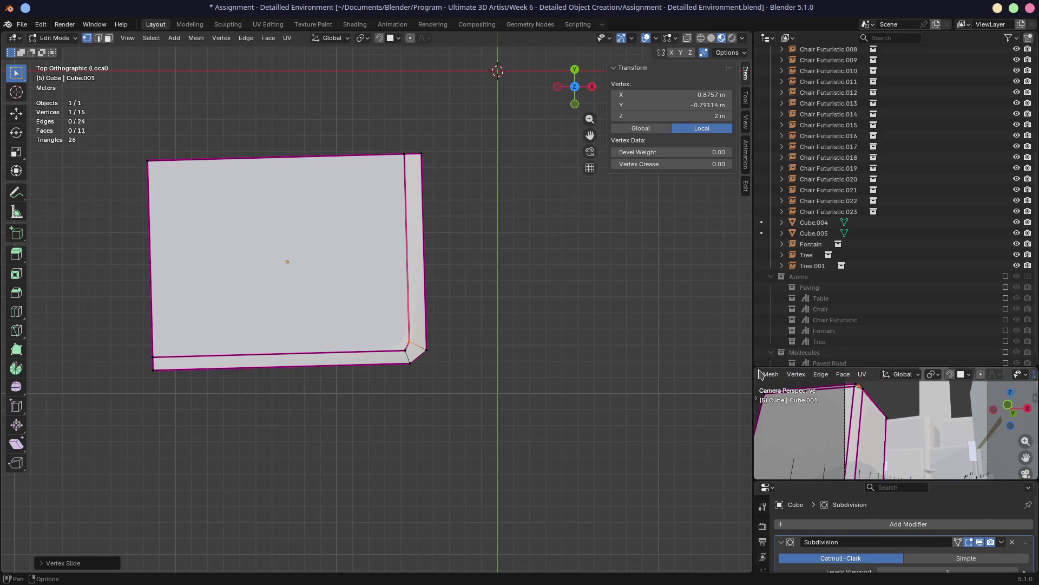
{"action": "left_click_drag", "start_coordinate": [760, 362], "coordinate": [781, 406]}
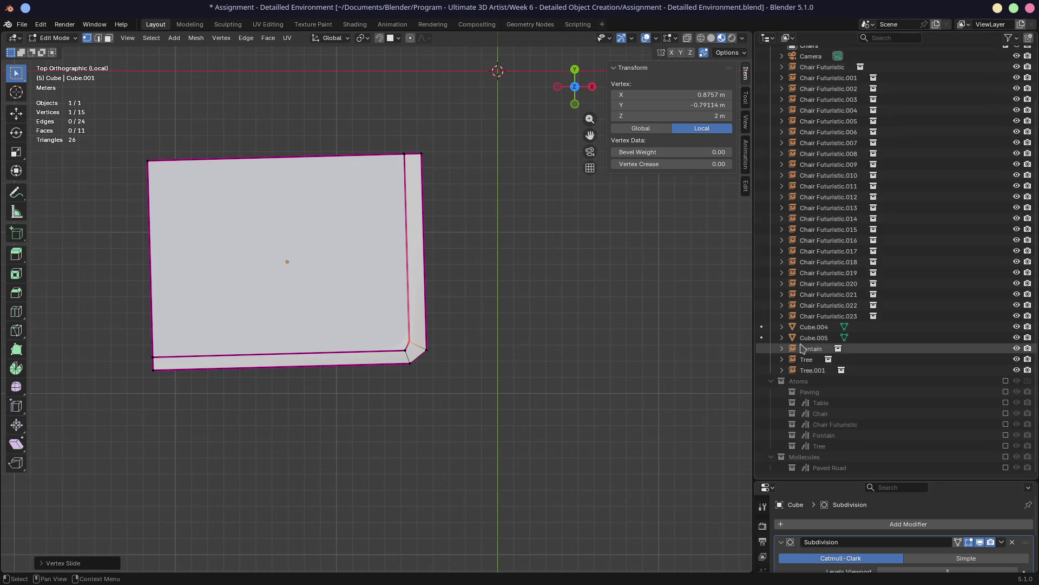
{"action": "scroll", "coordinate": [491, 248], "scroll_direction": "down", "scroll_amount": 2}
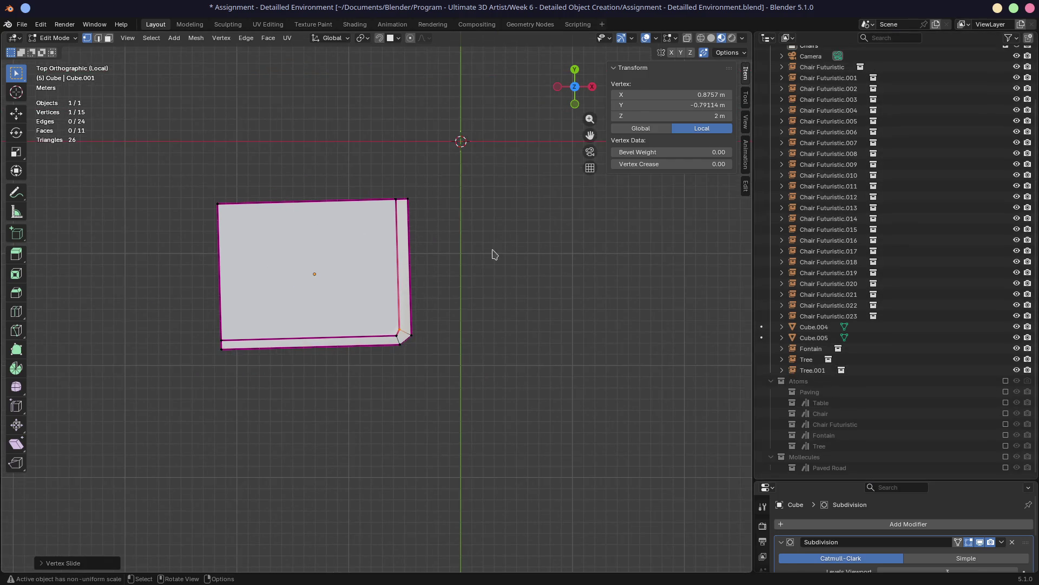
{"action": "key", "text": "Tab"}
{"action": "middle_click_drag", "start_coordinate": [528, 268], "coordinate": [516, 289]}
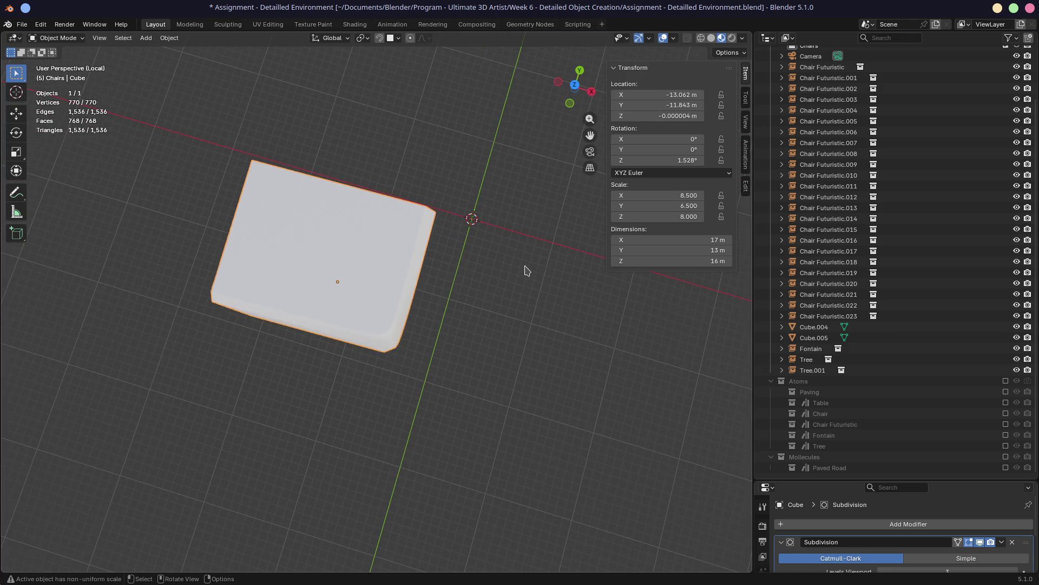
Clear the cube's location to the origin and set its Z rotation to 0°
{"action": "key", "text": "Up"}
{"action": "middle_click_drag", "start_coordinate": [490, 368], "coordinate": [398, 327]}
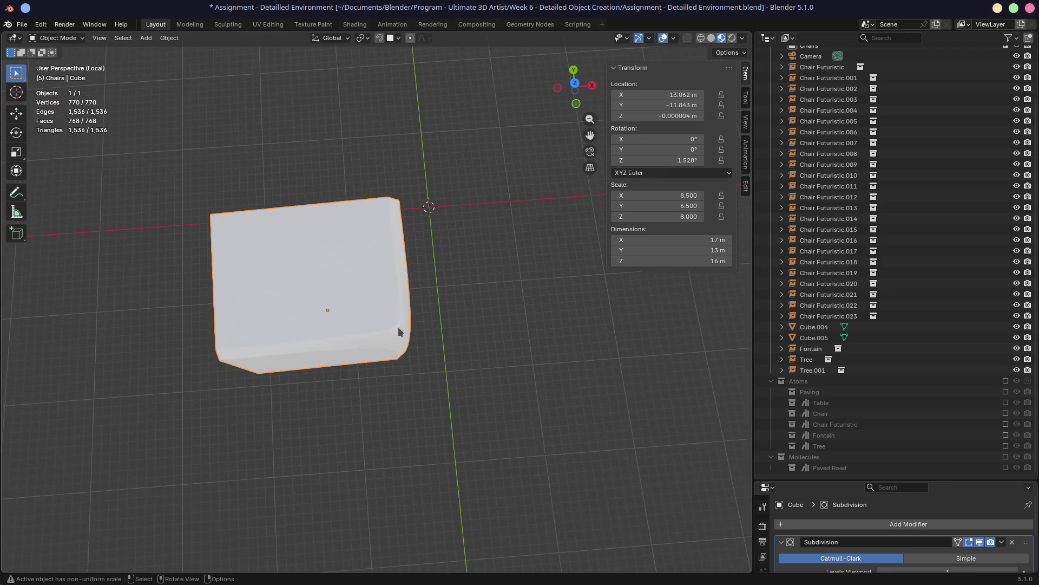
{"action": "key", "text": "alt+g"}
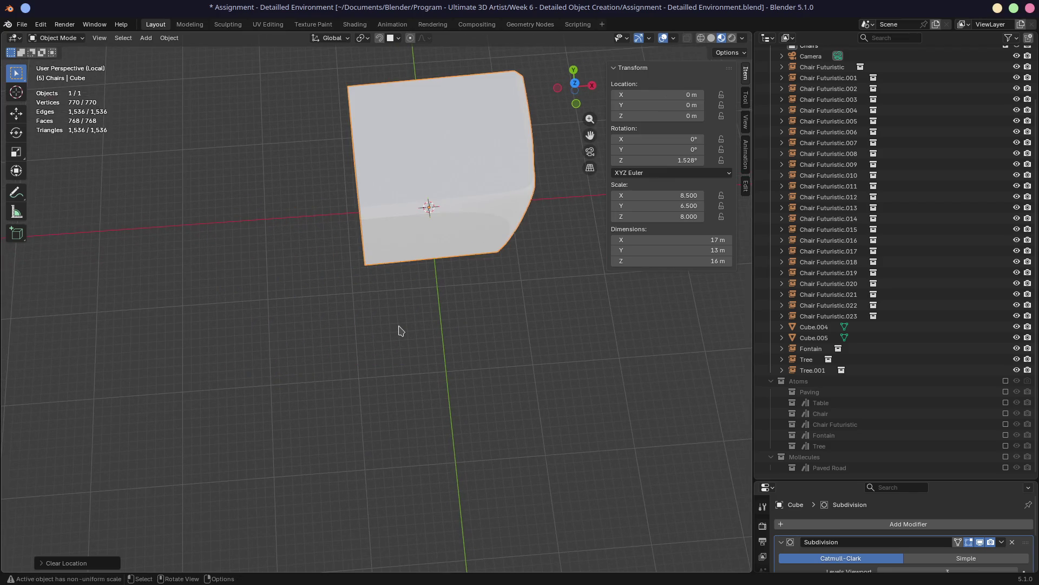
{"action": "double_click", "coordinate": [686, 160]}
{"action": "type", "text": "0"}
{"action": "key", "text": "Return"}
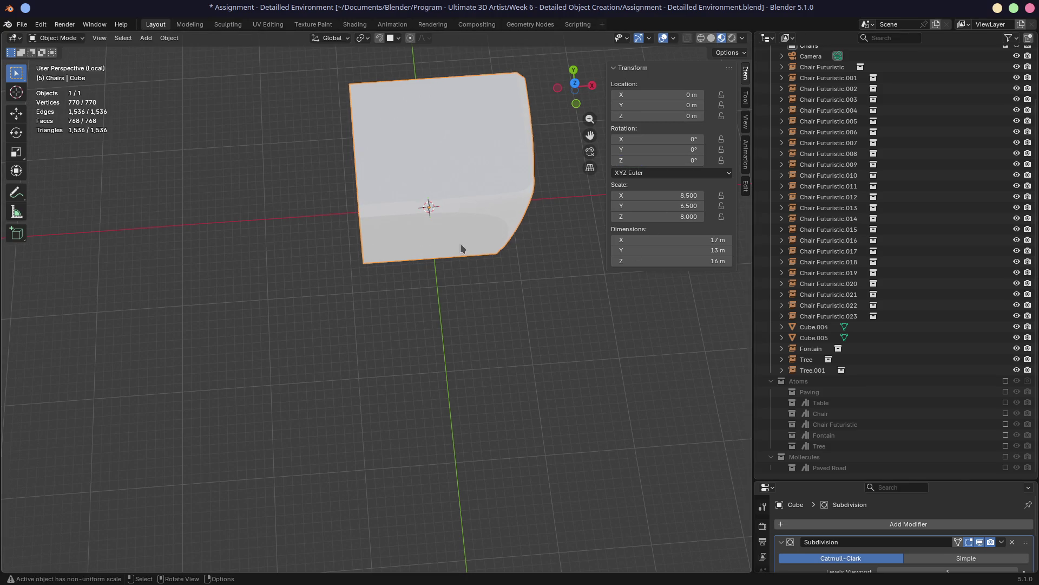
Enable the Atoms collection and exclude its Paving, Chair and Fontain sub-collections
{"action": "left_click", "coordinate": [1005, 381]}
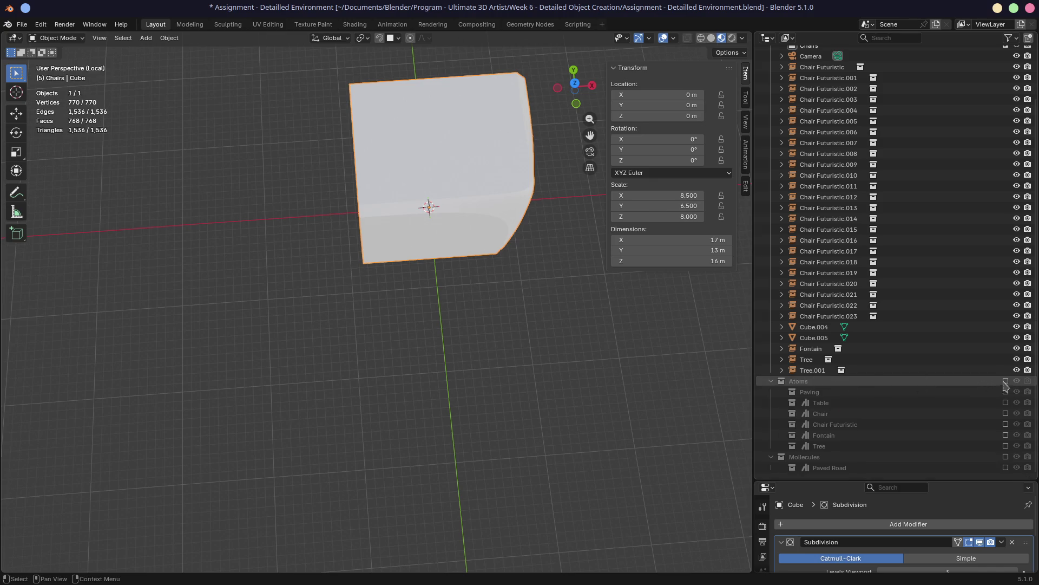
{"action": "left_click", "coordinate": [1006, 381]}
{"action": "left_click", "coordinate": [782, 414]}
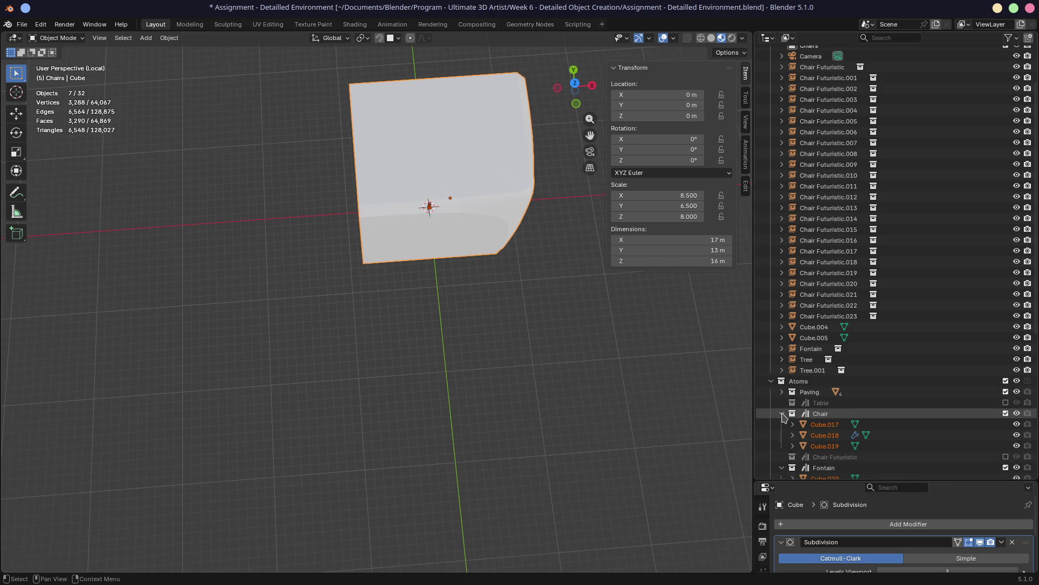
{"action": "left_click", "coordinate": [782, 435]}
{"action": "left_click", "coordinate": [1005, 435]}
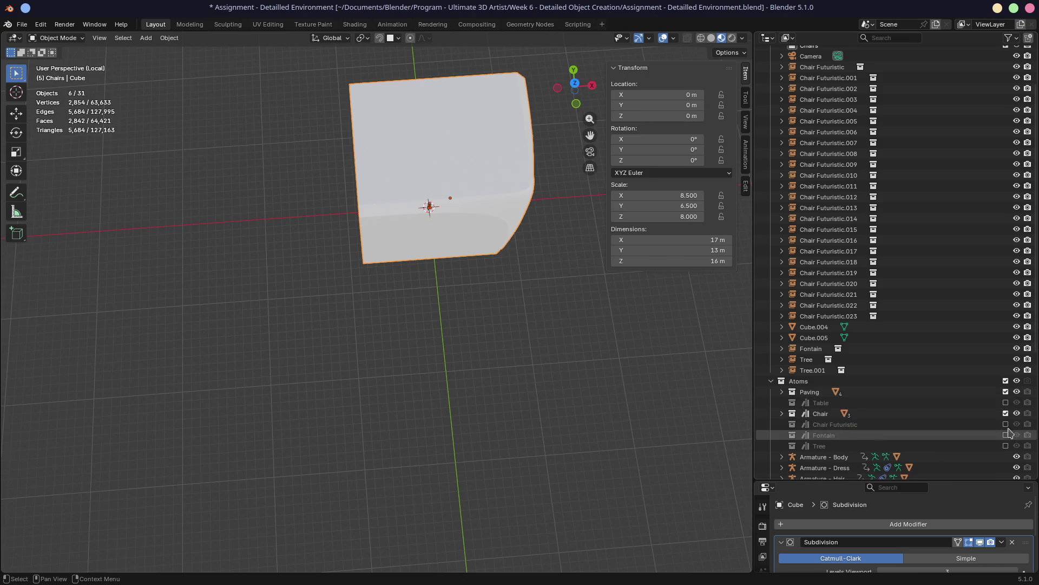
{"action": "left_click", "coordinate": [1005, 413]}
{"action": "left_click", "coordinate": [1005, 391]}
Create a new collection inside Atoms named 'House A'
{"action": "left_click", "coordinate": [813, 380]}
{"action": "right_click", "coordinate": [810, 382]}
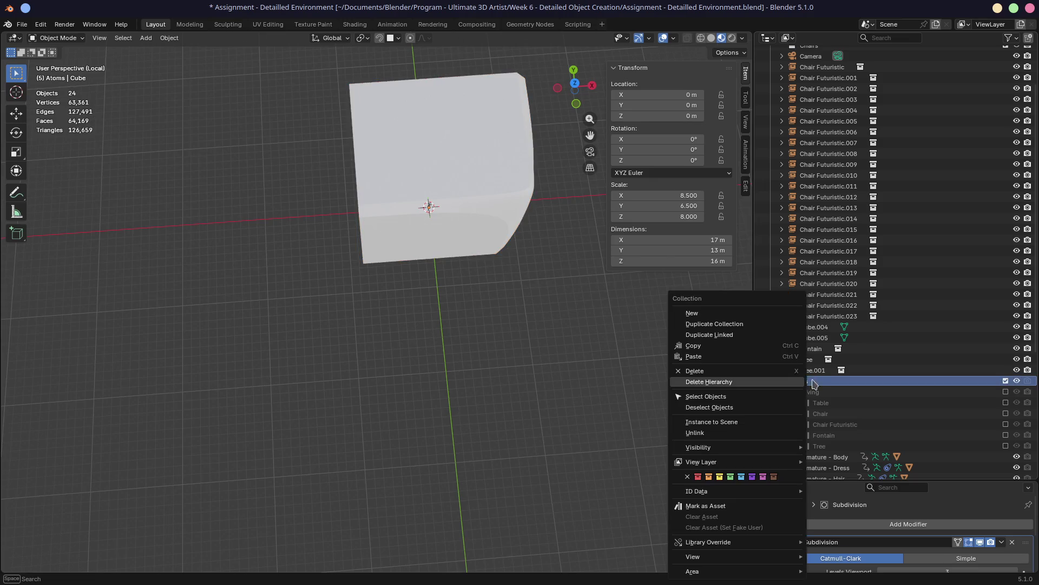
{"action": "left_click", "coordinate": [772, 315]}
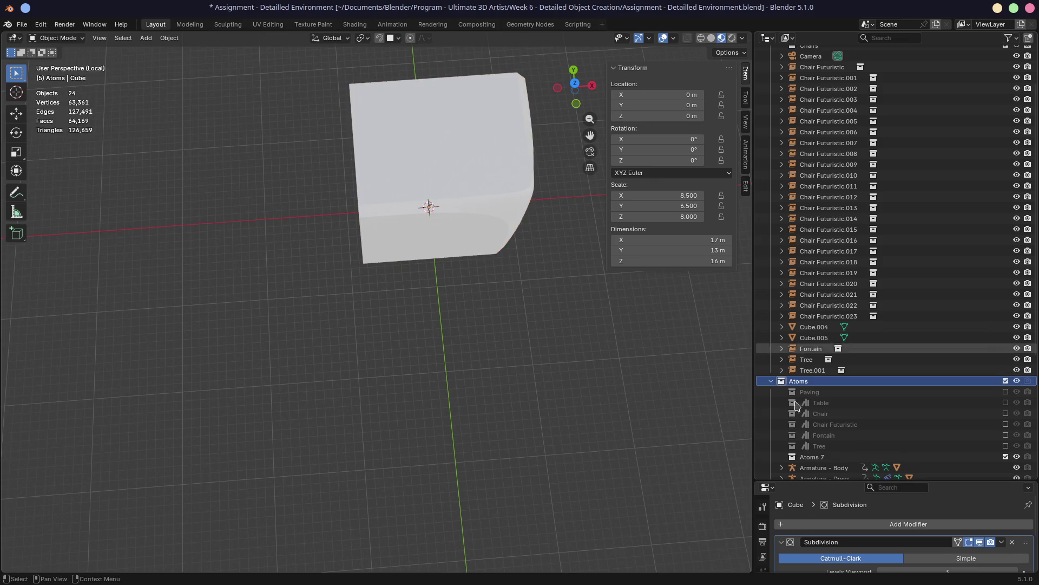
{"action": "double_click", "coordinate": [812, 456]}
{"action": "type", "text": "House"}
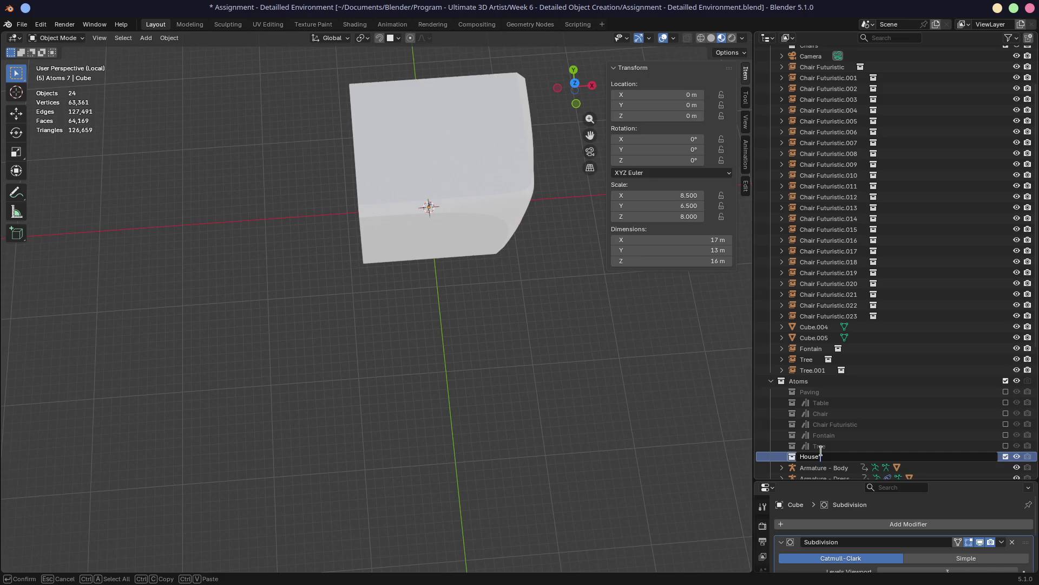
{"action": "type", "text": " A"}
{"action": "key", "text": "Return"}
Move the cube into the House A collection
{"action": "left_click", "coordinate": [457, 172]}
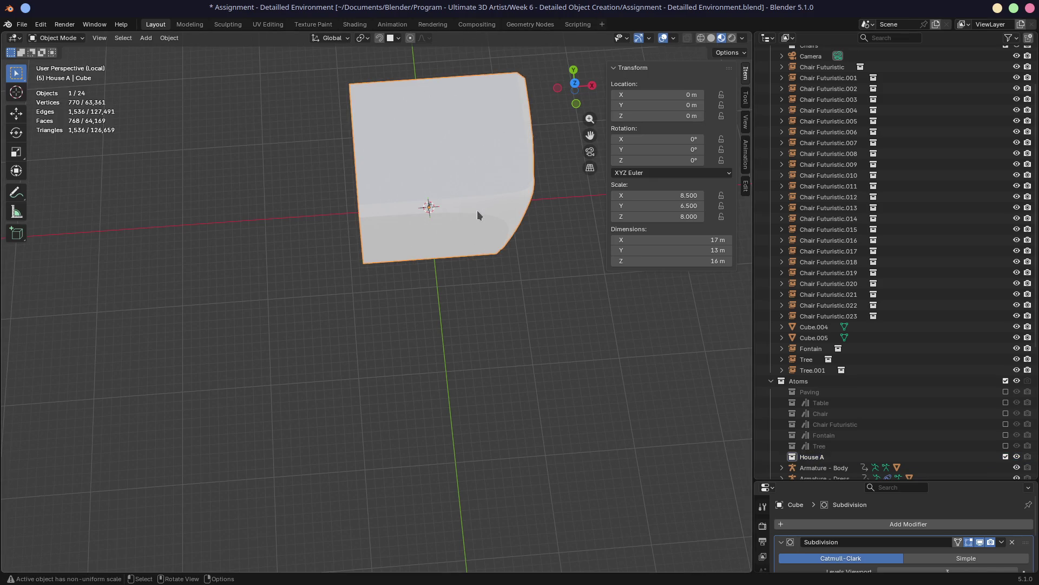
{"action": "key", "text": "m"}
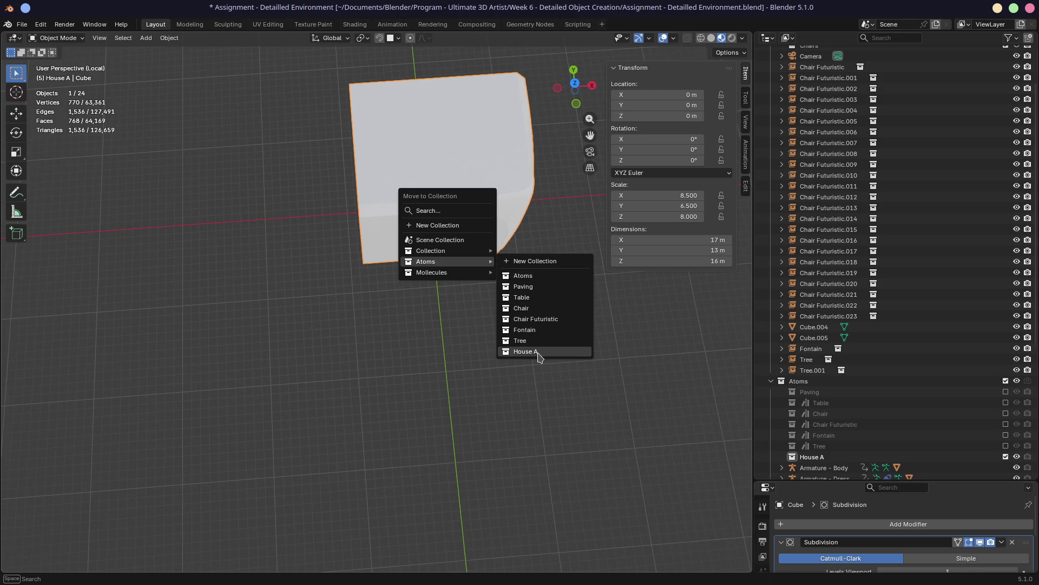
{"action": "left_click", "coordinate": [538, 352]}
{"action": "scroll", "coordinate": [890, 234], "scroll_direction": "up", "scroll_amount": 3}
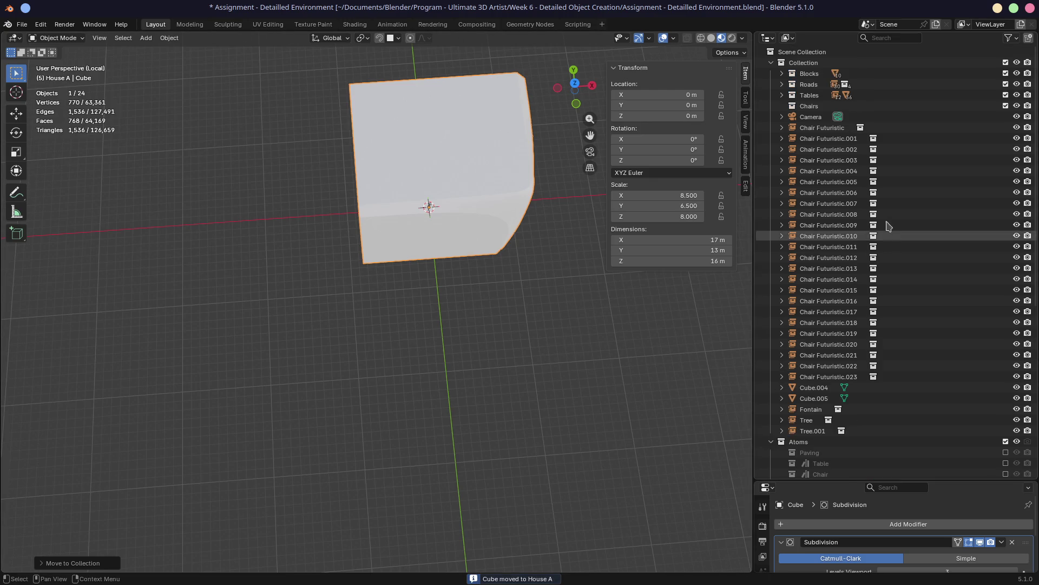
{"action": "left_click", "coordinate": [771, 63]}
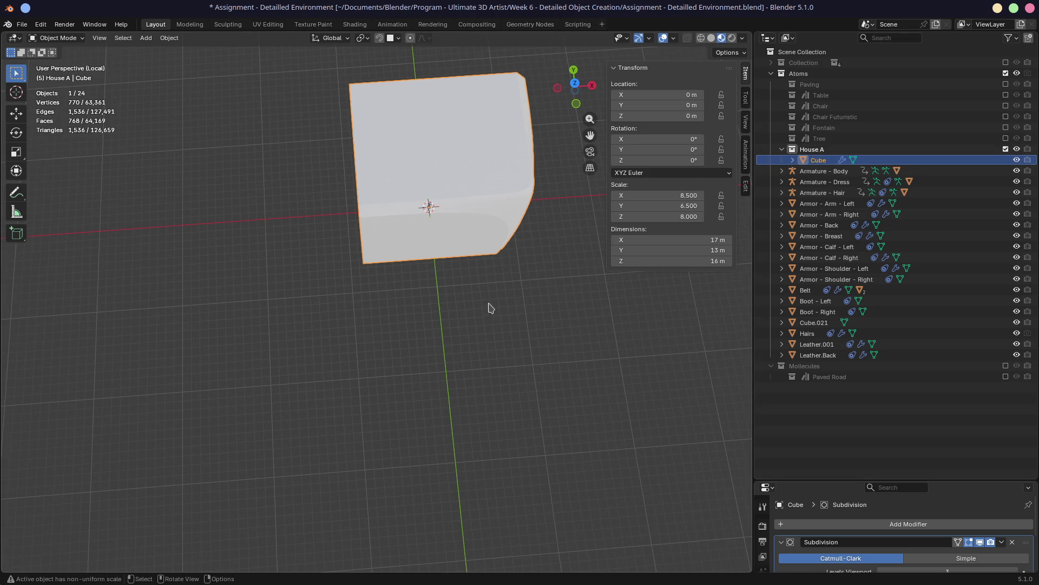
Delete the 18 objects from Armature - Body through Leather.Back
{"action": "middle_click_drag", "start_coordinate": [490, 307], "coordinate": [451, 262]}
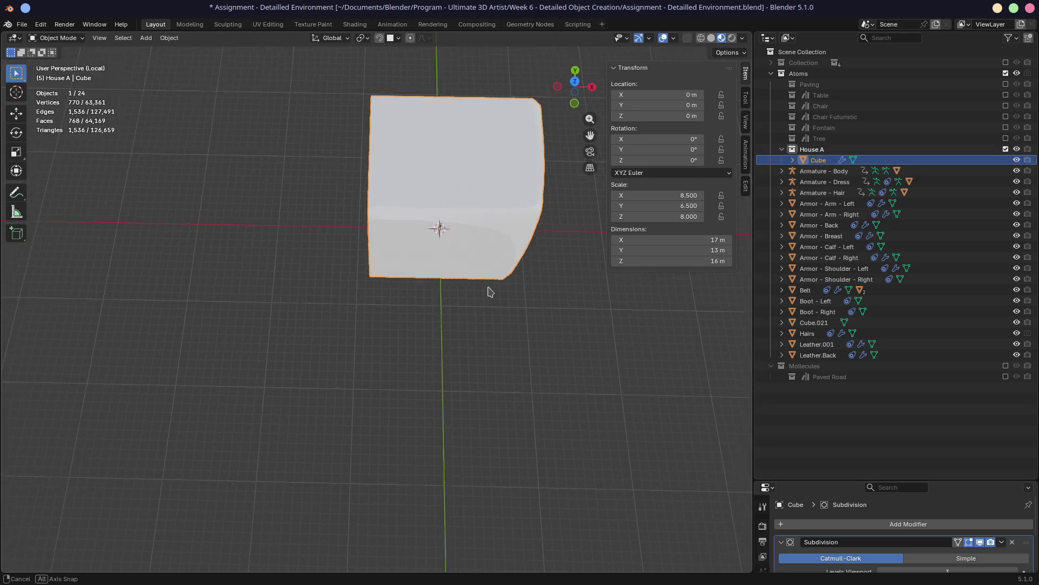
{"action": "left_click", "coordinate": [821, 172]}
{"action": "left_click", "coordinate": [819, 355], "text": "shift"}
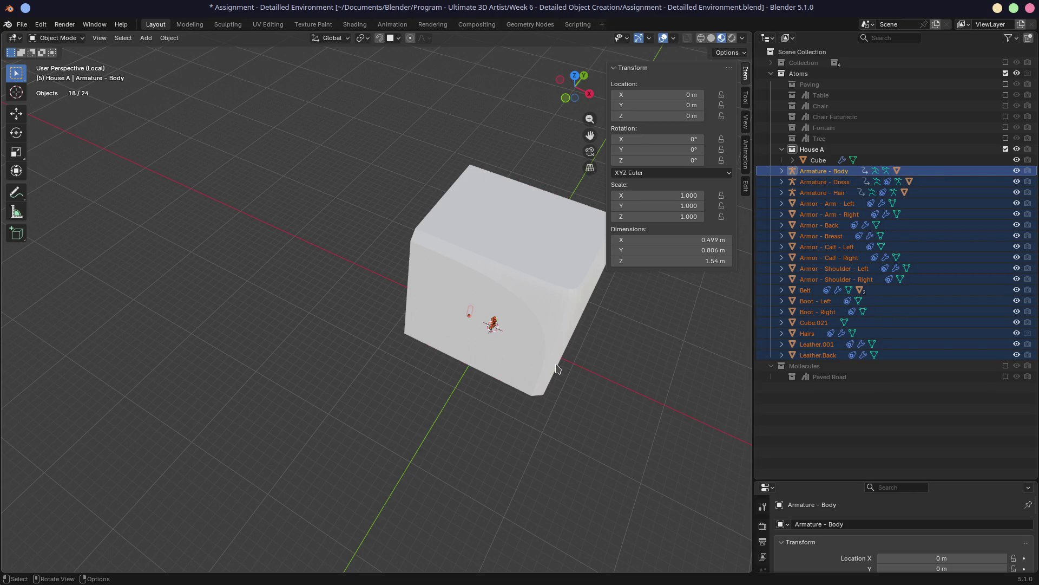
{"action": "key", "text": "x"}
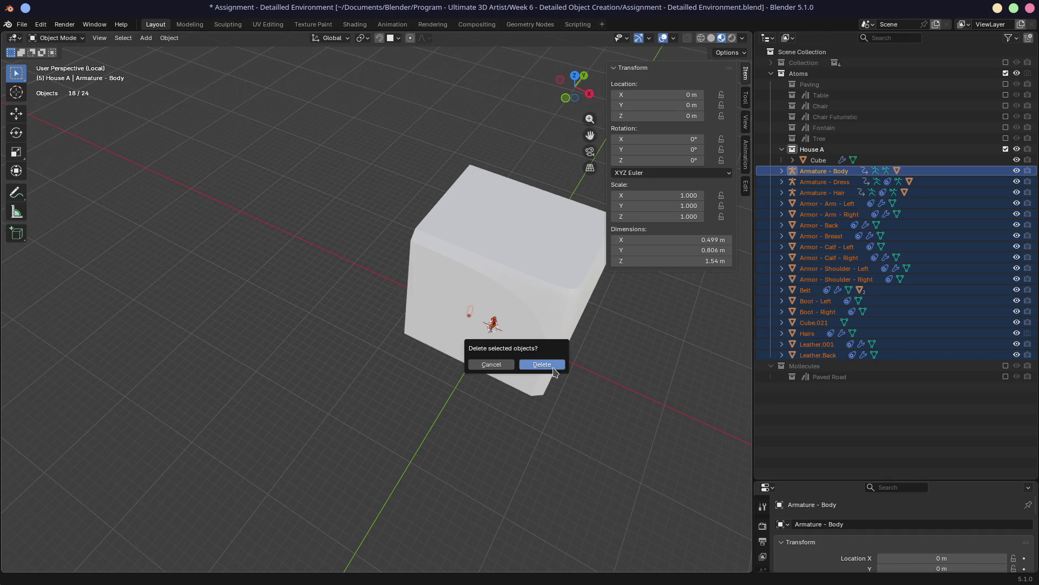
{"action": "left_click", "coordinate": [542, 364]}
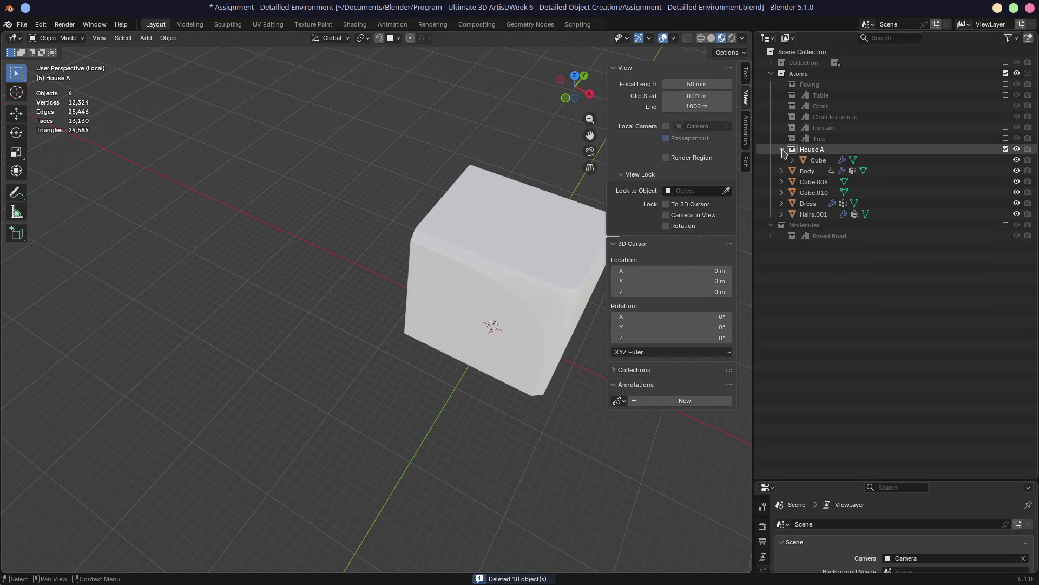
Delete the remaining five objects from Body through Hairs.001, leaving only the cube
{"action": "left_click", "coordinate": [807, 171]}
{"action": "left_click", "coordinate": [812, 214], "text": "shift"}
{"action": "key", "text": "x"}
{"action": "left_click", "coordinate": [642, 350]}
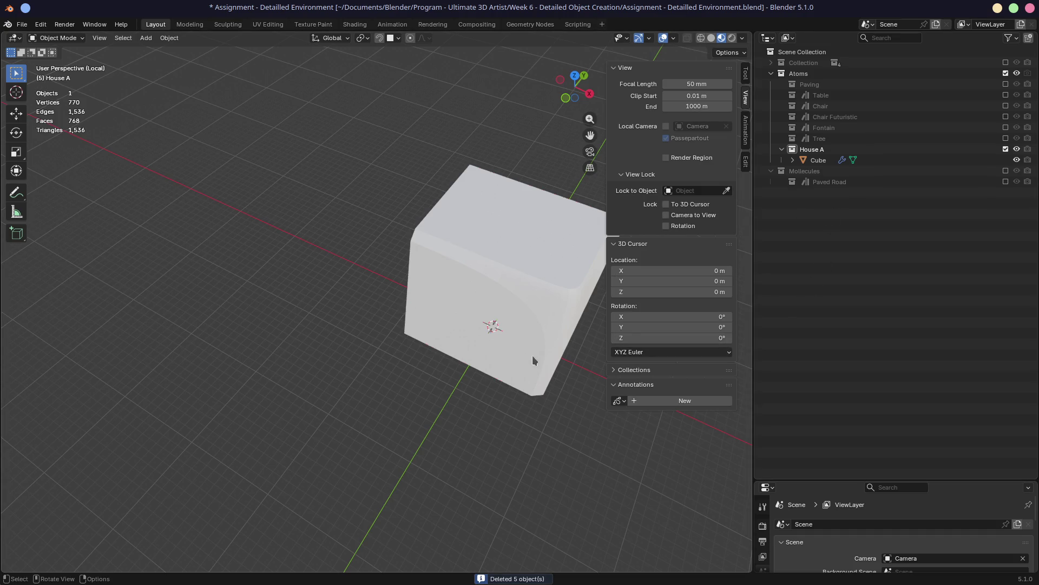
{"action": "middle_click_drag", "start_coordinate": [549, 349], "coordinate": [443, 323]}
Check the cube from straight top and front views and centre it in the viewport
{"action": "key", "text": "KP_7"}
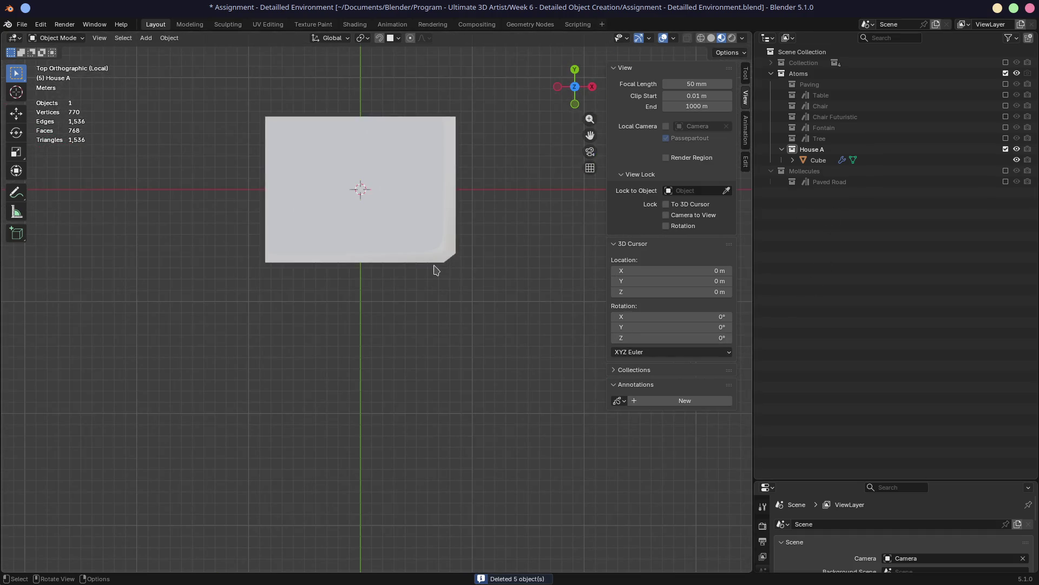
{"action": "key", "text": "KP_1"}
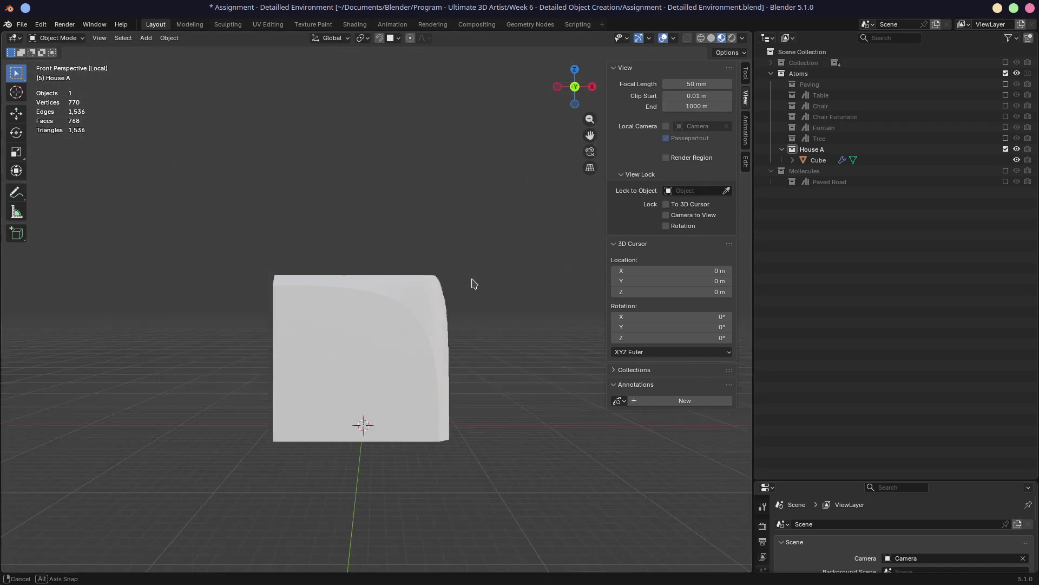
{"action": "middle_click_drag", "start_coordinate": [475, 285], "coordinate": [429, 284]}
{"action": "key", "text": "KP_1"}
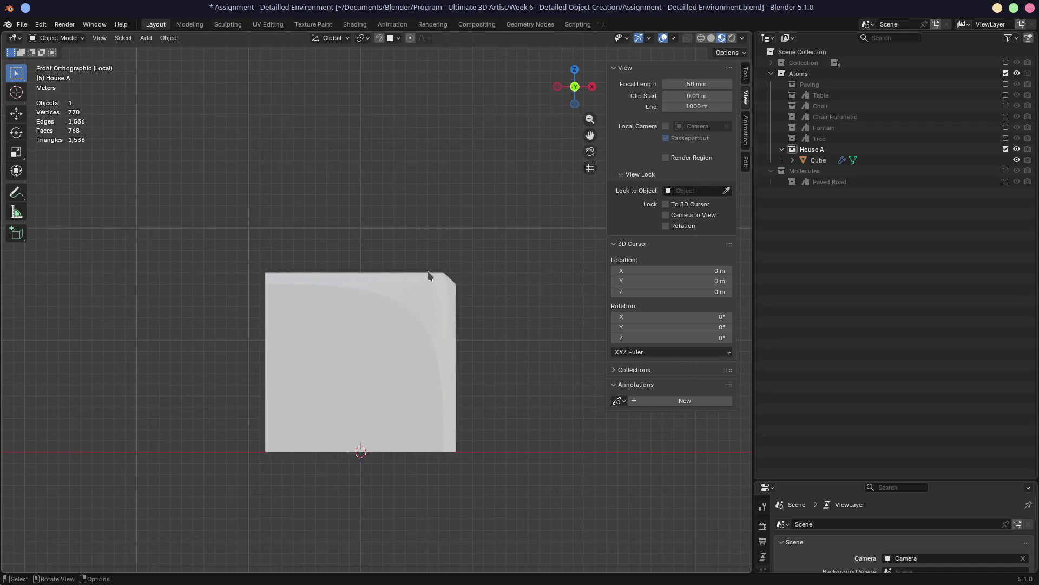
{"action": "scroll", "coordinate": [475, 262], "scroll_direction": "up", "scroll_amount": 2}
{"action": "middle_click_drag", "start_coordinate": [488, 259], "coordinate": [432, 235], "text": "shift"}
Select the cube and switch into editing its mesh cage
{"action": "left_click", "coordinate": [448, 279]}
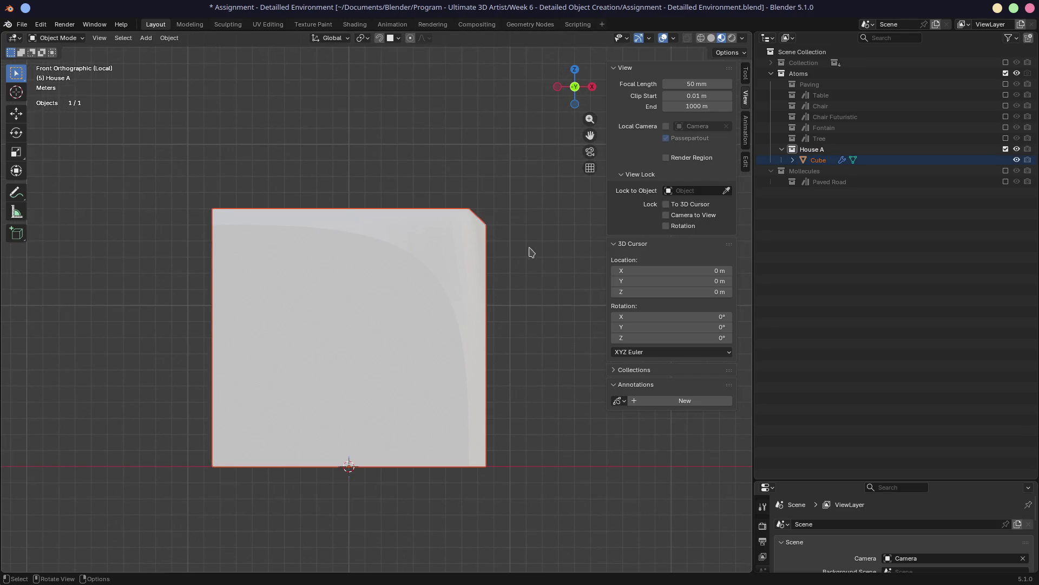
{"action": "key", "text": "Tab"}
{"action": "mouse_move", "coordinate": [499, 288]}
{"action": "middle_mouse_down"}
{"action": "mouse_move", "coordinate": [416, 283]}
{"action": "mouse_move", "coordinate": [406, 411]}
{"action": "middle_mouse_up"}
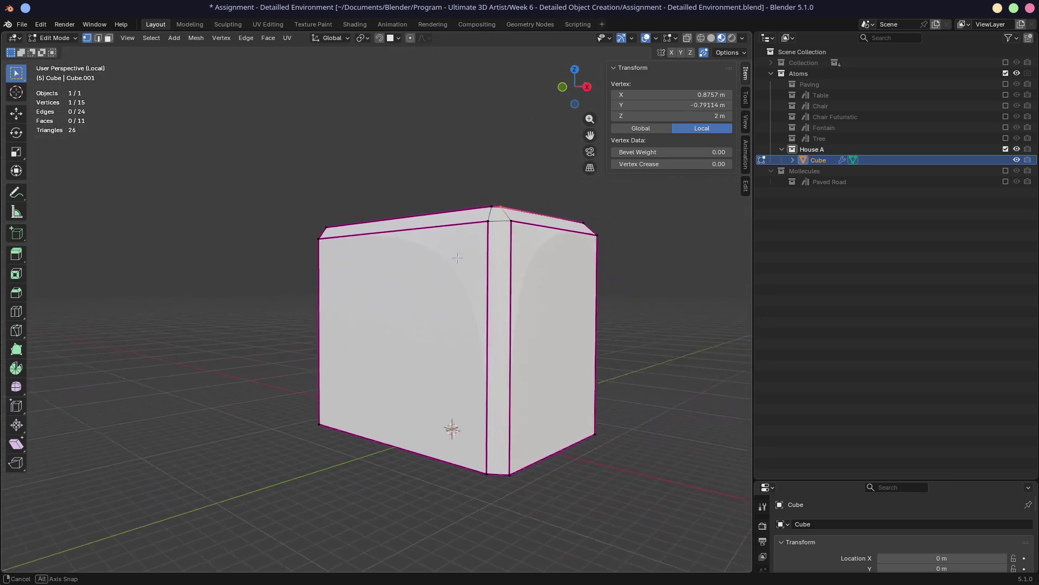
{"action": "scroll", "coordinate": [481, 260], "scroll_direction": "up", "scroll_amount": 4}
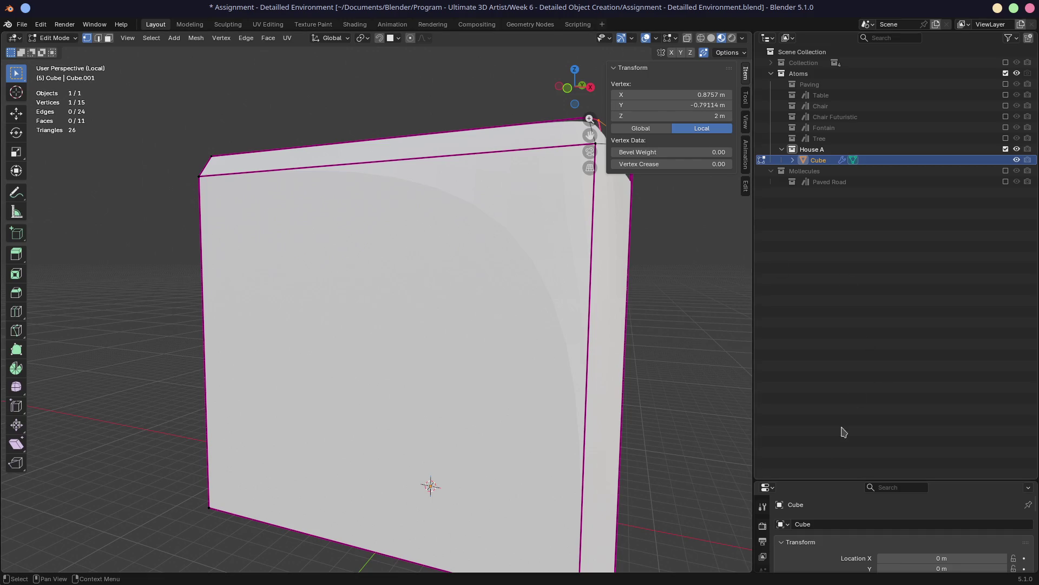
Enable On Cage display on the Subdivision modifier so the subdivided shape shows while editing
{"action": "left_click_drag", "start_coordinate": [816, 483], "coordinate": [816, 220]}
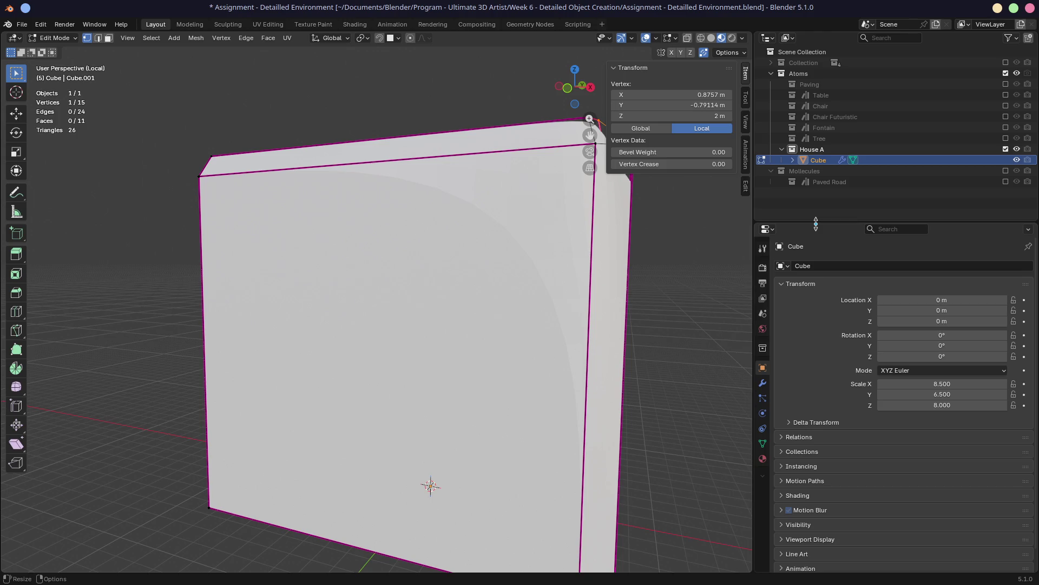
{"action": "left_click", "coordinate": [763, 383]}
{"action": "left_click", "coordinate": [967, 284]}
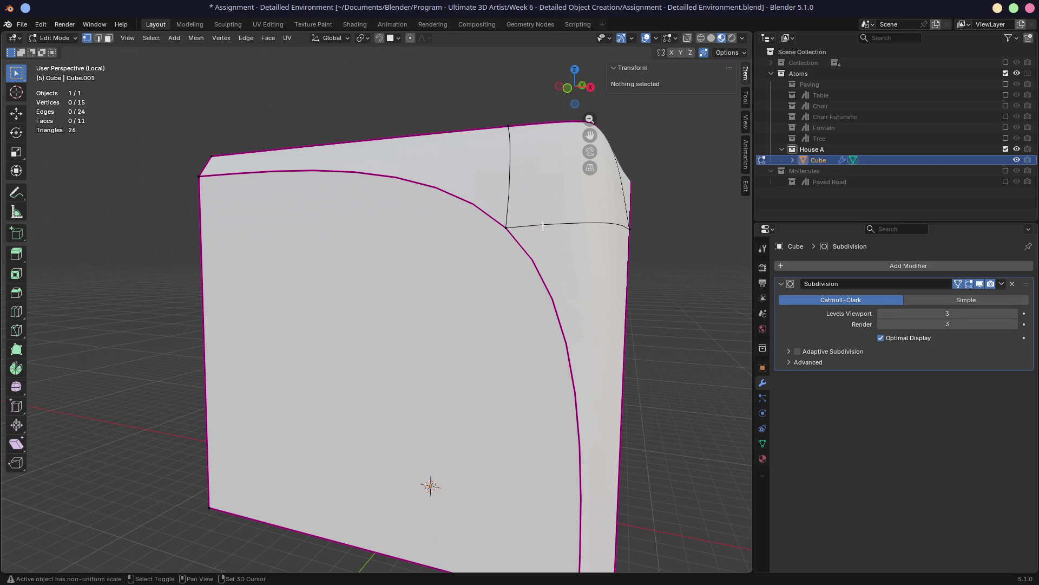
Crease the cube's two top corner edges to 0.50 with Shift+E
{"action": "key", "text": "2"}
{"action": "left_click", "coordinate": [514, 189]}
{"action": "left_click", "coordinate": [540, 159], "text": "shift"}
{"action": "key", "text": "shift+e"}
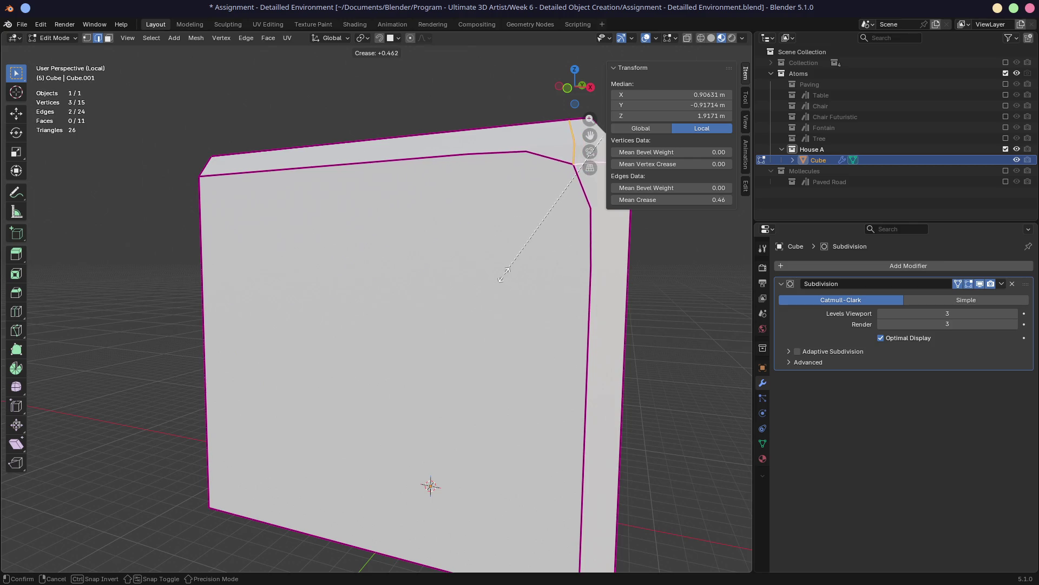
{"action": "left_click", "coordinate": [507, 268]}
Orbit around the creased corner, refresh edit mode, and view it straight from above
{"action": "middle_click_drag", "start_coordinate": [507, 268], "coordinate": [447, 287]}
{"action": "scroll", "coordinate": [477, 282], "scroll_direction": "down", "scroll_amount": 3}
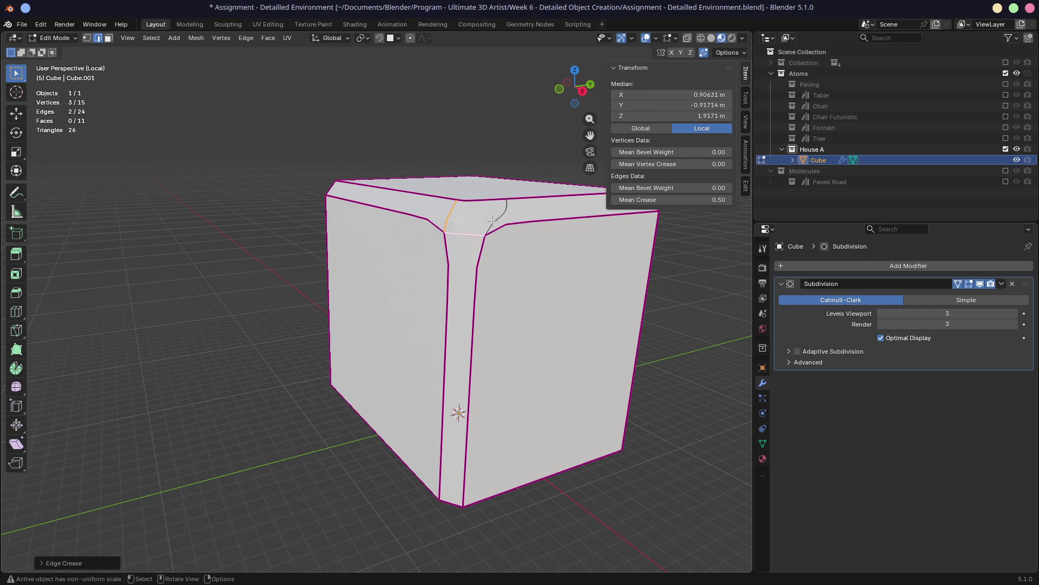
{"action": "middle_click_drag", "start_coordinate": [459, 413], "coordinate": [465, 461]}
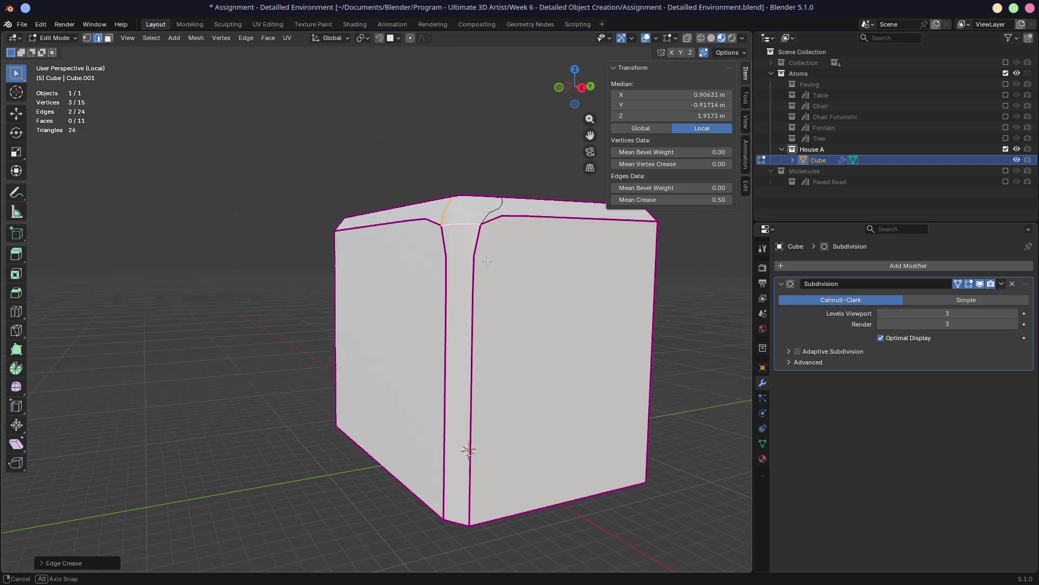
{"action": "middle_click_drag", "start_coordinate": [455, 319], "coordinate": [492, 275]}
{"action": "key", "text": "Tab"}
{"action": "key", "text": "Tab"}
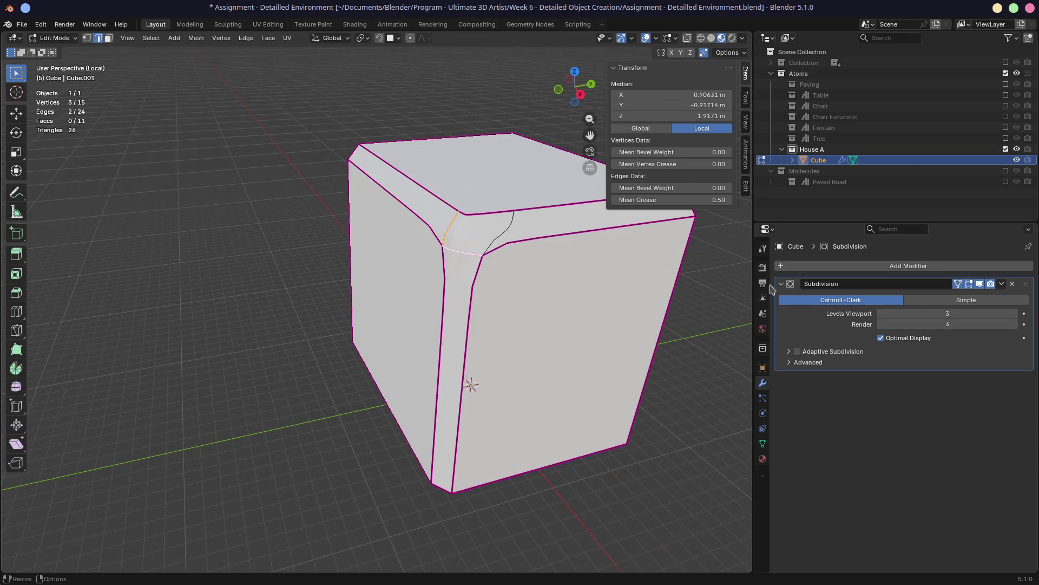
{"action": "middle_click_drag", "start_coordinate": [574, 260], "coordinate": [552, 276]}
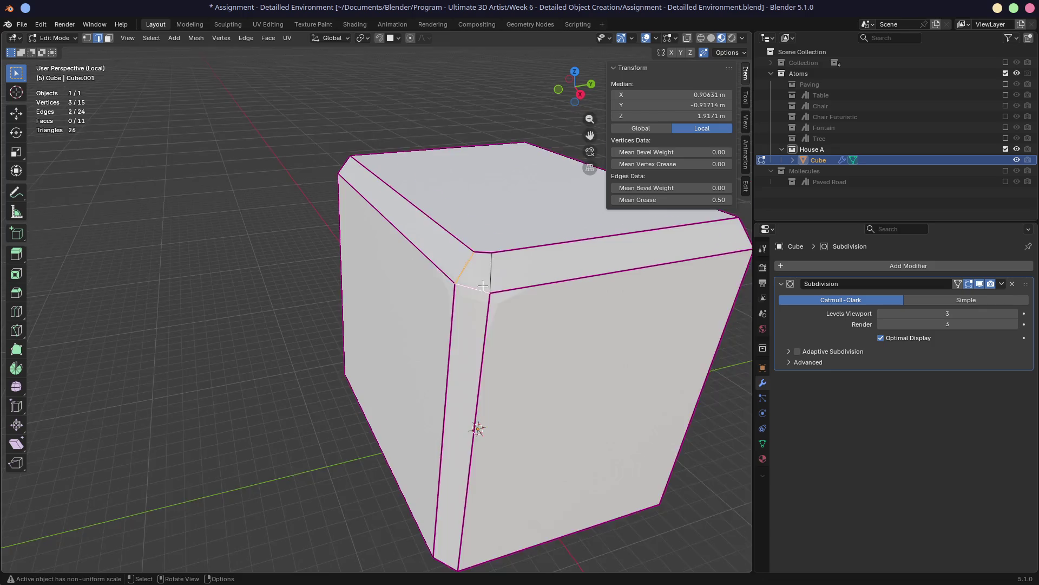
{"action": "scroll", "coordinate": [488, 285], "scroll_direction": "up", "scroll_amount": 3}
{"action": "key", "text": "KP_7"}
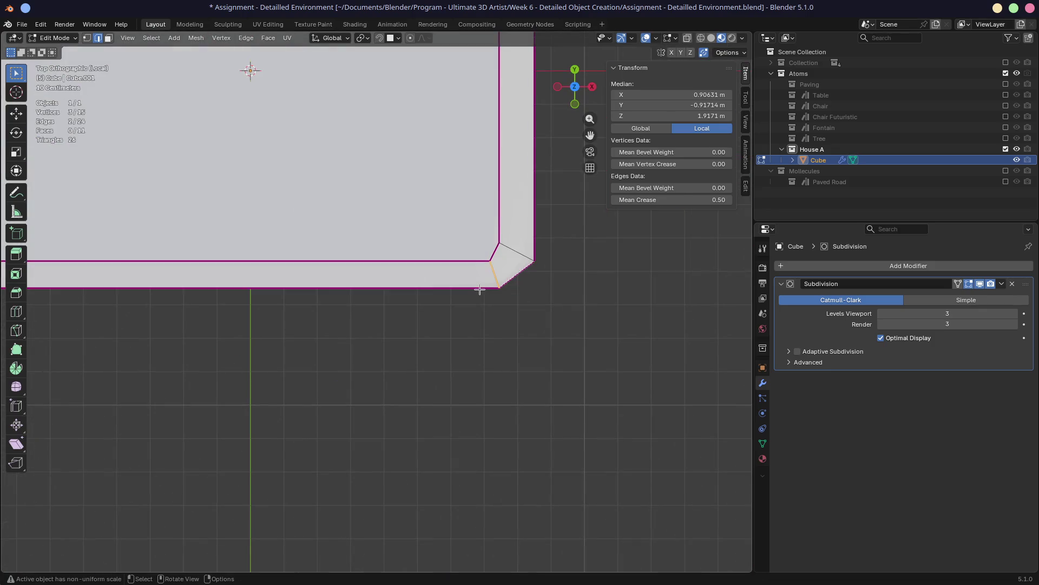
Move the cut corner's vertex to line up with the top outline
{"action": "left_click", "coordinate": [494, 261]}
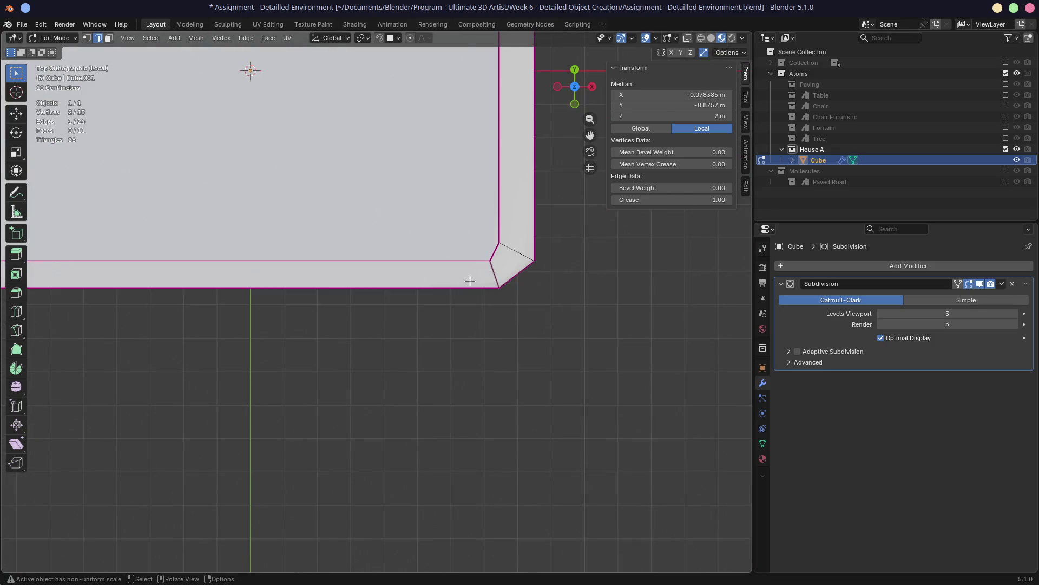
{"action": "key", "text": "1"}
{"action": "left_click", "coordinate": [500, 246]}
{"action": "key", "text": "g"}
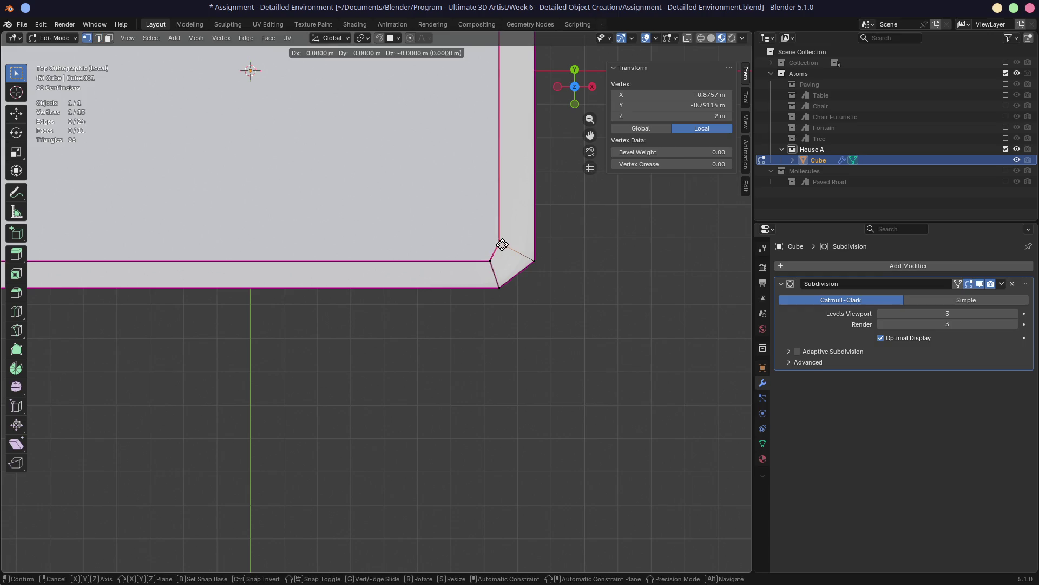
{"action": "left_click", "coordinate": [511, 248]}
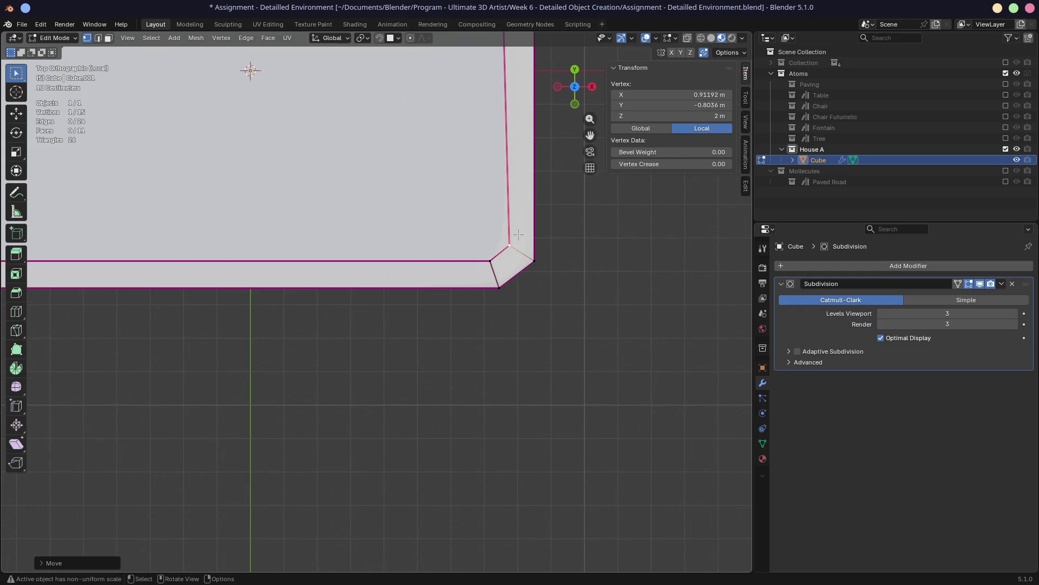
{"action": "scroll", "coordinate": [518, 235], "scroll_direction": "down", "scroll_amount": 4}
{"action": "scroll", "coordinate": [471, 211], "scroll_direction": "down", "scroll_amount": 1}
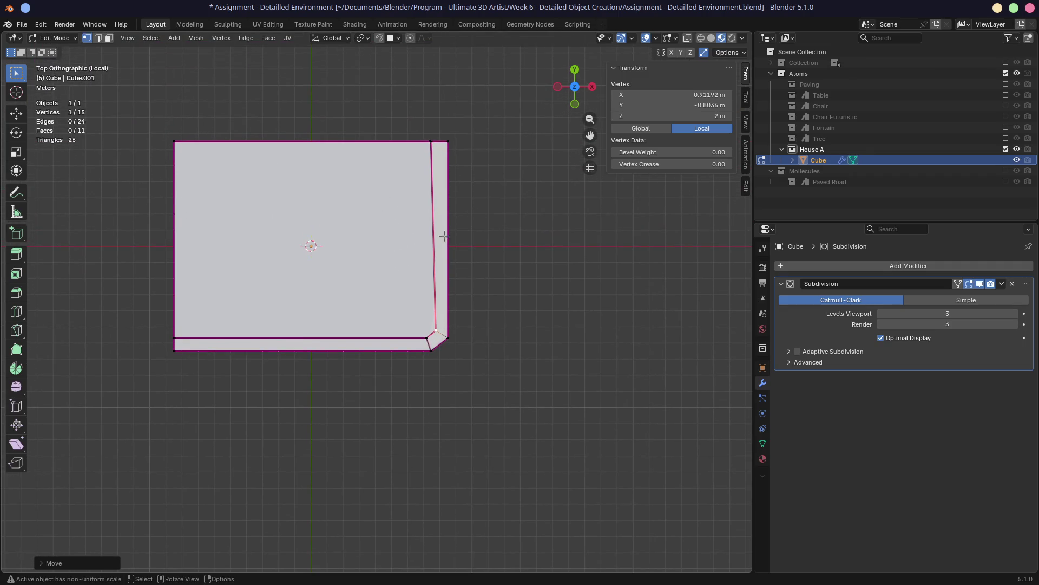
With vertex snapping on, slide the top-right vertex along X onto its neighbour
{"action": "left_click", "coordinate": [430, 143]}
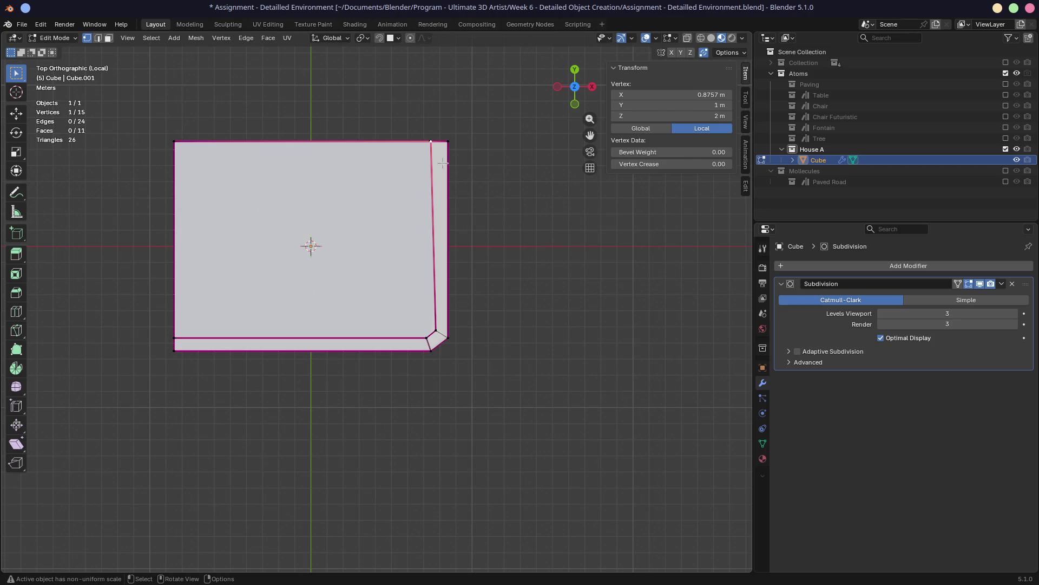
{"action": "left_click", "coordinate": [395, 38]}
{"action": "left_click", "coordinate": [361, 116]}
{"action": "key", "text": "g"}
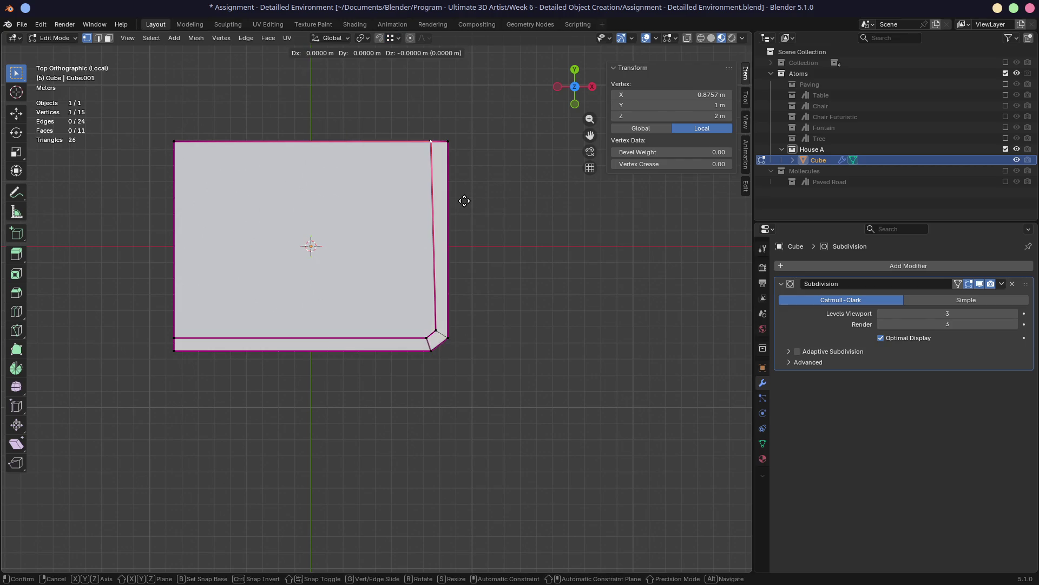
{"action": "key", "text": "x"}
{"action": "left_click", "coordinate": [436, 329]}
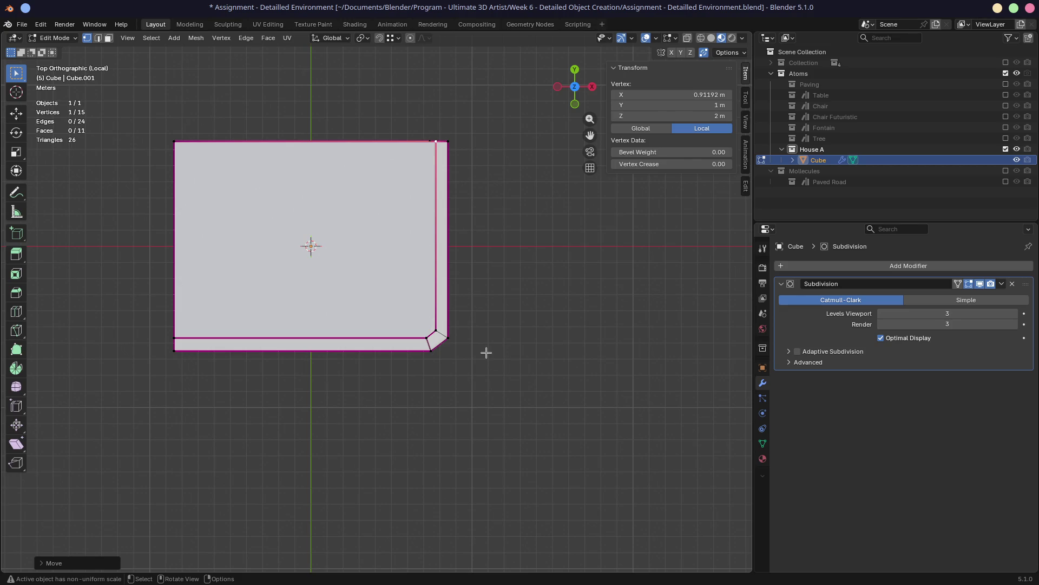
Return to object mode in perspective and bring up the cube's shading options
{"action": "middle_click_drag", "start_coordinate": [520, 333], "coordinate": [374, 390]}
{"action": "key", "text": "Tab"}
{"action": "right_click", "coordinate": [434, 340]}
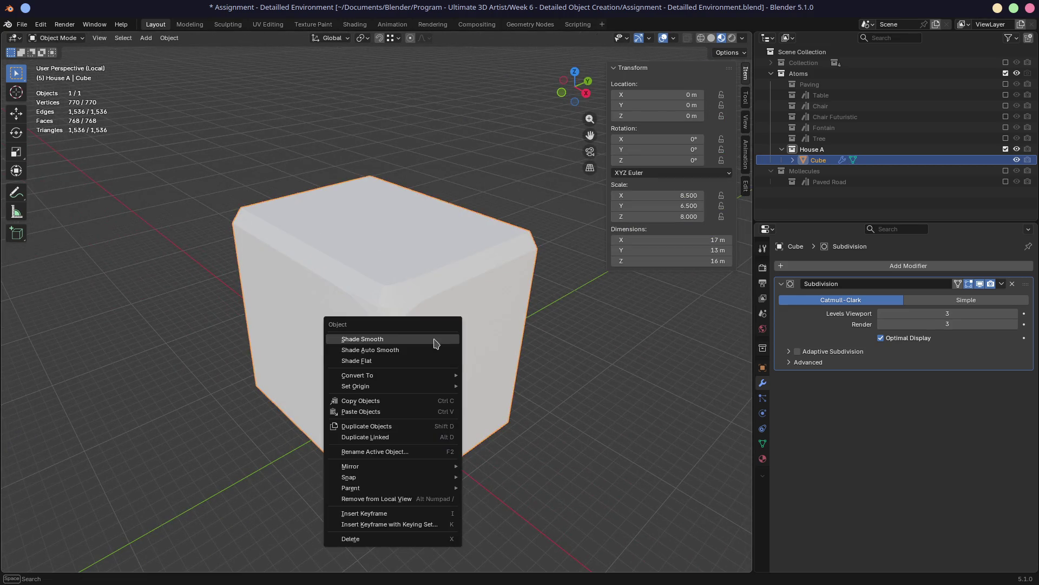
Apply Shade Smooth then Shade Auto Smooth, adding a 30° Smooth by Angle modifier
{"action": "left_click", "coordinate": [433, 338]}
{"action": "mouse_move", "coordinate": [433, 339]}
{"action": "middle_mouse_down"}
{"action": "mouse_move", "coordinate": [479, 312]}
{"action": "mouse_move", "coordinate": [420, 323]}
{"action": "mouse_move", "coordinate": [470, 315]}
{"action": "mouse_move", "coordinate": [458, 295]}
{"action": "mouse_move", "coordinate": [406, 309]}
{"action": "mouse_move", "coordinate": [422, 329]}
{"action": "mouse_move", "coordinate": [378, 303]}
{"action": "mouse_move", "coordinate": [408, 284]}
{"action": "mouse_move", "coordinate": [269, 287]}
{"action": "mouse_move", "coordinate": [436, 291]}
{"action": "mouse_move", "coordinate": [414, 296]}
{"action": "middle_mouse_up"}
{"action": "right_click", "coordinate": [420, 322]}
{"action": "left_click", "coordinate": [413, 334]}
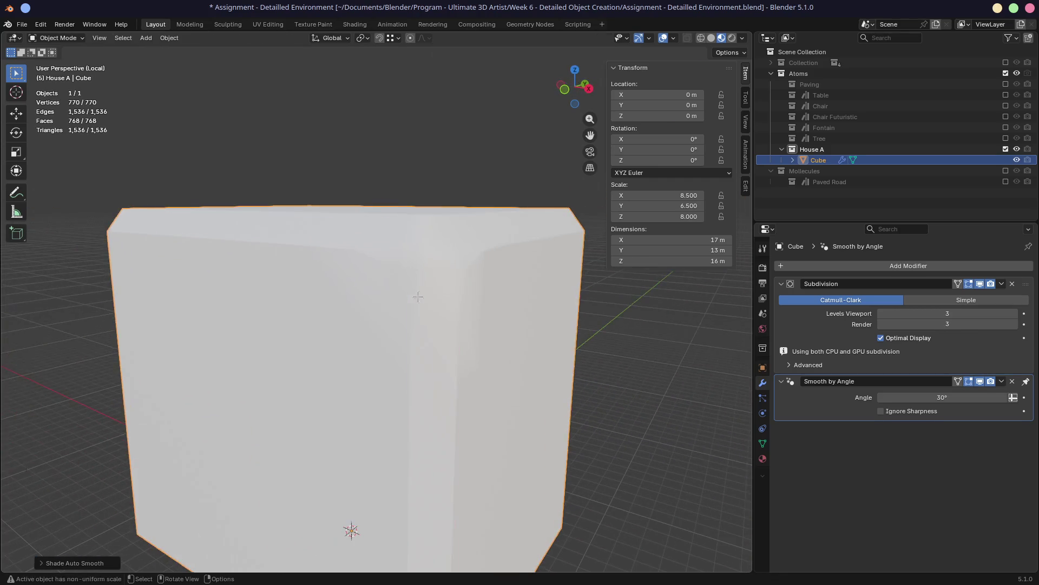
Re-enter mesh editing and select a top corner vertex
{"action": "key", "text": "Tab"}
{"action": "left_click", "coordinate": [412, 265]}
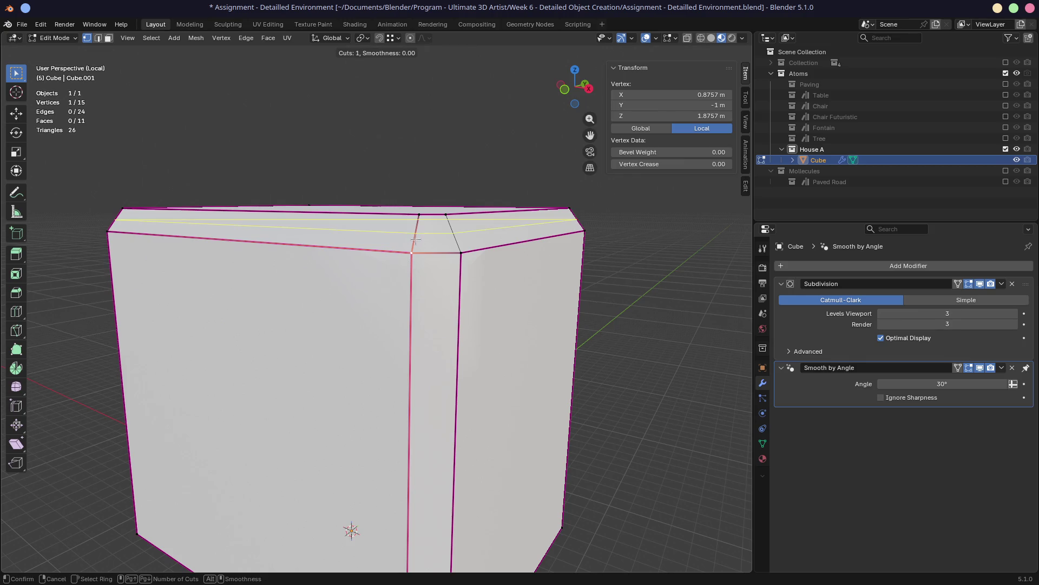
{"action": "scroll", "coordinate": [414, 239], "scroll_direction": "up", "scroll_amount": 3}
{"action": "scroll", "coordinate": [423, 240], "scroll_direction": "up", "scroll_amount": 4}
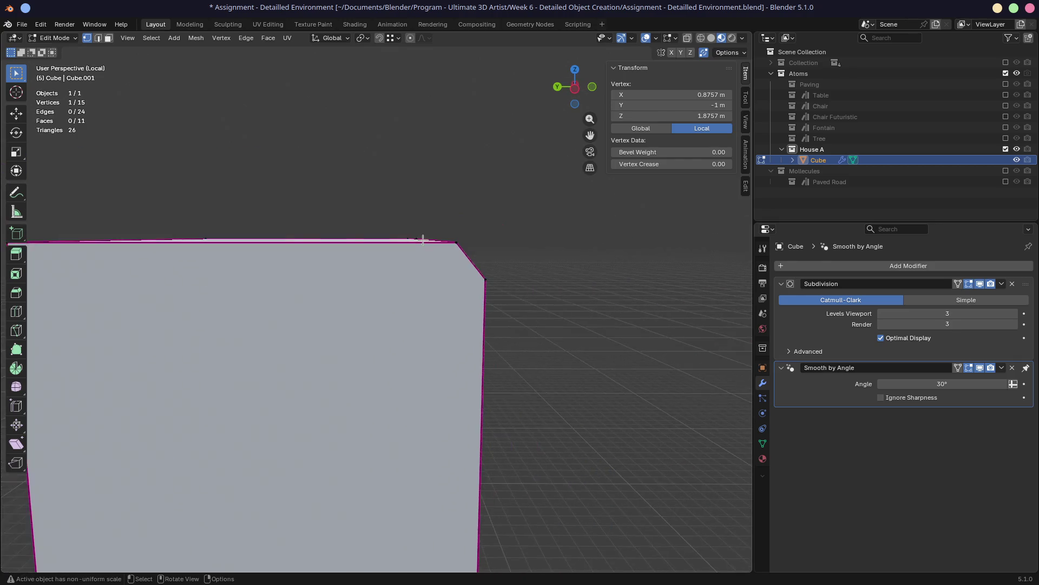
{"action": "scroll", "coordinate": [423, 240], "scroll_direction": "down", "scroll_amount": 5}
Knife-cut a new edge line across the cube's front from the right edge to the left
{"action": "middle_click_drag", "start_coordinate": [406, 244], "coordinate": [363, 257]}
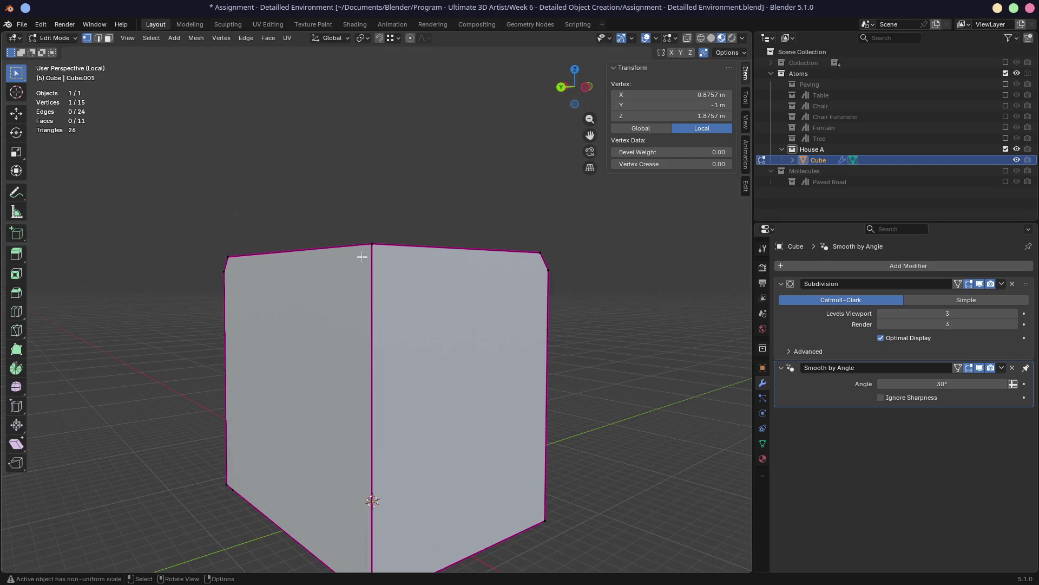
{"action": "key", "text": "k"}
{"action": "left_click", "coordinate": [551, 266]}
{"action": "left_click", "coordinate": [225, 271]}
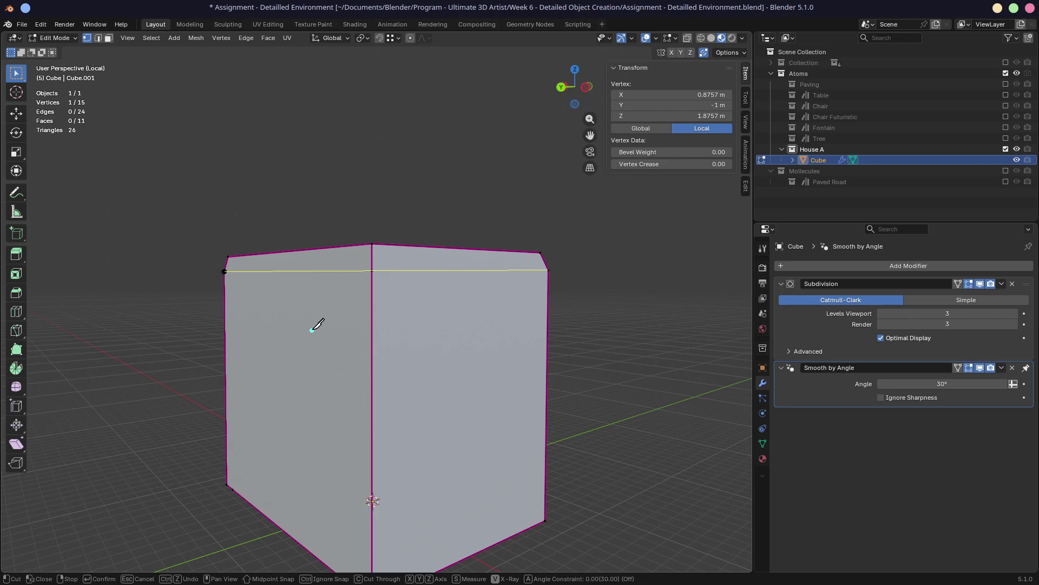
{"action": "key", "text": "Return"}
Level the cut's middle and right corner vertices in Z with the corner's 2 m height
{"action": "key", "text": "1"}
{"action": "key", "text": "2"}
{"action": "left_click", "coordinate": [372, 271]}
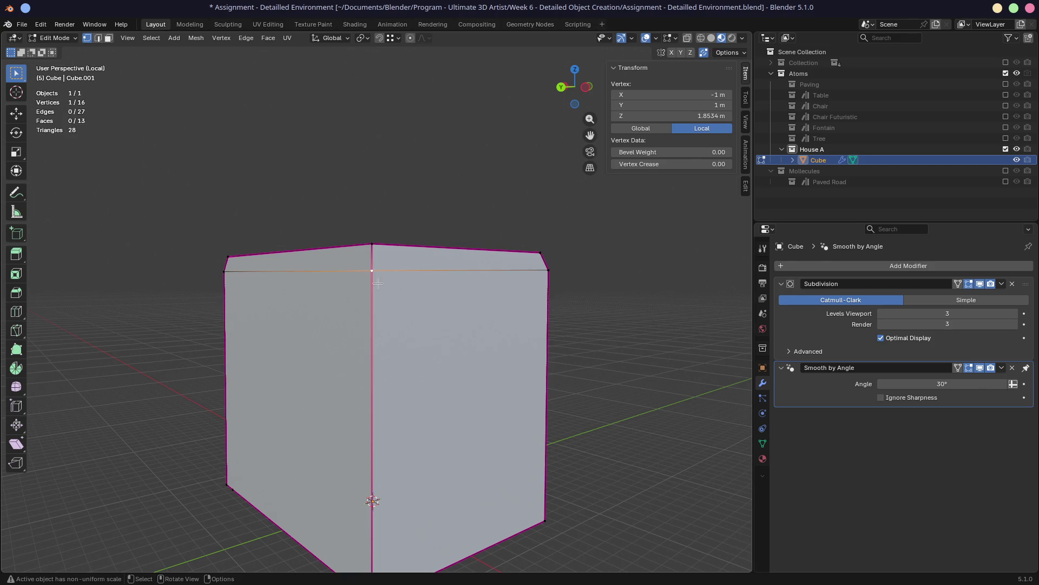
{"action": "key", "text": "g"}
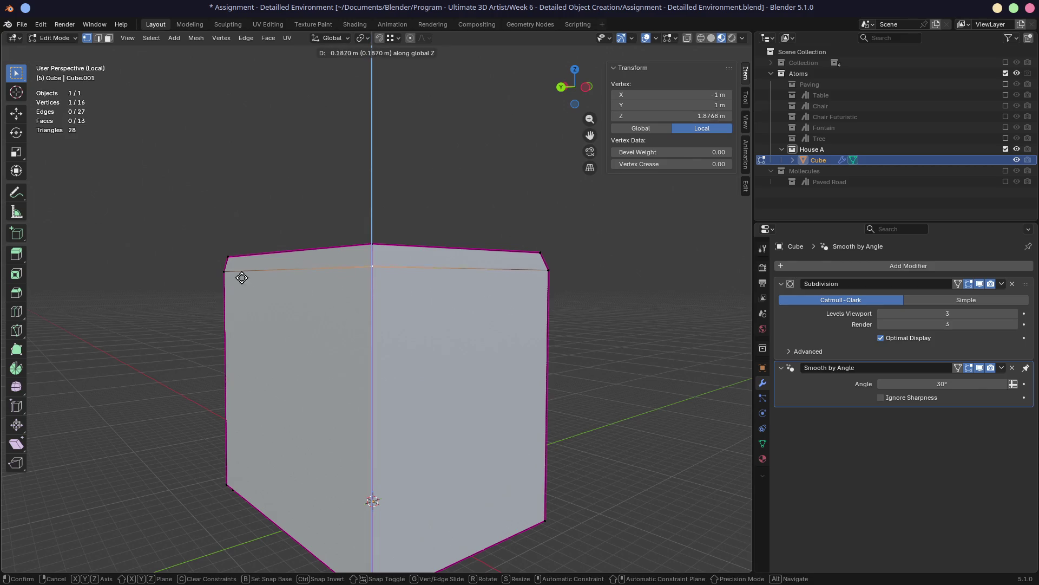
{"action": "left_click", "coordinate": [221, 274]}
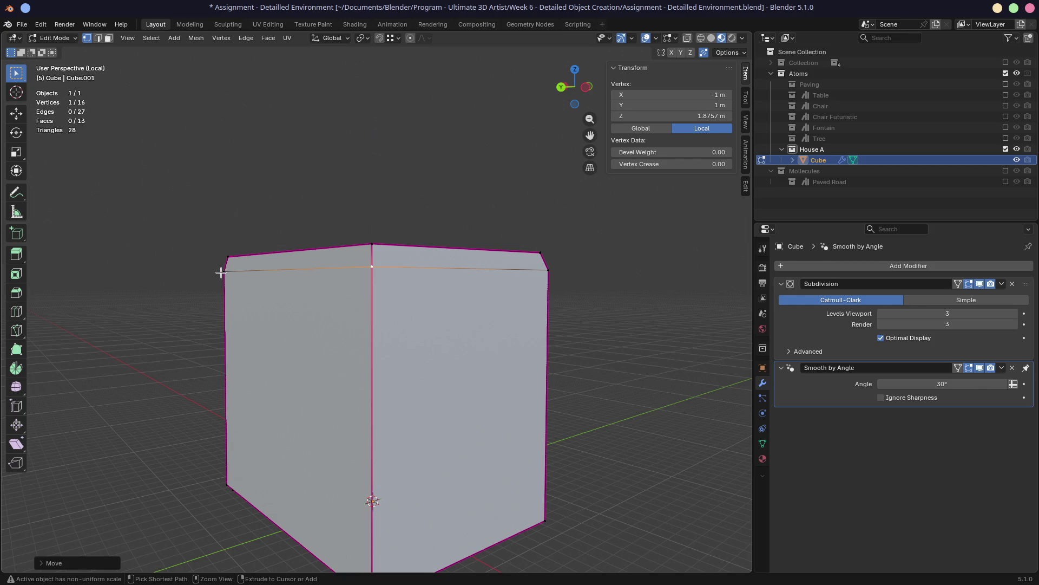
{"action": "left_click", "coordinate": [550, 270]}
{"action": "key", "text": "g"}
{"action": "key", "text": "z"}
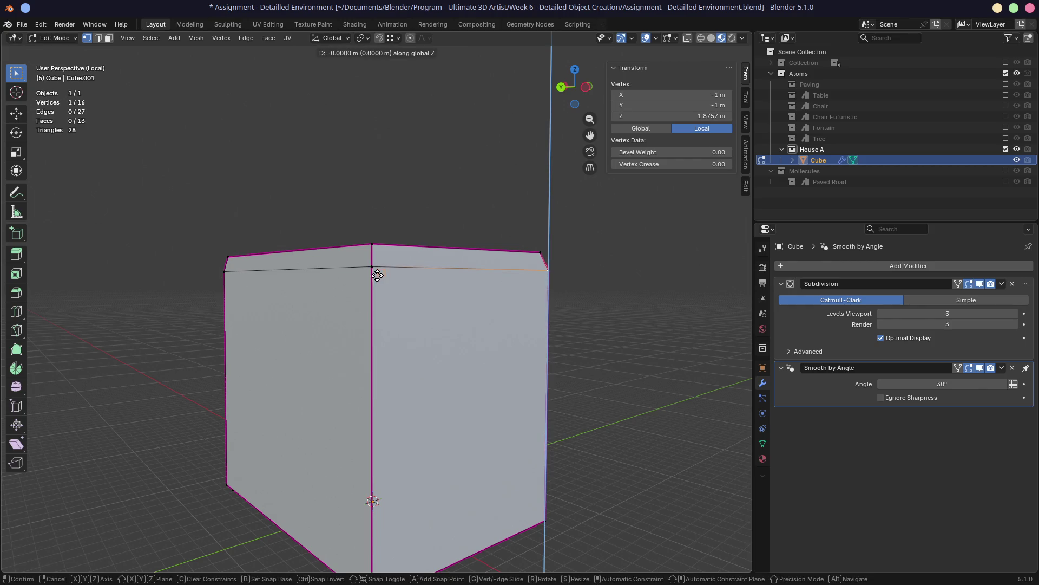
{"action": "left_click", "coordinate": [372, 267]}
Inspect the reshaped corner from above and in perspective, selecting the right-edge vertex
{"action": "mouse_move", "coordinate": [372, 325]}
{"action": "middle_mouse_down"}
{"action": "mouse_move", "coordinate": [324, 277]}
{"action": "mouse_move", "coordinate": [276, 278]}
{"action": "middle_mouse_up"}
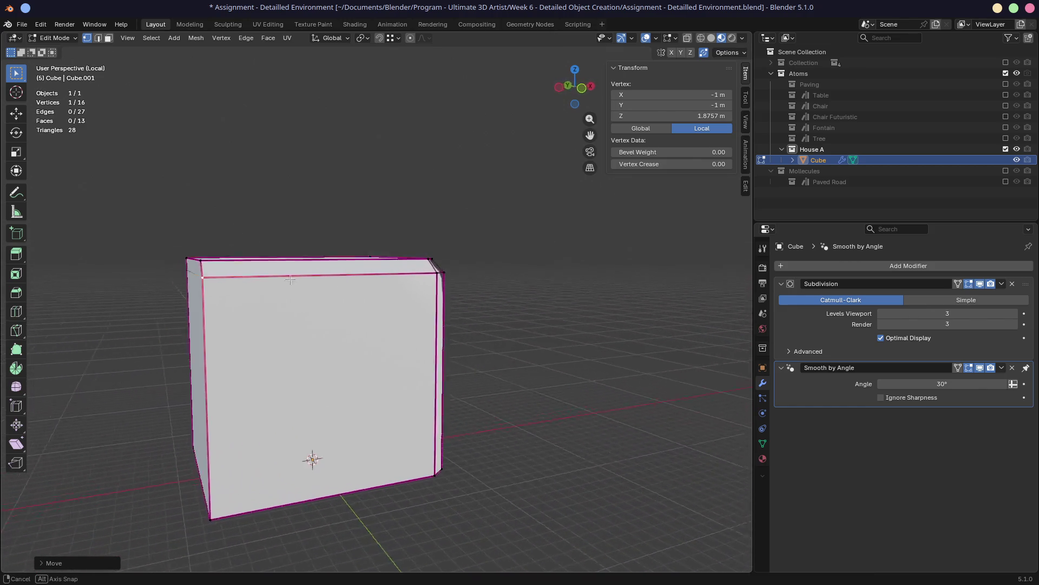
{"action": "scroll", "coordinate": [275, 278], "scroll_direction": "down", "scroll_amount": 4}
{"action": "scroll", "coordinate": [342, 284], "scroll_direction": "up", "scroll_amount": 6}
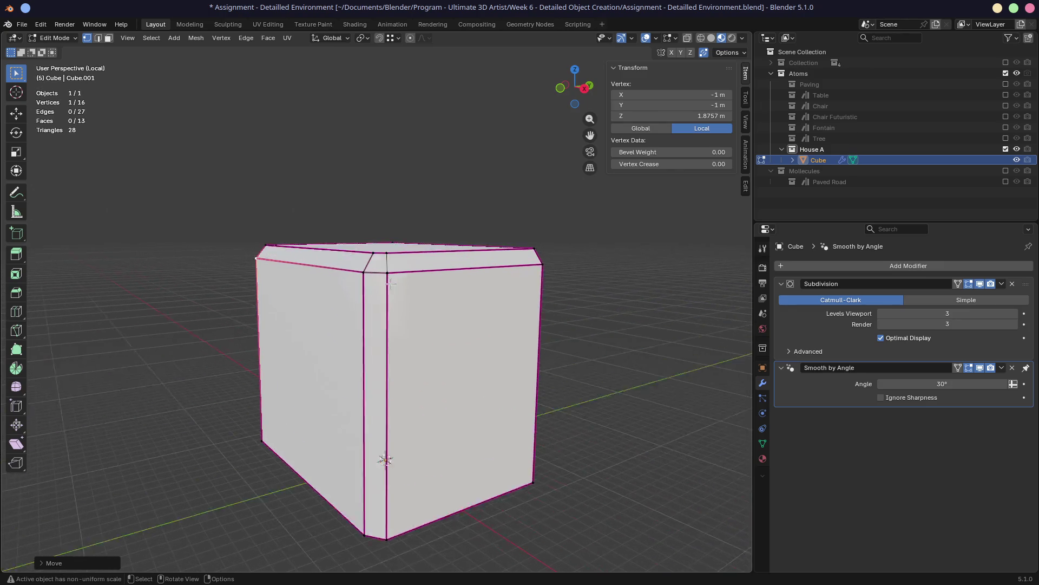
{"action": "scroll", "coordinate": [382, 297], "scroll_direction": "up", "scroll_amount": 1}
{"action": "scroll", "coordinate": [384, 298], "scroll_direction": "up", "scroll_amount": 4}
{"action": "middle_click_drag", "start_coordinate": [384, 300], "coordinate": [431, 340]}
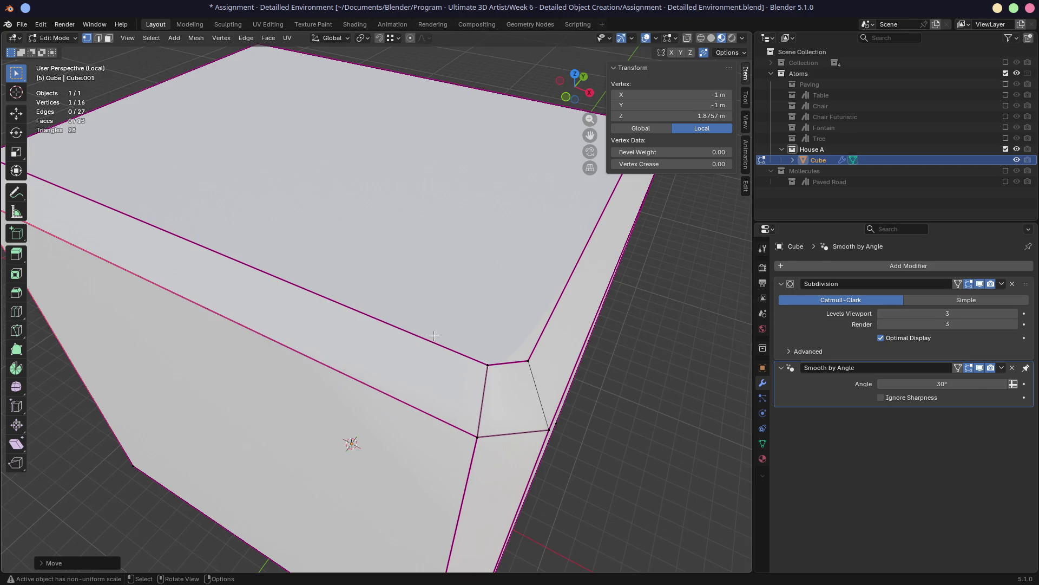
{"action": "key", "text": "KP_7"}
{"action": "scroll", "coordinate": [428, 347], "scroll_direction": "down", "scroll_amount": 3}
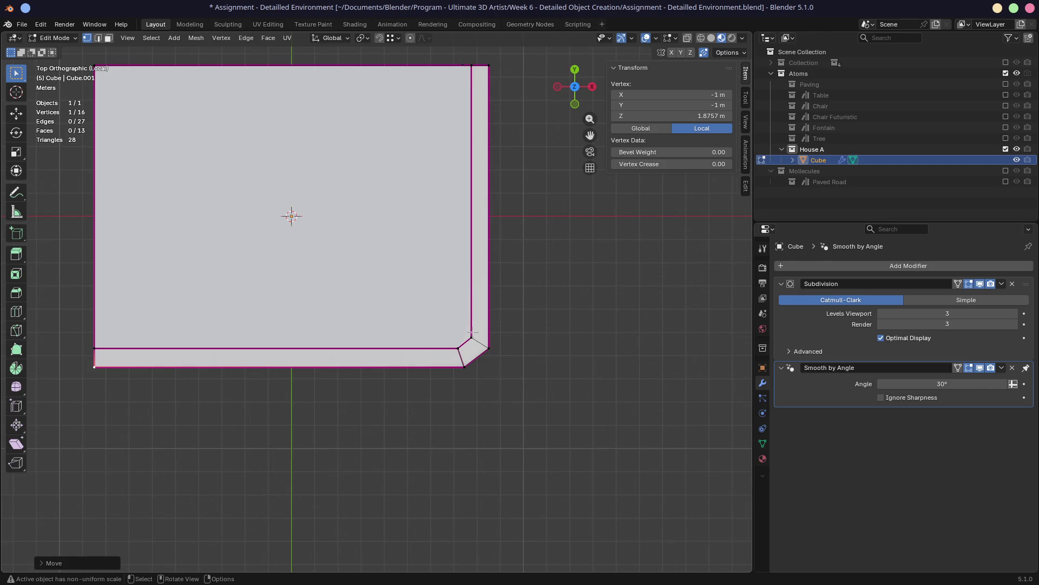
{"action": "left_click", "coordinate": [472, 333]}
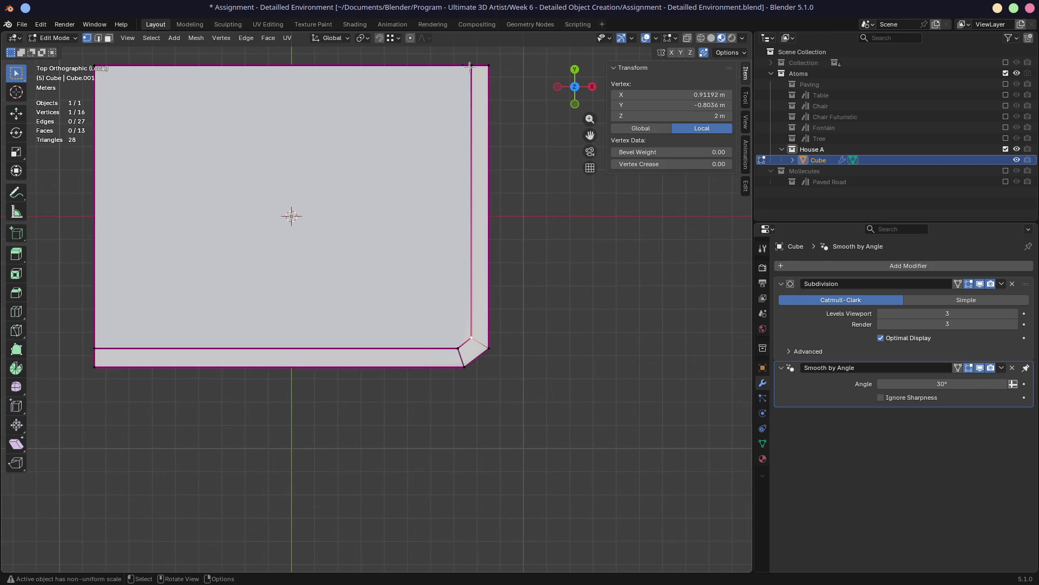
{"action": "middle_click_drag", "start_coordinate": [499, 126], "coordinate": [448, 259]}
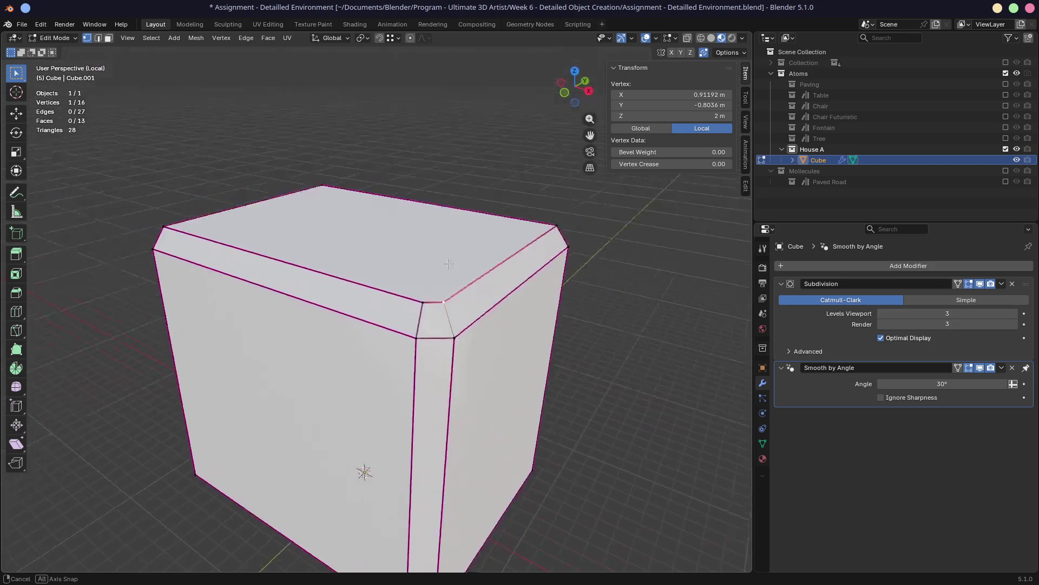
{"action": "middle_click_drag", "start_coordinate": [404, 285], "coordinate": [420, 293]}
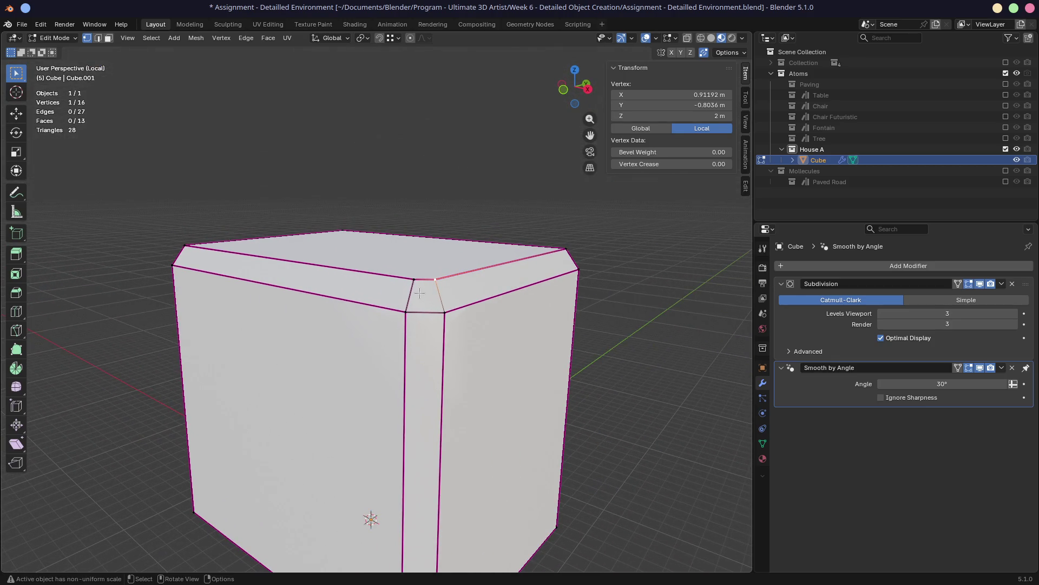
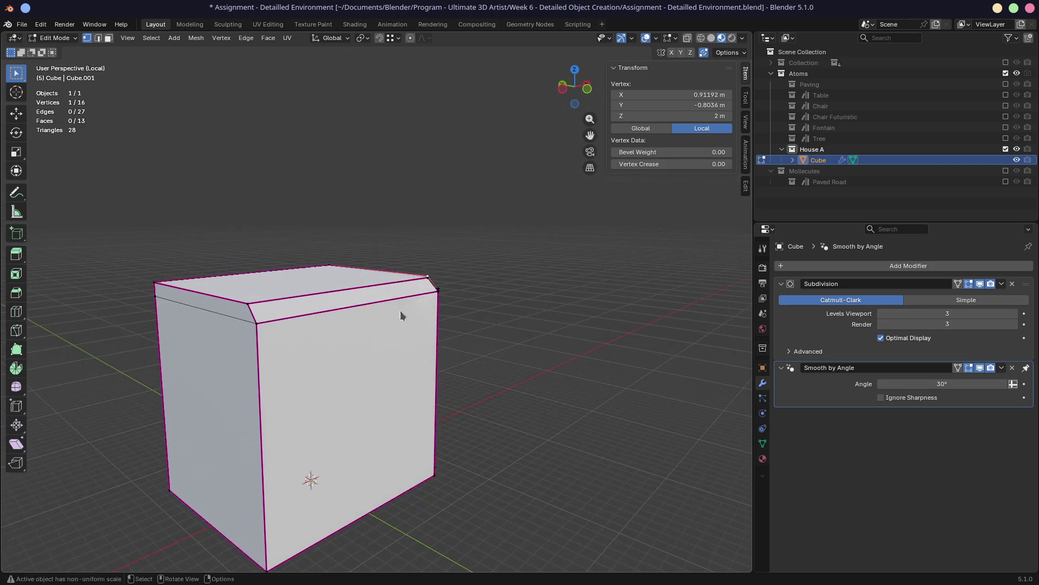
Toggle Face Orientation from Quick Favorites and start a two-cut loop cut near the block's top
{"action": "key", "text": "q"}
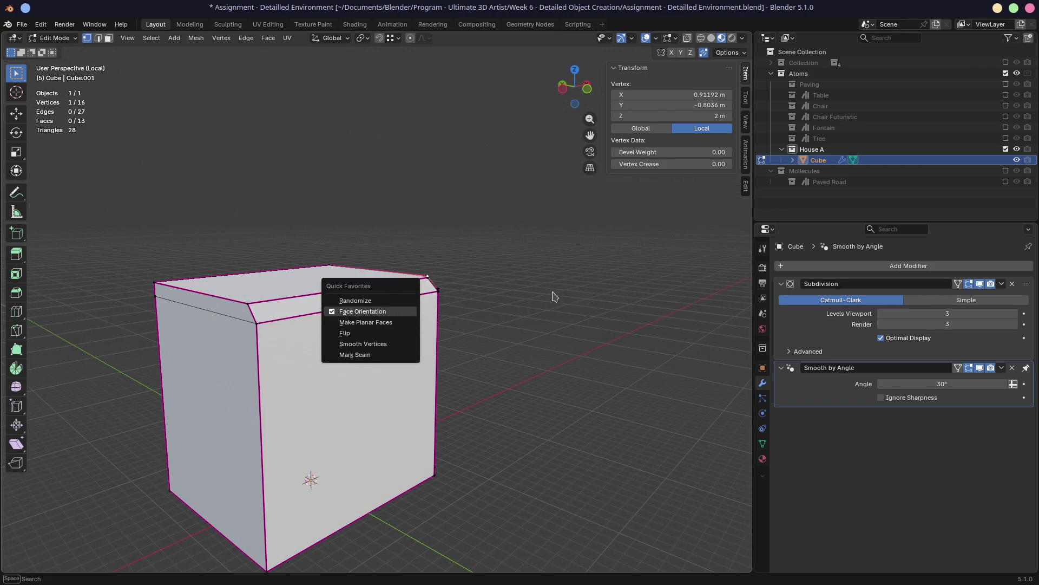
{"action": "left_click", "coordinate": [362, 311]}
{"action": "mouse_move", "coordinate": [553, 293]}
{"action": "middle_mouse_down"}
{"action": "mouse_move", "coordinate": [427, 200]}
{"action": "mouse_move", "coordinate": [451, 290]}
{"action": "middle_mouse_up"}
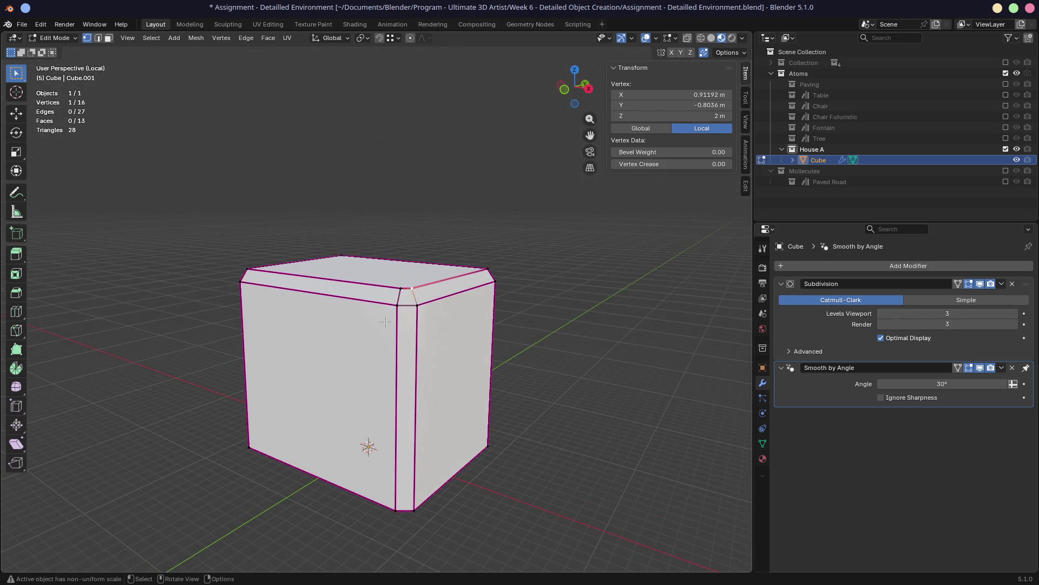
{"action": "scroll", "coordinate": [386, 322], "scroll_direction": "up", "scroll_amount": 4}
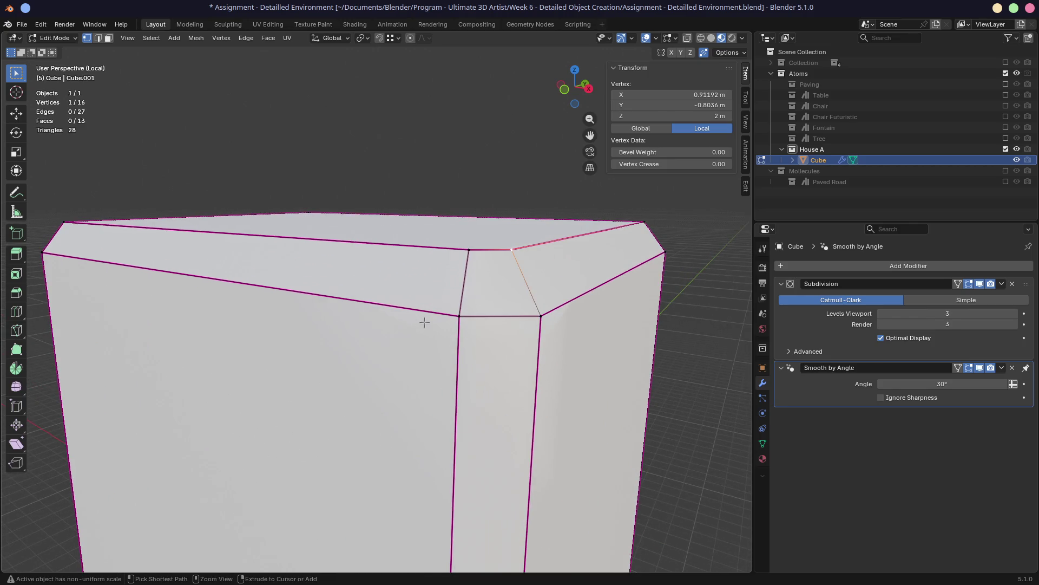
{"action": "key", "text": "ctrl+r"}
{"action": "scroll", "coordinate": [454, 291], "scroll_direction": "up", "scroll_amount": 1}
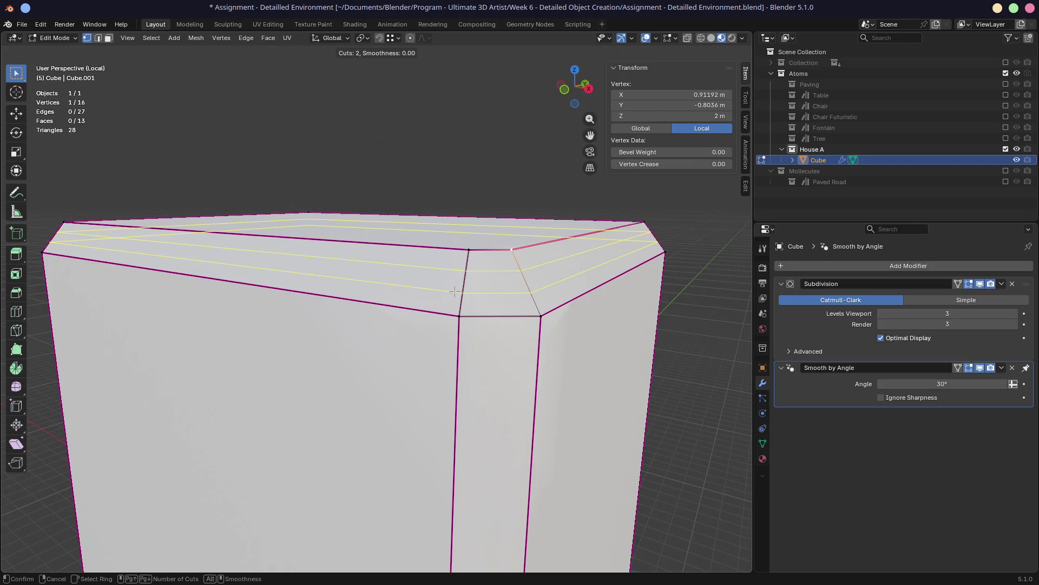
Confirm the two edge loops through the top trim band and inspect the block from below
{"action": "left_click", "coordinate": [454, 291]}
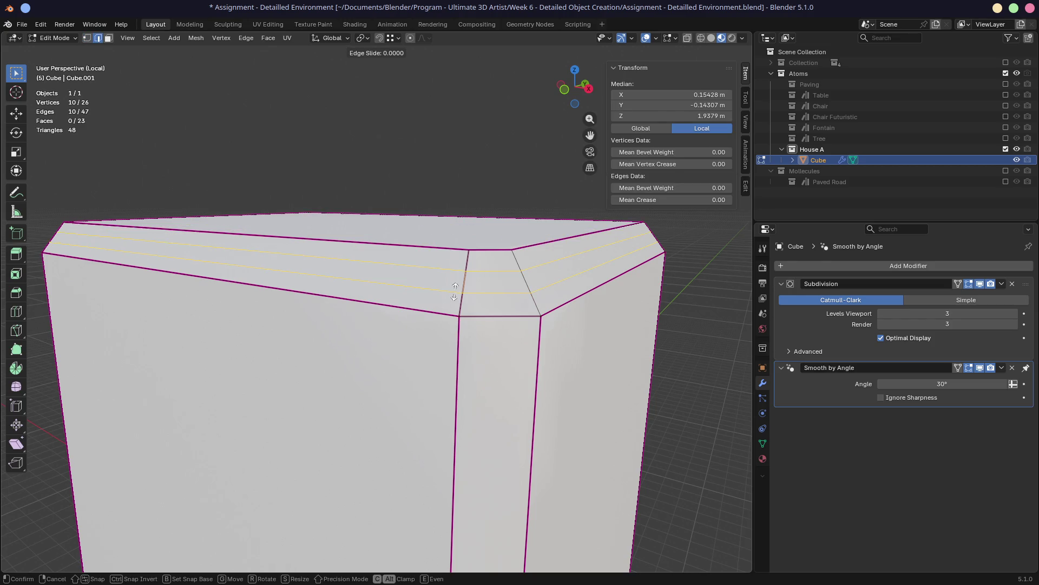
{"action": "left_click", "coordinate": [455, 291]}
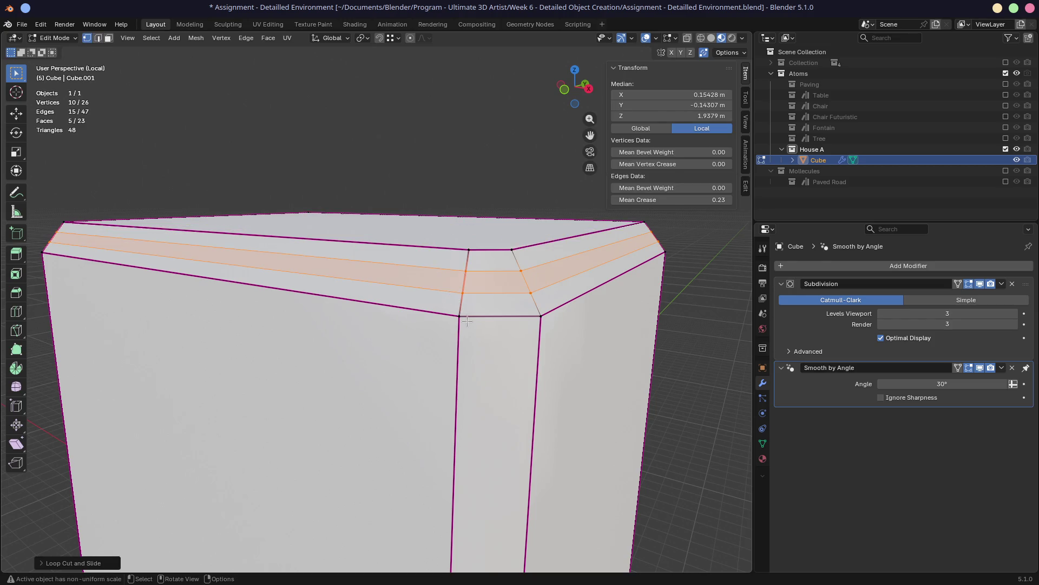
{"action": "middle_click_drag", "start_coordinate": [466, 321], "coordinate": [542, 335]}
{"action": "scroll", "coordinate": [542, 335], "scroll_direction": "down", "scroll_amount": 2}
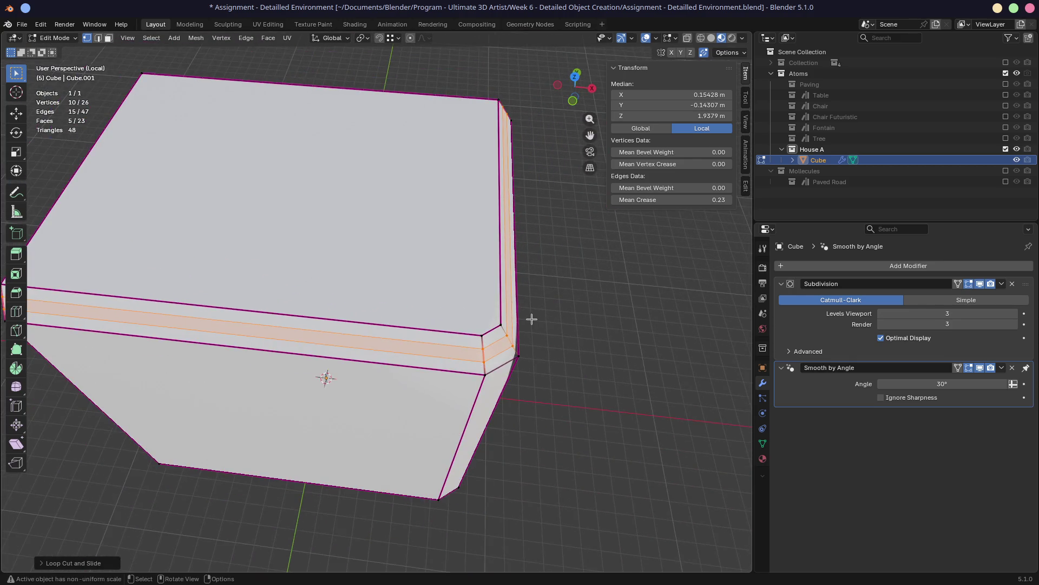
{"action": "scroll", "coordinate": [520, 317], "scroll_direction": "down", "scroll_amount": 2}
{"action": "middle_click_drag", "start_coordinate": [470, 292], "coordinate": [487, 325]}
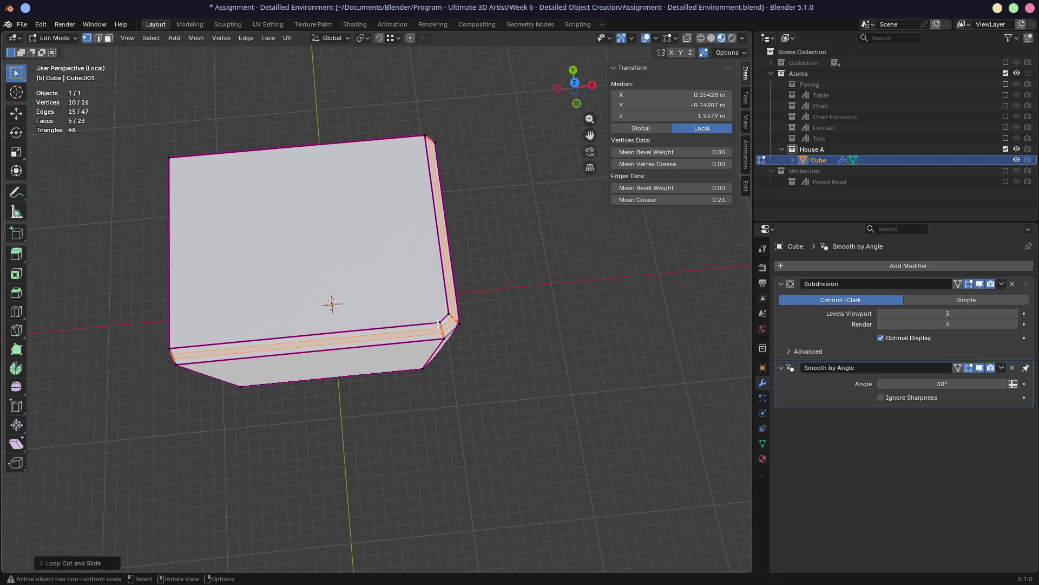
Switch to top orthographic view and start the Knife tool
{"action": "key", "text": "KP_7"}
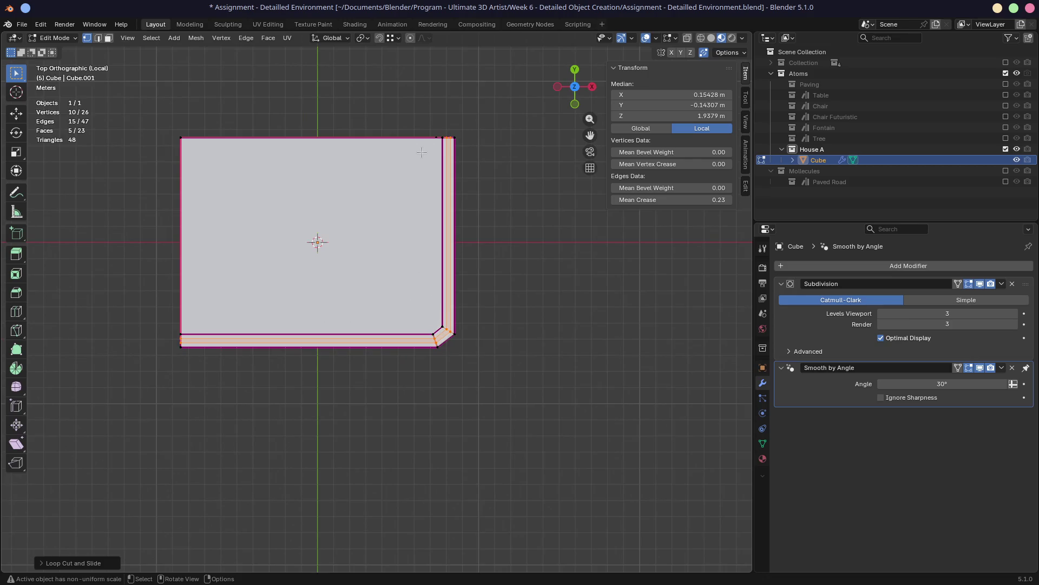
{"action": "key", "text": "k"}
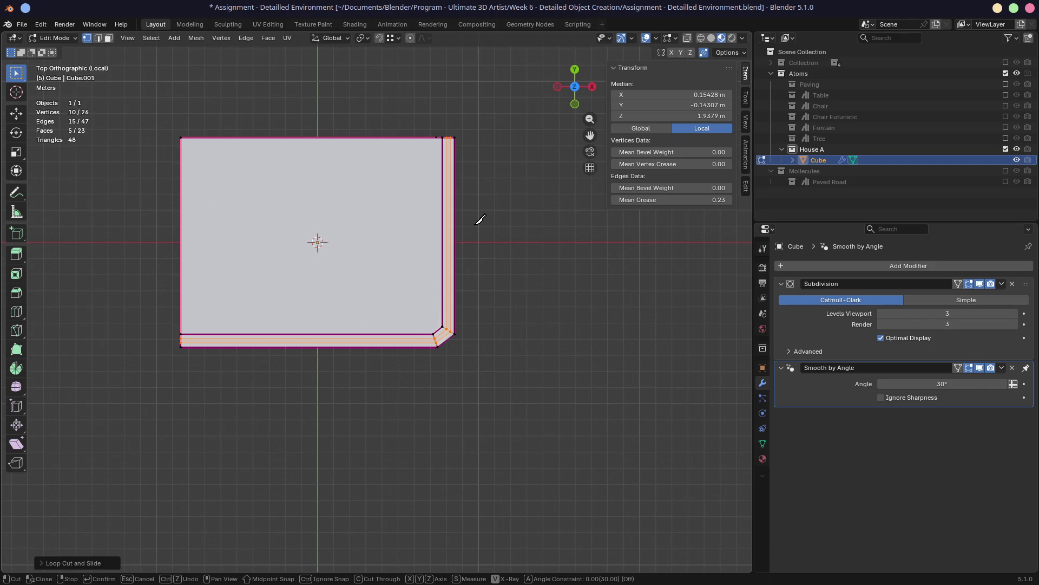
Knife-cut a new edge from the trim's inner corner to the top face's far edge
{"action": "left_click", "coordinate": [438, 329]}
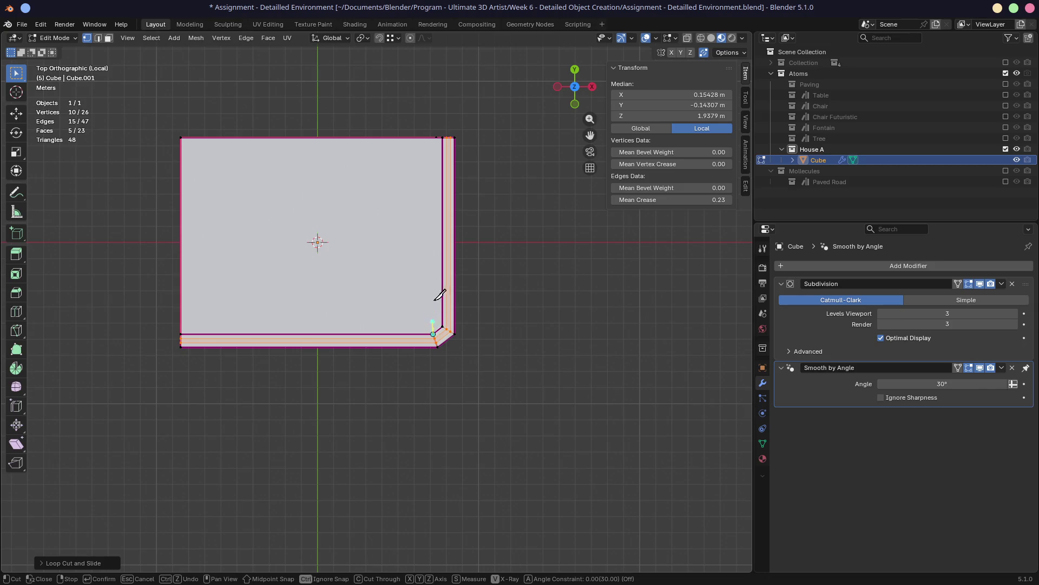
{"action": "left_click", "coordinate": [432, 137]}
{"action": "key", "text": "Return"}
{"action": "mouse_move", "coordinate": [489, 154]}
{"action": "middle_mouse_down"}
{"action": "mouse_move", "coordinate": [497, 444]}
{"action": "mouse_move", "coordinate": [365, 320]}
{"action": "mouse_move", "coordinate": [378, 321]}
{"action": "middle_mouse_up"}
{"action": "scroll", "coordinate": [347, 259], "scroll_direction": "up", "scroll_amount": 3}
Move the trim's corner vertex lower on the face, then undo the move
{"action": "left_click", "coordinate": [276, 103]}
{"action": "key", "text": "g"}
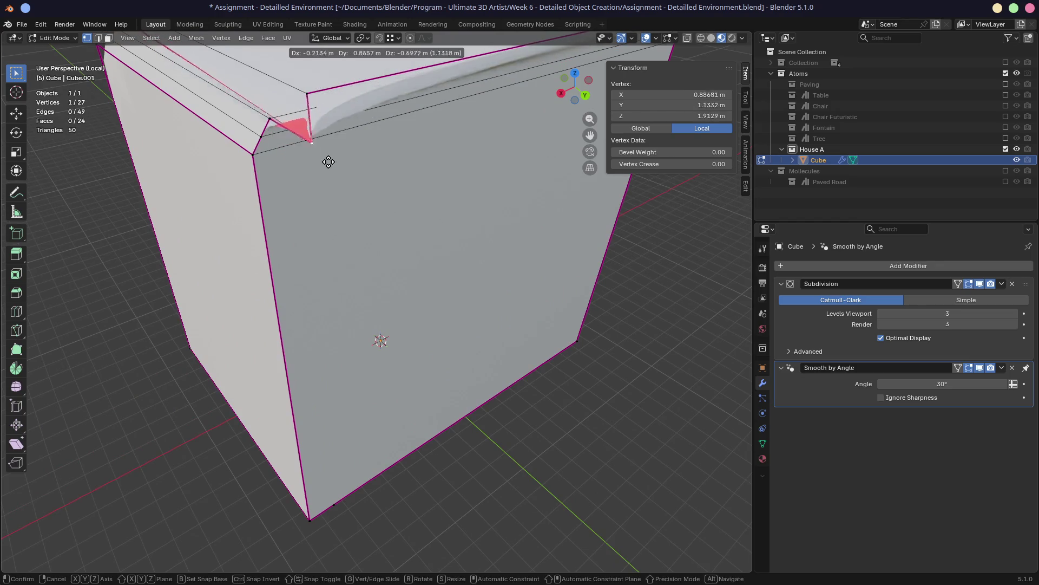
{"action": "left_click", "coordinate": [334, 231]}
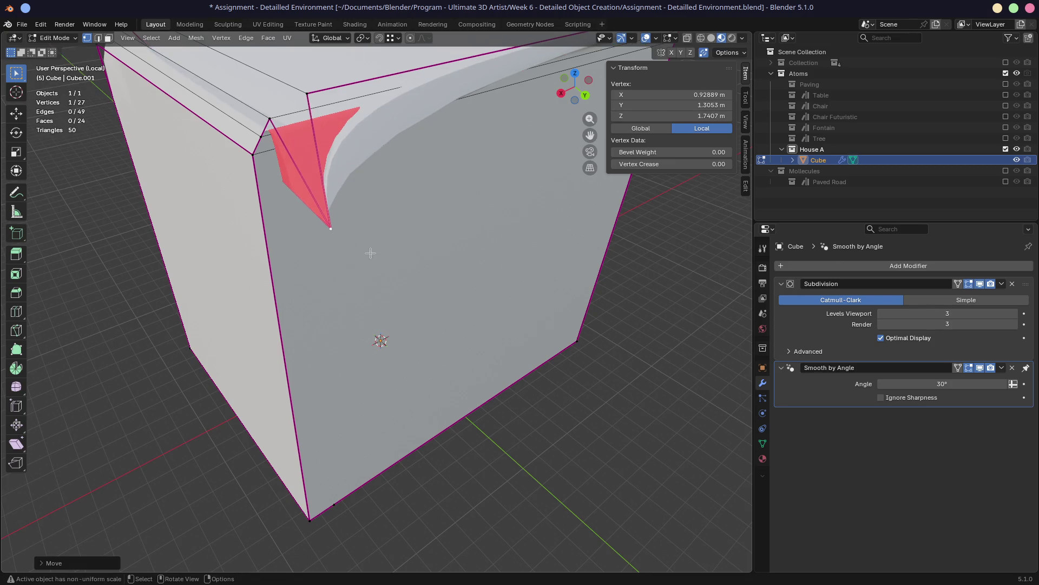
{"action": "key", "text": "ctrl+z"}
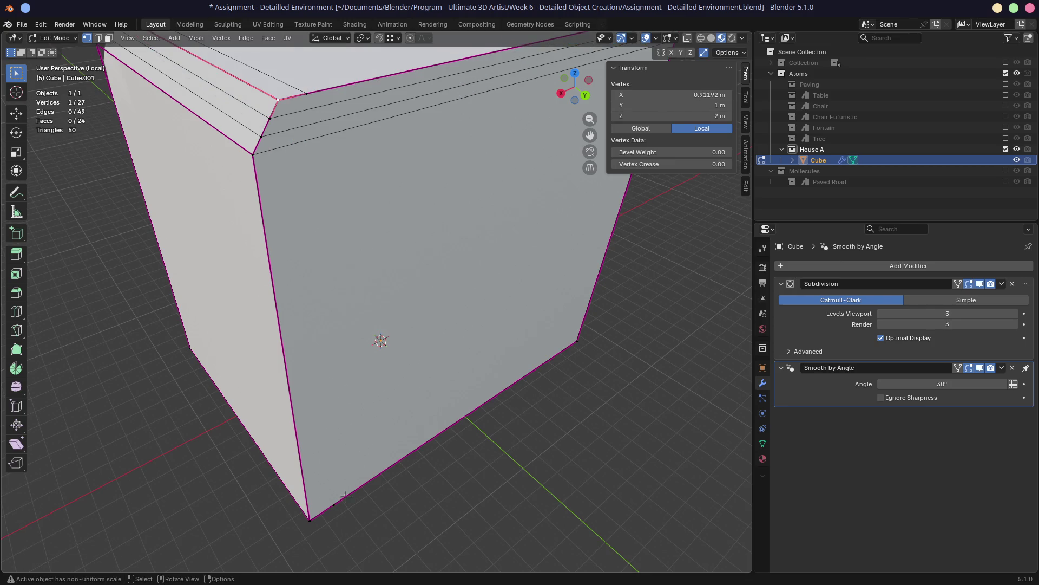
Dissolve a vertex on the block's bottom edge
{"action": "left_click", "coordinate": [335, 504]}
{"action": "mouse_move", "coordinate": [361, 471]}
{"action": "middle_mouse_down"}
{"action": "mouse_move", "coordinate": [317, 358]}
{"action": "mouse_move", "coordinate": [323, 347]}
{"action": "middle_mouse_up"}
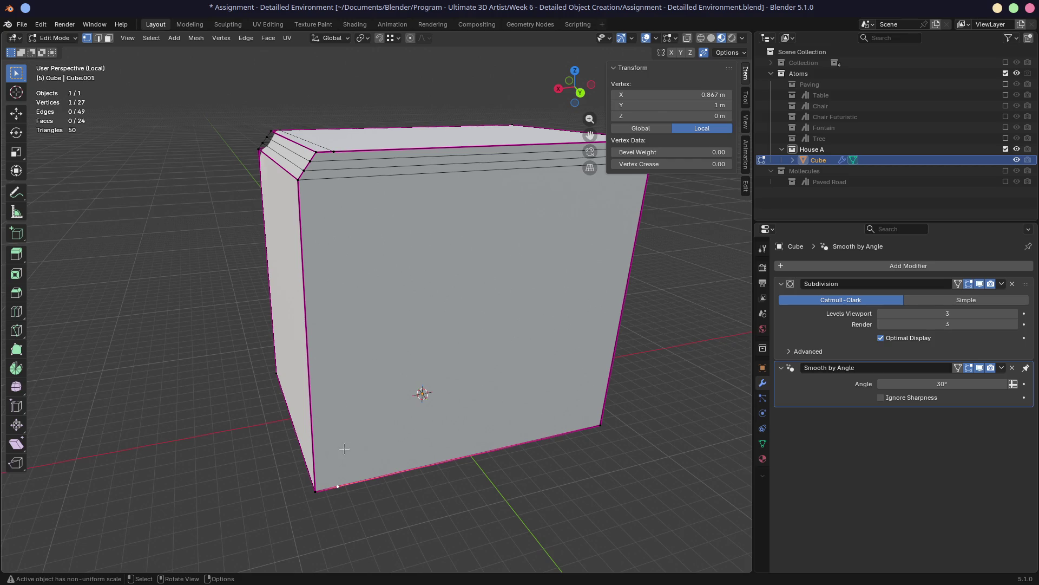
{"action": "key", "text": "ctrl+x"}
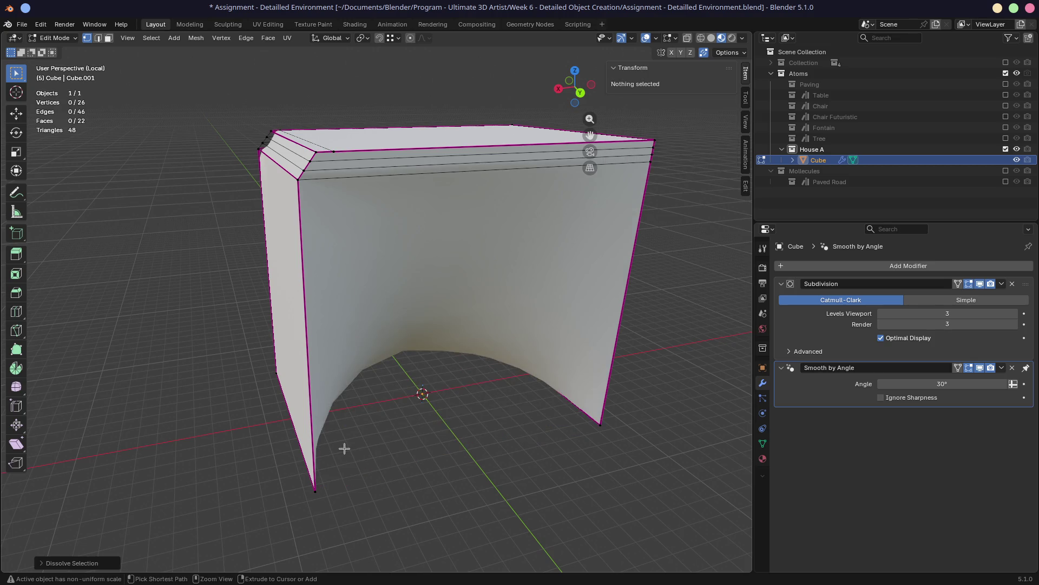
{"action": "key", "text": "ctrl+z"}
{"action": "key", "text": "x"}
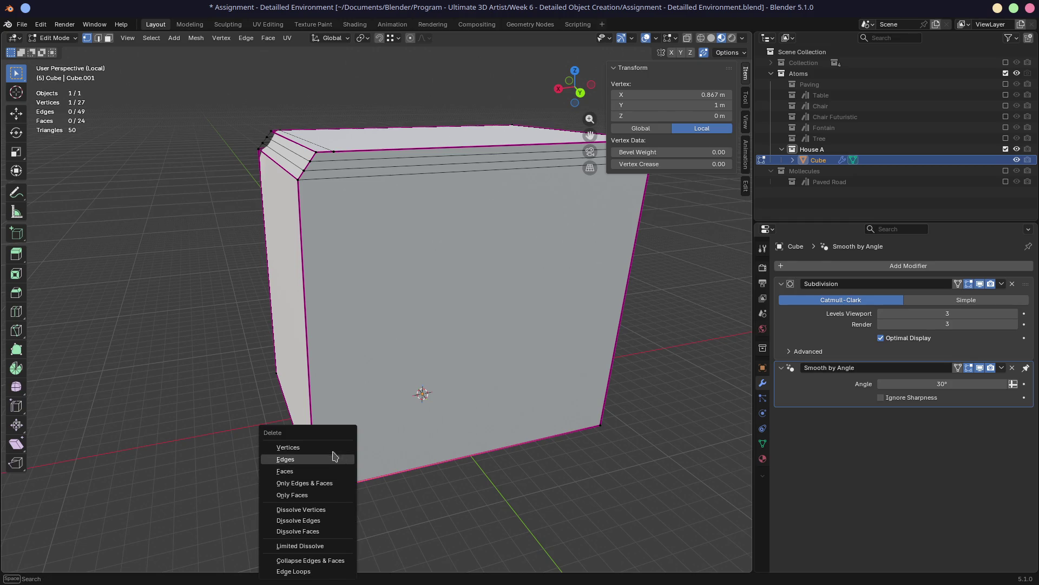
{"action": "left_click", "coordinate": [288, 448]}
{"action": "key", "text": "ctrl+z"}
{"action": "mouse_move", "coordinate": [339, 495]}
{"action": "middle_mouse_down", "text": "shift"}
{"action": "mouse_move", "coordinate": [487, 325]}
{"action": "mouse_move", "coordinate": [565, 274]}
{"action": "mouse_move", "coordinate": [399, 292]}
{"action": "middle_mouse_up", "text": "shift"}
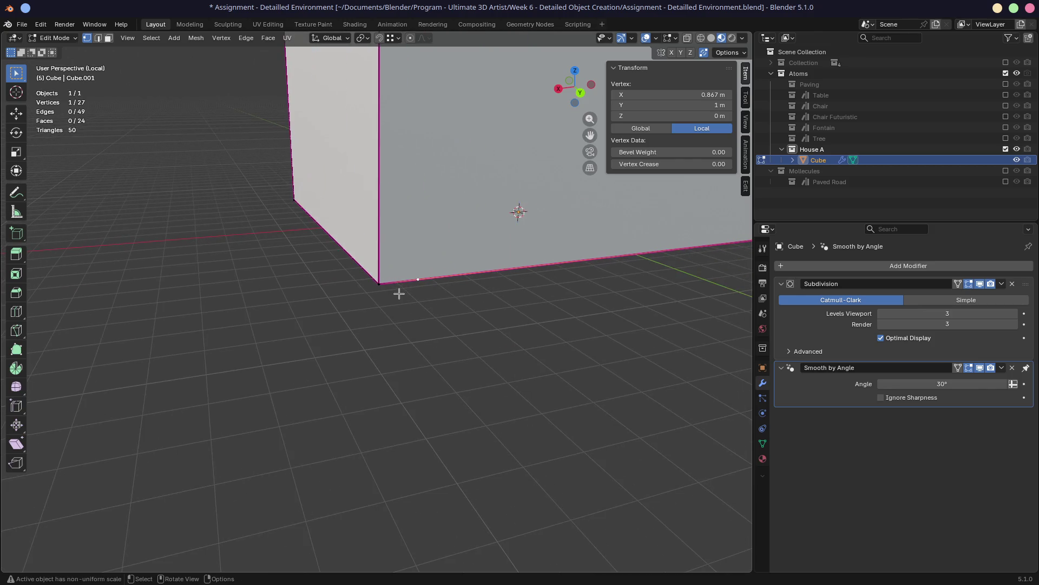
{"action": "left_click", "coordinate": [399, 292]}
{"action": "left_click", "coordinate": [416, 280]}
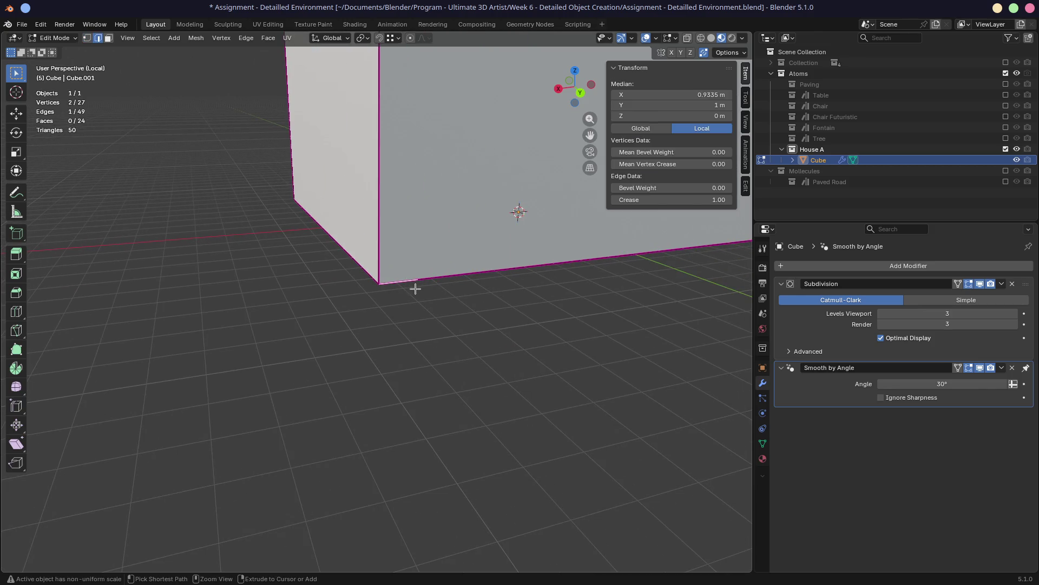
{"action": "key", "text": "ctrl+x"}
{"action": "key", "text": "ctrl+z"}
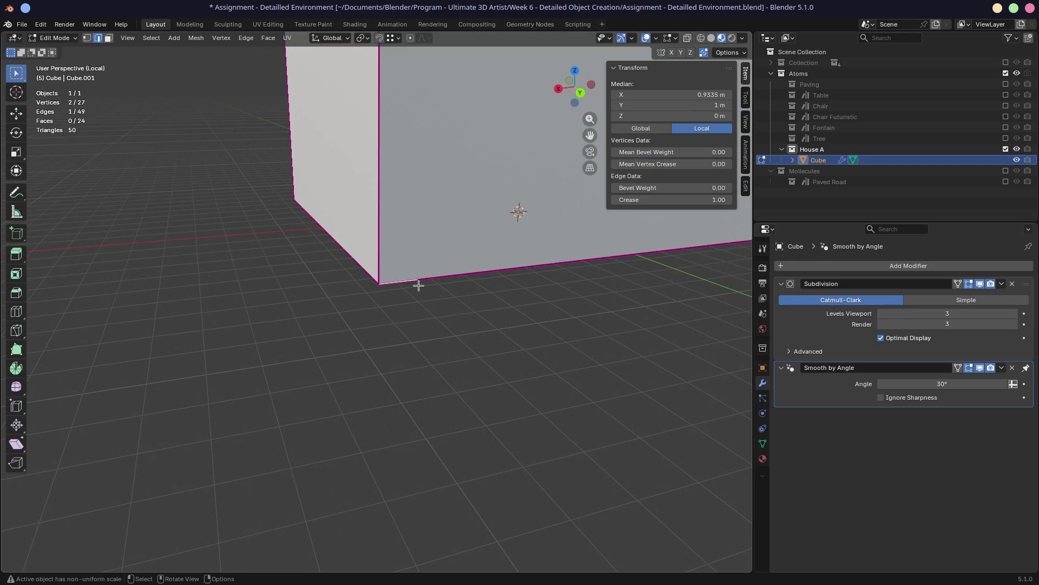
{"action": "key", "text": "1"}
{"action": "middle_click_drag", "start_coordinate": [419, 284], "coordinate": [429, 225]}
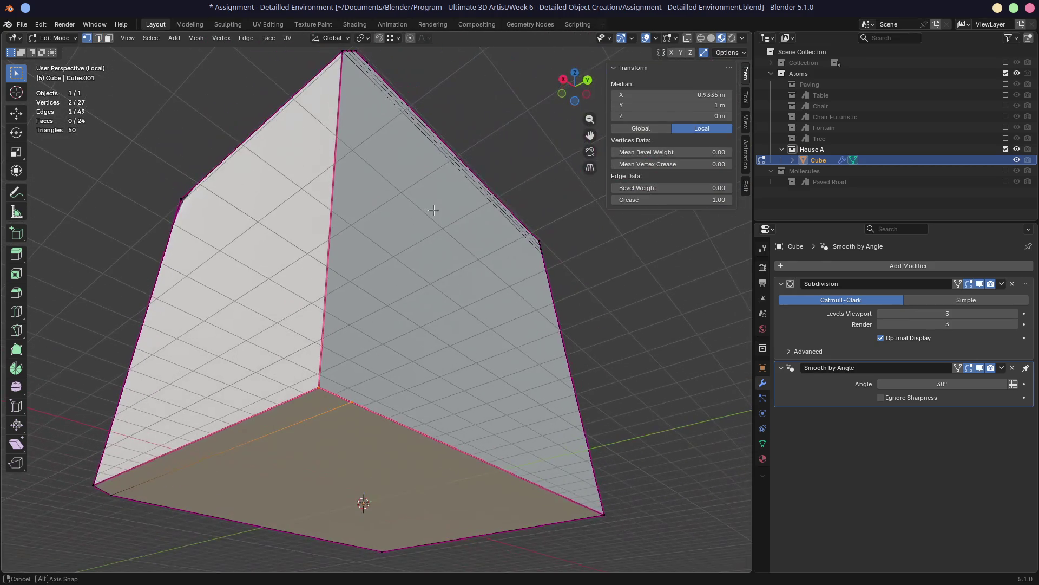
{"action": "left_click", "coordinate": [331, 391]}
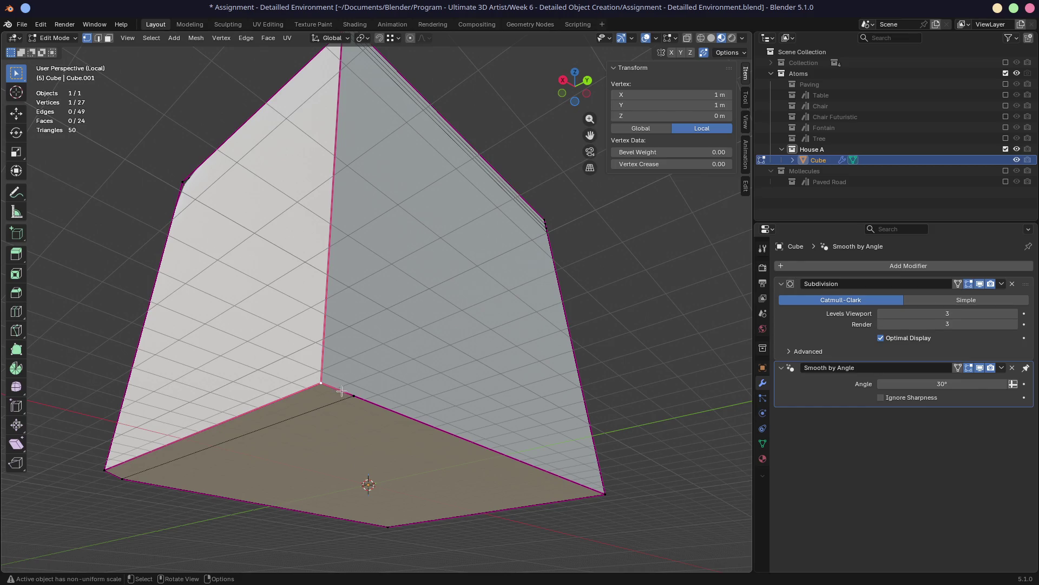
{"action": "key", "text": "alt+a"}
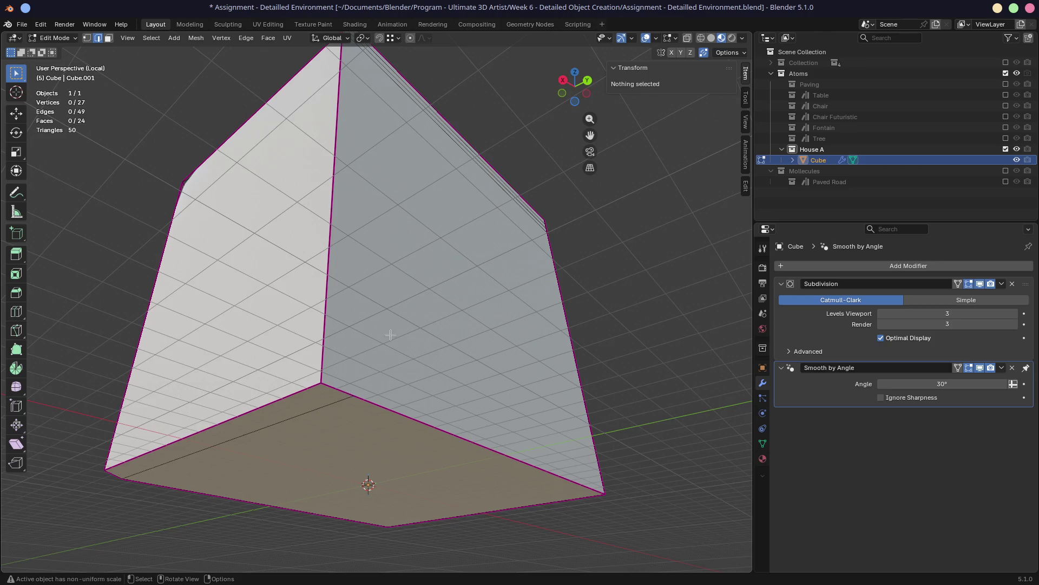
{"action": "middle_click_drag", "start_coordinate": [350, 393], "coordinate": [373, 333]}
{"action": "mouse_move", "coordinate": [375, 374]}
{"action": "middle_mouse_down"}
{"action": "mouse_move", "coordinate": [363, 331]}
{"action": "mouse_move", "coordinate": [380, 257]}
{"action": "mouse_move", "coordinate": [378, 300]}
{"action": "middle_mouse_up"}
{"action": "key", "text": "Tab"}
{"action": "key", "text": "Tab"}
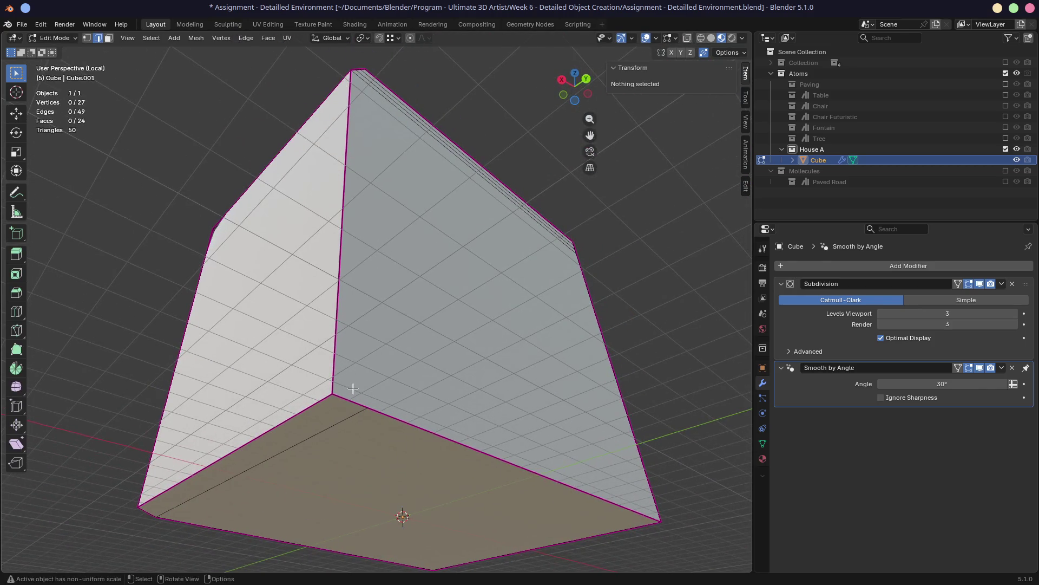
{"action": "key", "text": "1"}
{"action": "left_click", "coordinate": [351, 402]}
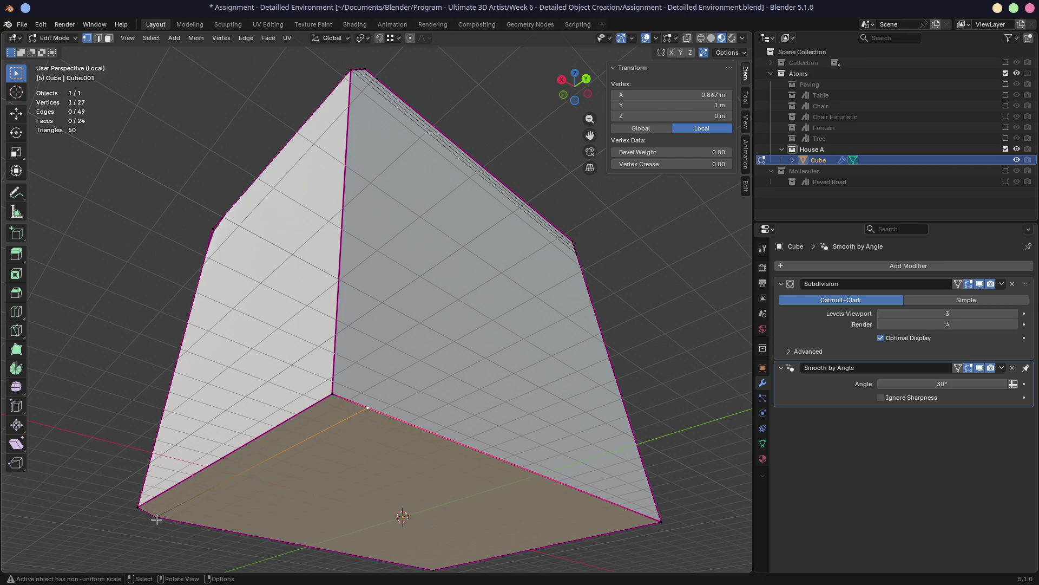
Dissolve the bottom edge and connect the corner vertices with a new edge across the bottom face
{"action": "left_click", "coordinate": [193, 501], "text": "shift"}
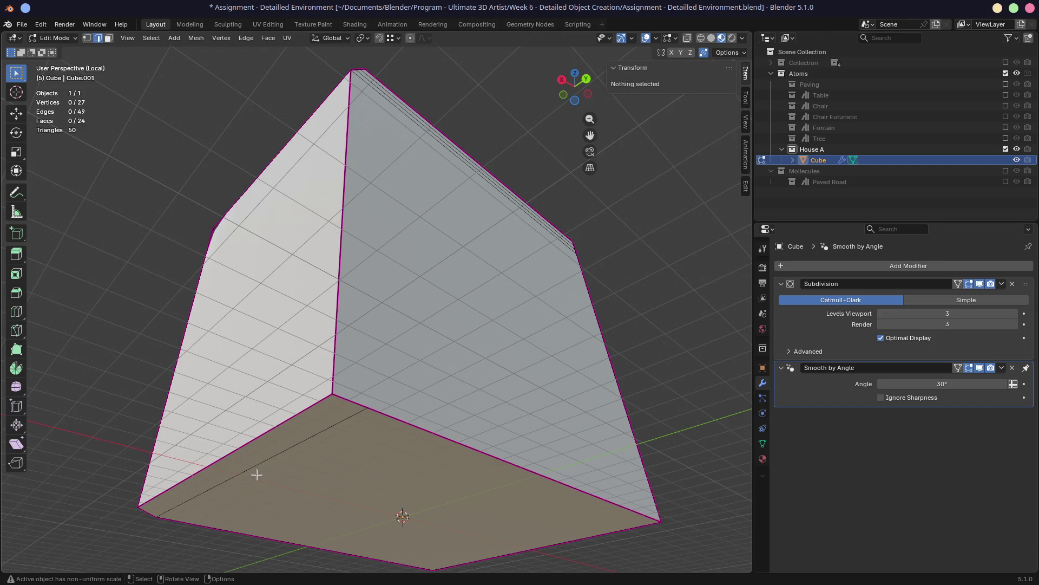
{"action": "key", "text": "ctrl+x"}
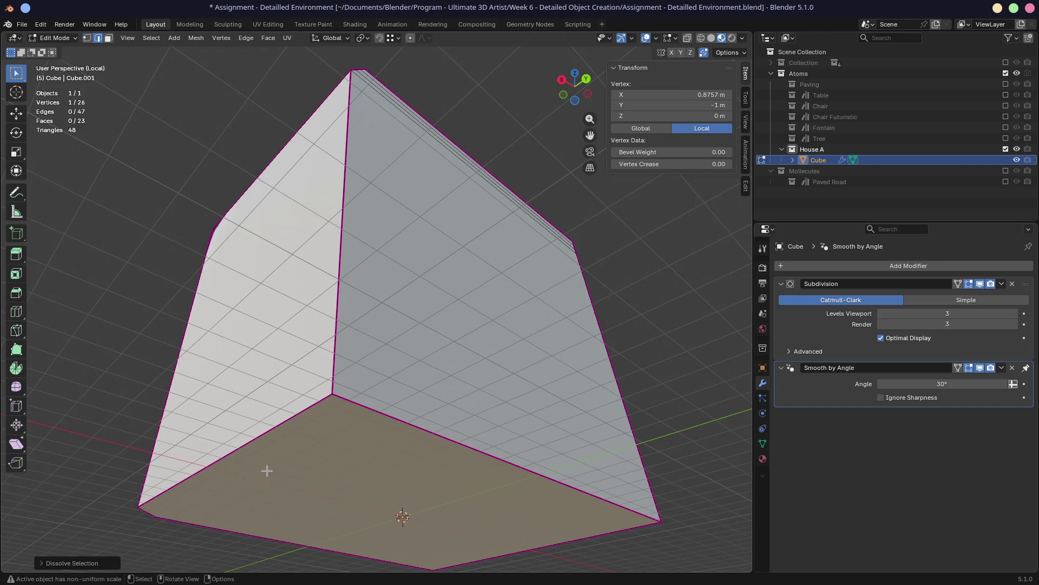
{"action": "scroll", "coordinate": [285, 463], "scroll_direction": "up", "scroll_amount": 2}
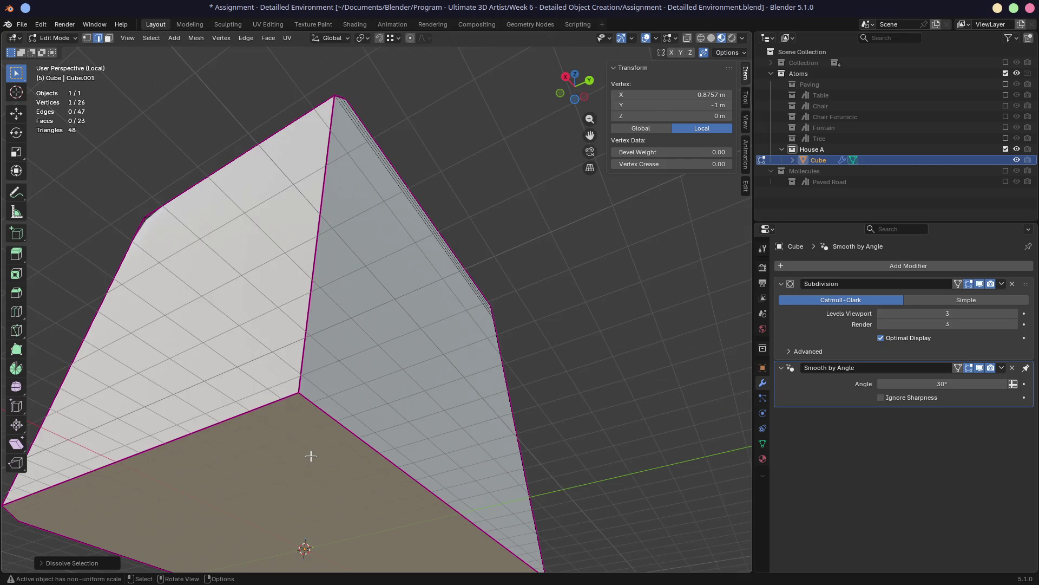
{"action": "scroll", "coordinate": [310, 456], "scroll_direction": "down", "scroll_amount": 4}
{"action": "mouse_move", "coordinate": [309, 455]}
{"action": "middle_mouse_down"}
{"action": "mouse_move", "coordinate": [262, 417]}
{"action": "mouse_move", "coordinate": [281, 426]}
{"action": "middle_mouse_up"}
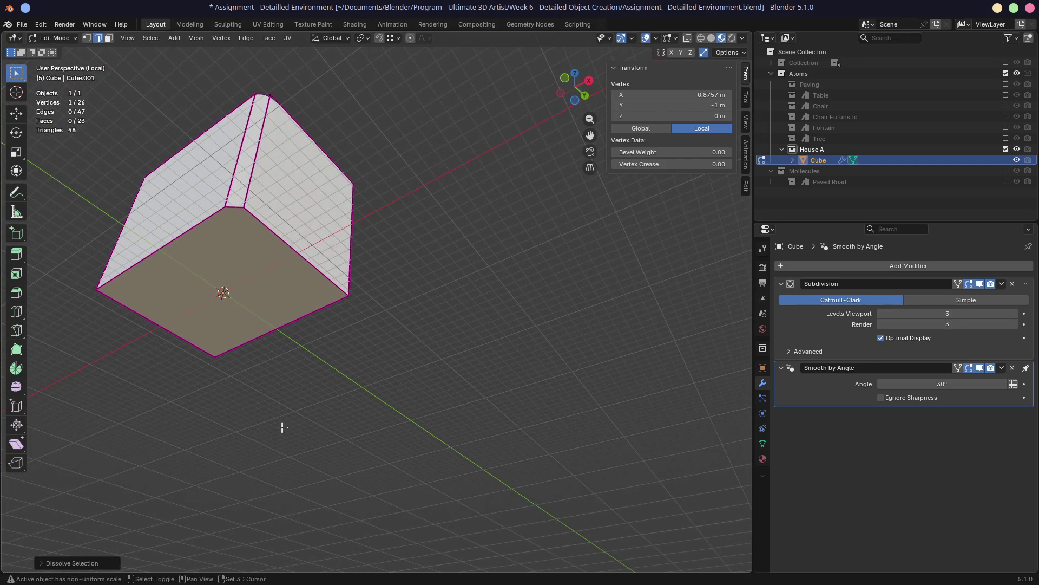
{"action": "key", "text": "j"}
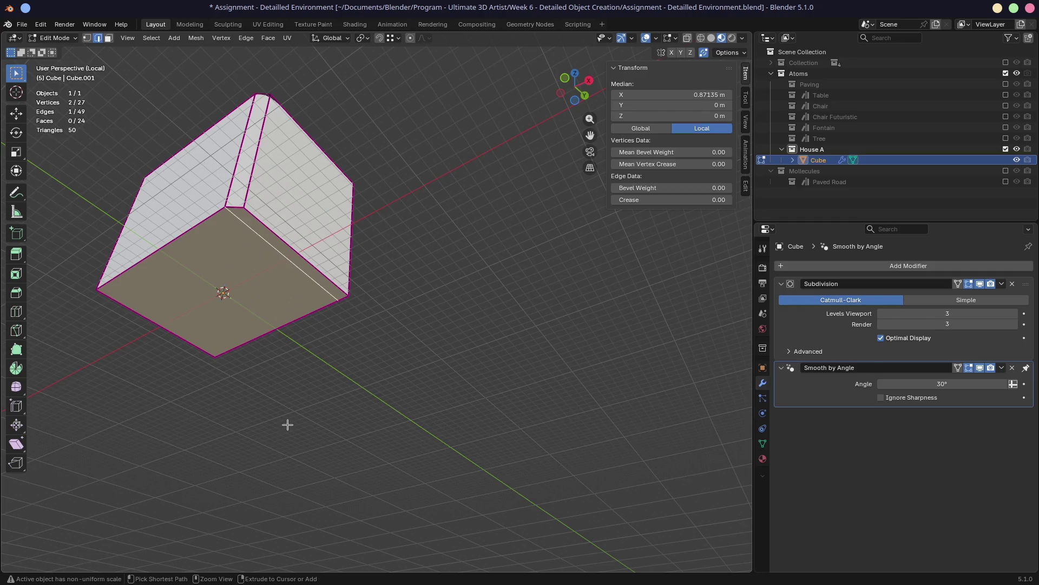
{"action": "middle_click_drag", "start_coordinate": [286, 425], "coordinate": [400, 338]}
{"action": "scroll", "coordinate": [400, 337], "scroll_direction": "up", "scroll_amount": 6}
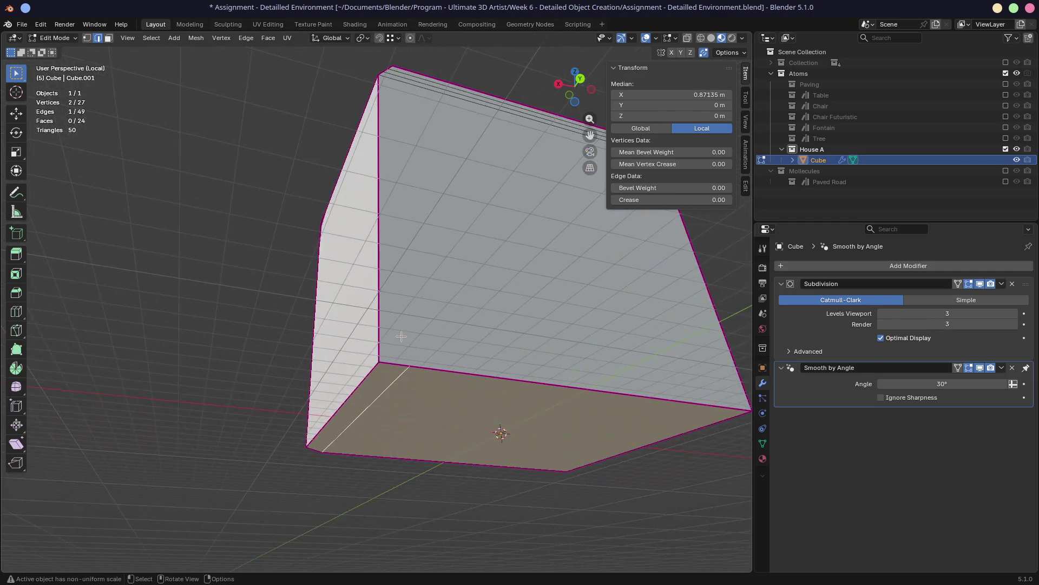
Give the new bottom edge a full crease of 1
{"action": "key", "text": "k"}
{"action": "left_click", "coordinate": [429, 365]}
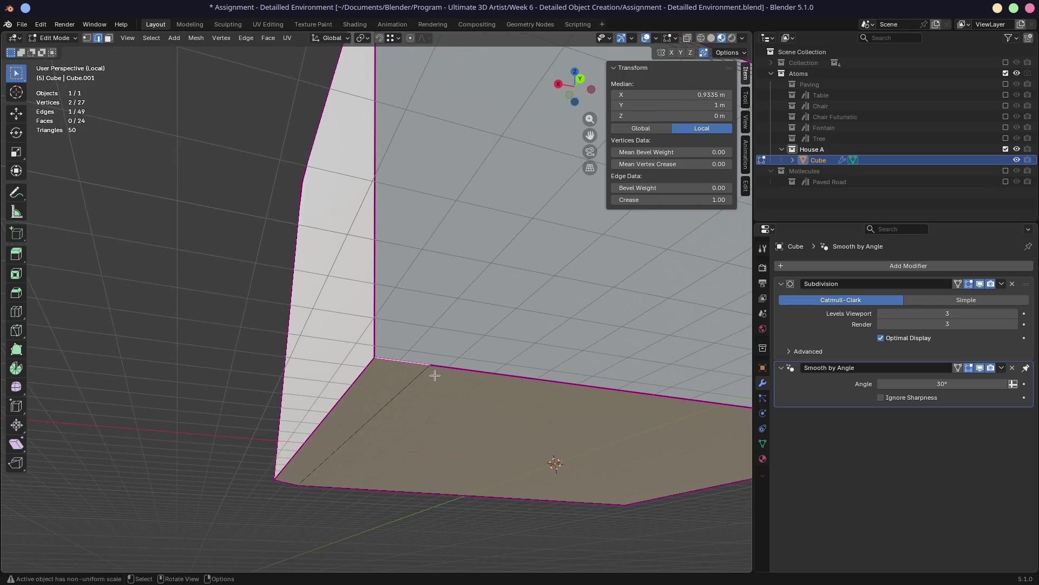
{"action": "left_click", "coordinate": [435, 375]}
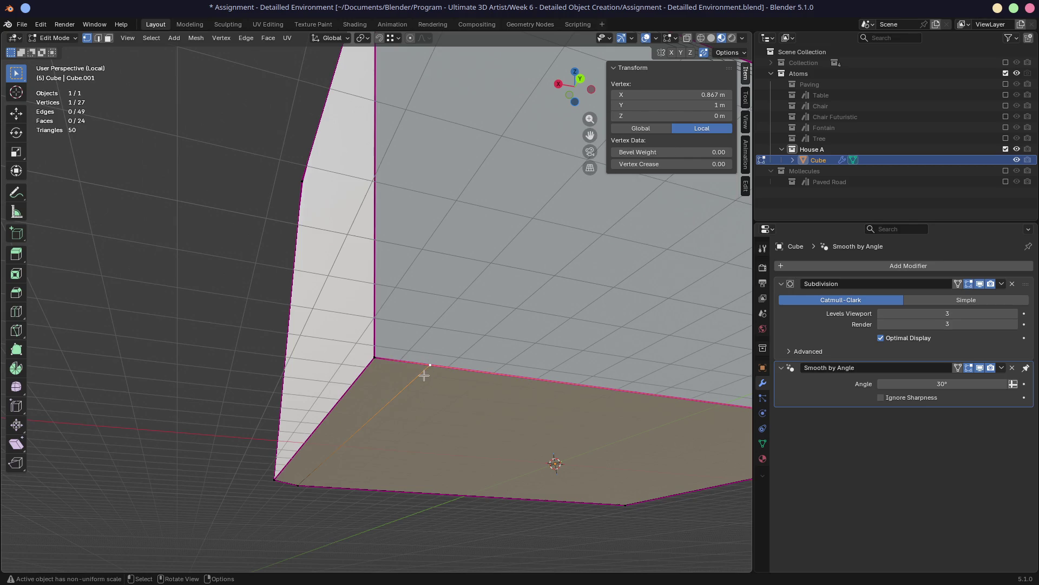
Dissolve the edge's corner vertex, then undo to keep it
{"action": "key", "text": "x"}
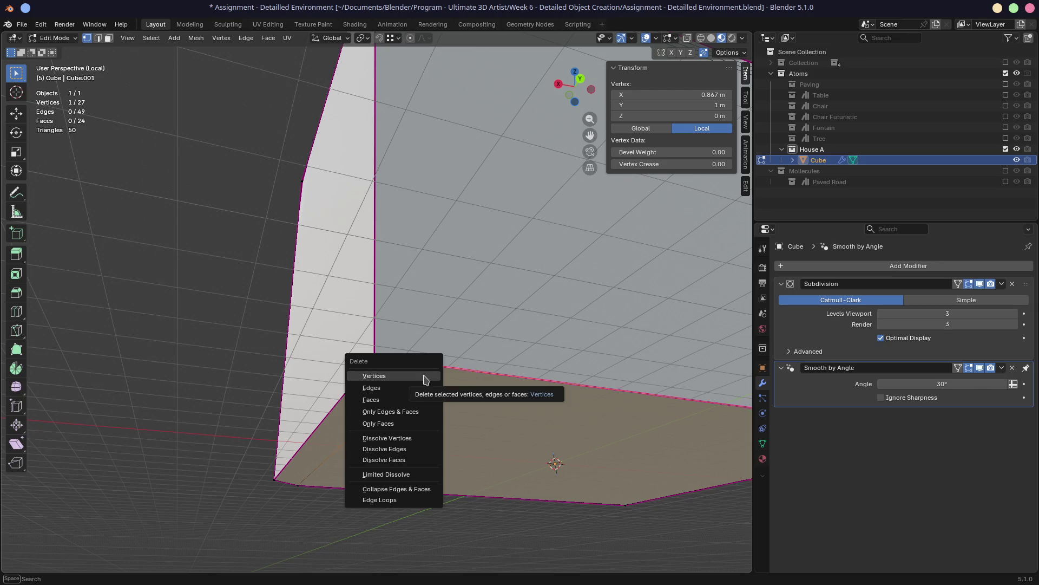
{"action": "left_click", "coordinate": [387, 438]}
{"action": "middle_click_drag", "start_coordinate": [406, 434], "coordinate": [575, 304]}
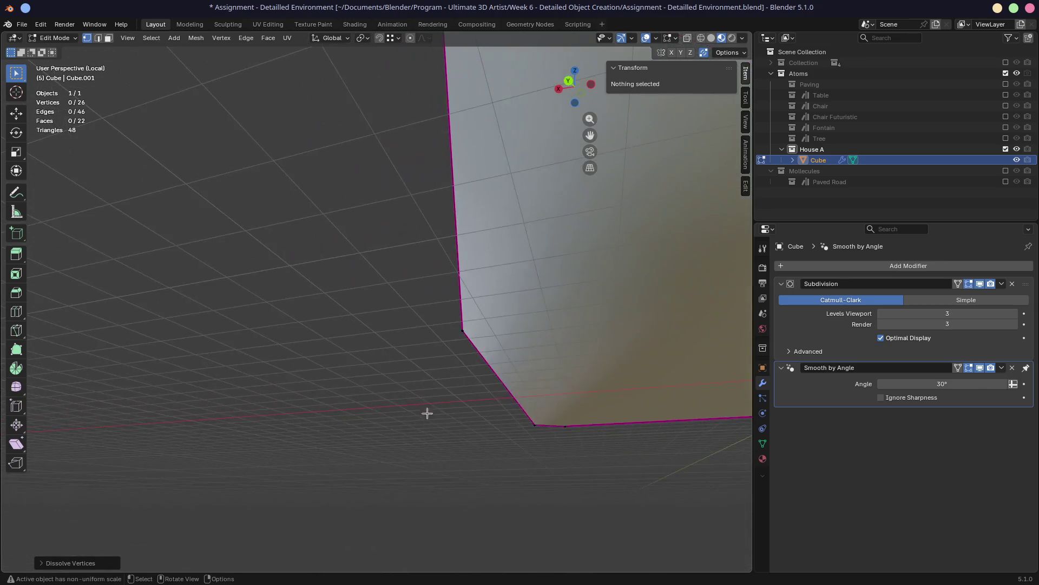
{"action": "scroll", "coordinate": [427, 413], "scroll_direction": "down", "scroll_amount": 3}
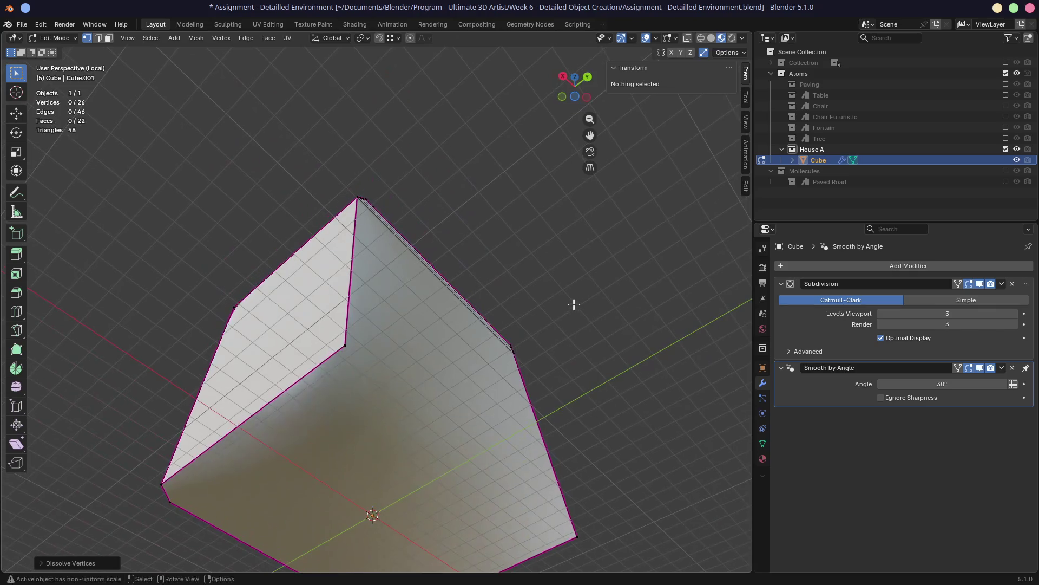
{"action": "key", "text": "ctrl+z"}
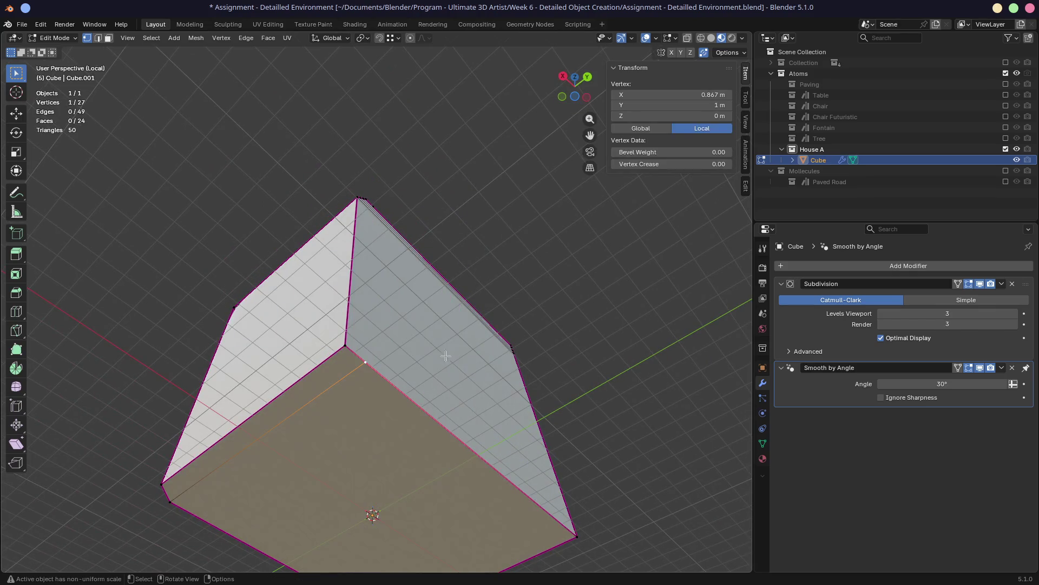
{"action": "mouse_move", "coordinate": [445, 356]}
{"action": "middle_mouse_down"}
{"action": "mouse_move", "coordinate": [450, 284]}
{"action": "mouse_move", "coordinate": [418, 349]}
{"action": "mouse_move", "coordinate": [411, 402]}
{"action": "middle_mouse_up"}
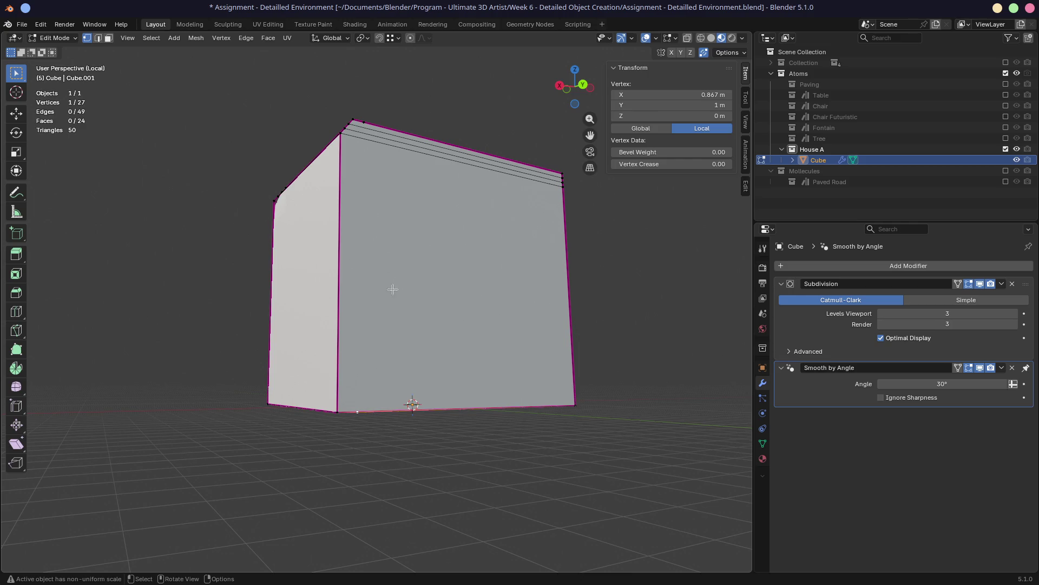
Connect the front face's top and bottom vertices with an edge, then undo it
{"action": "middle_click_drag", "start_coordinate": [390, 279], "coordinate": [382, 301]}
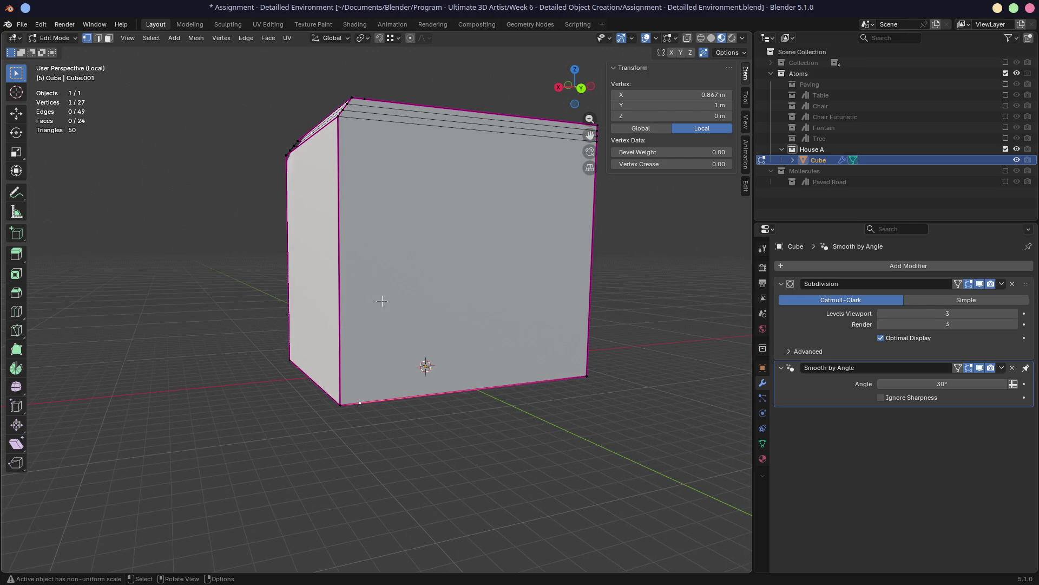
{"action": "left_click", "coordinate": [365, 101]}
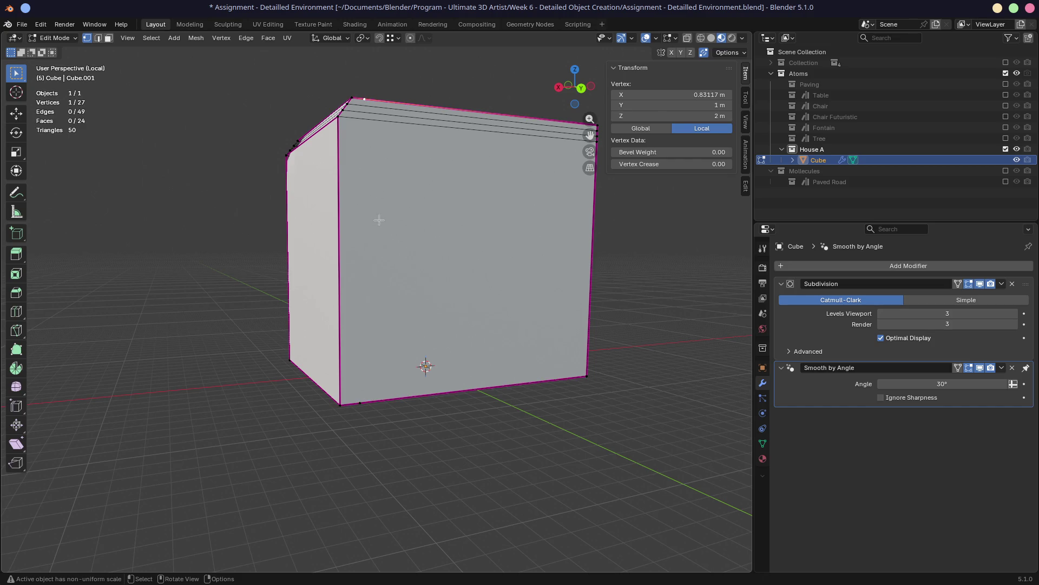
{"action": "left_click", "coordinate": [357, 404], "text": "shift"}
{"action": "key", "text": "j"}
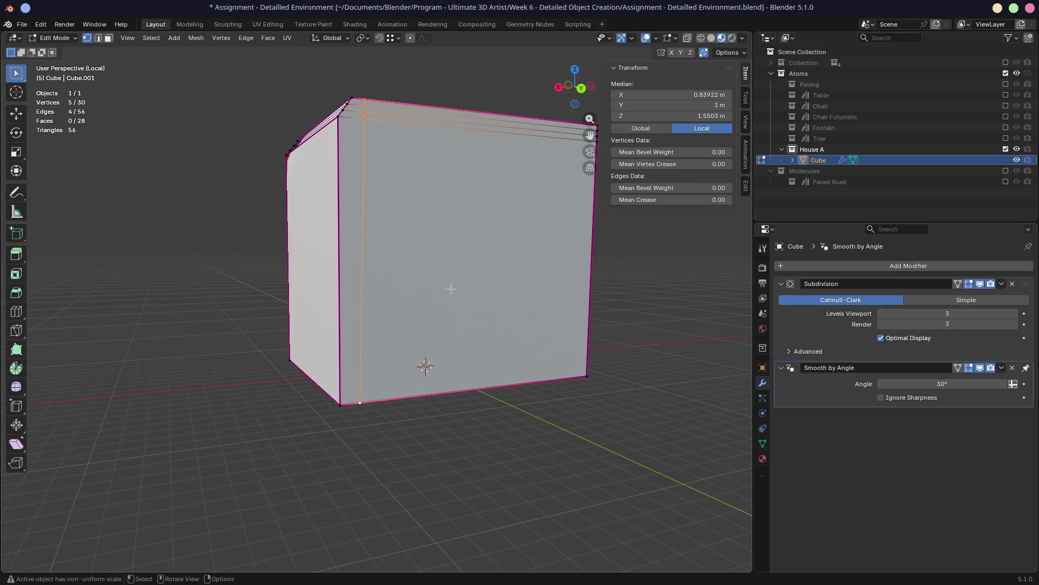
{"action": "middle_click_drag", "start_coordinate": [382, 308], "coordinate": [358, 292]}
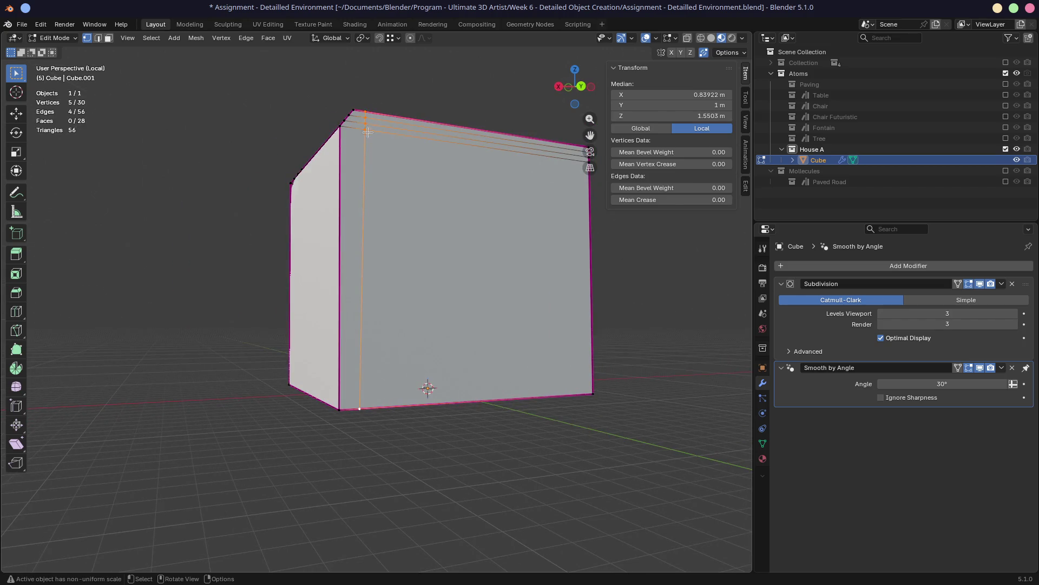
{"action": "key", "text": "ctrl+z"}
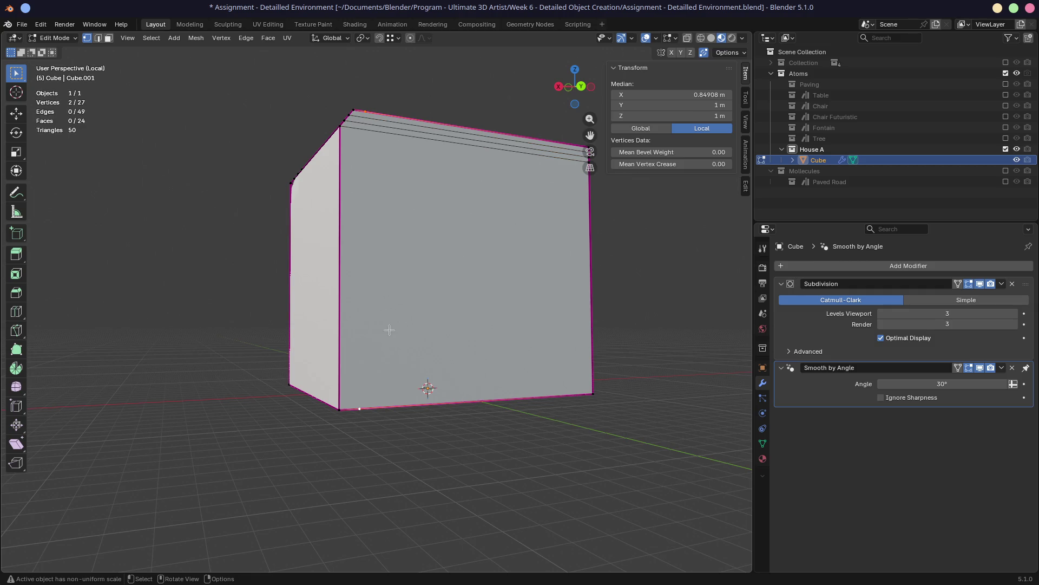
Reconnect the vertices, delete that edge, and connect again cutting through the trim band loops
{"action": "key", "text": "j"}
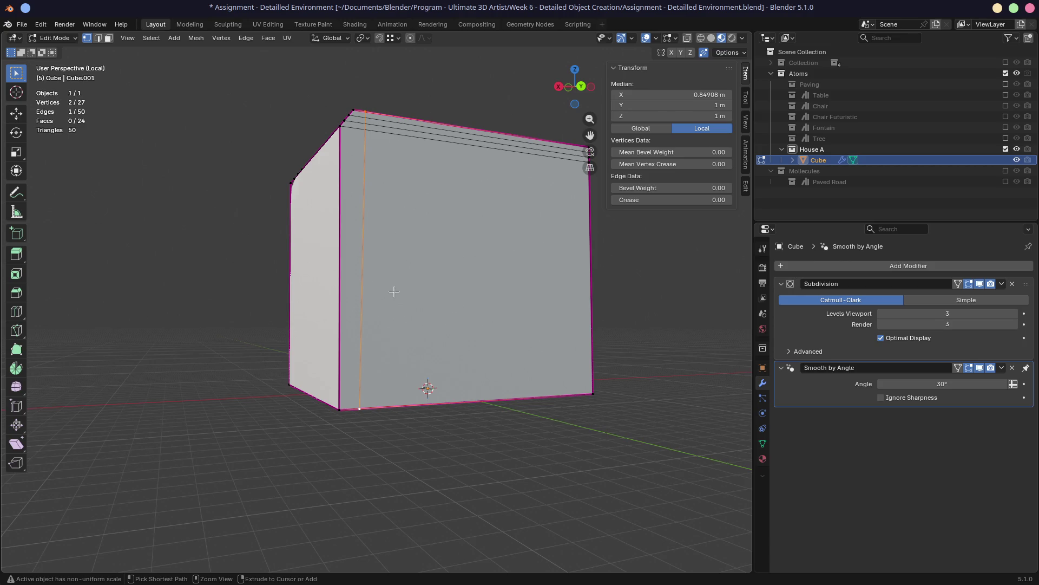
{"action": "key", "text": "Delete"}
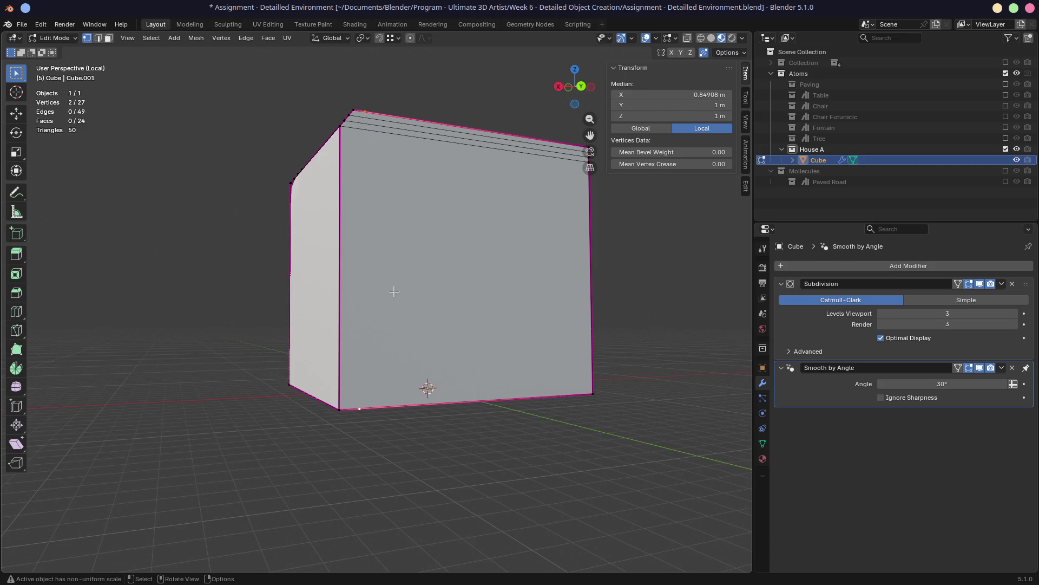
{"action": "key", "text": "j"}
{"action": "mouse_move", "coordinate": [394, 291]}
{"action": "middle_mouse_down"}
{"action": "mouse_move", "coordinate": [271, 280]}
{"action": "mouse_move", "coordinate": [120, 122]}
{"action": "mouse_move", "coordinate": [321, 290]}
{"action": "middle_mouse_up"}
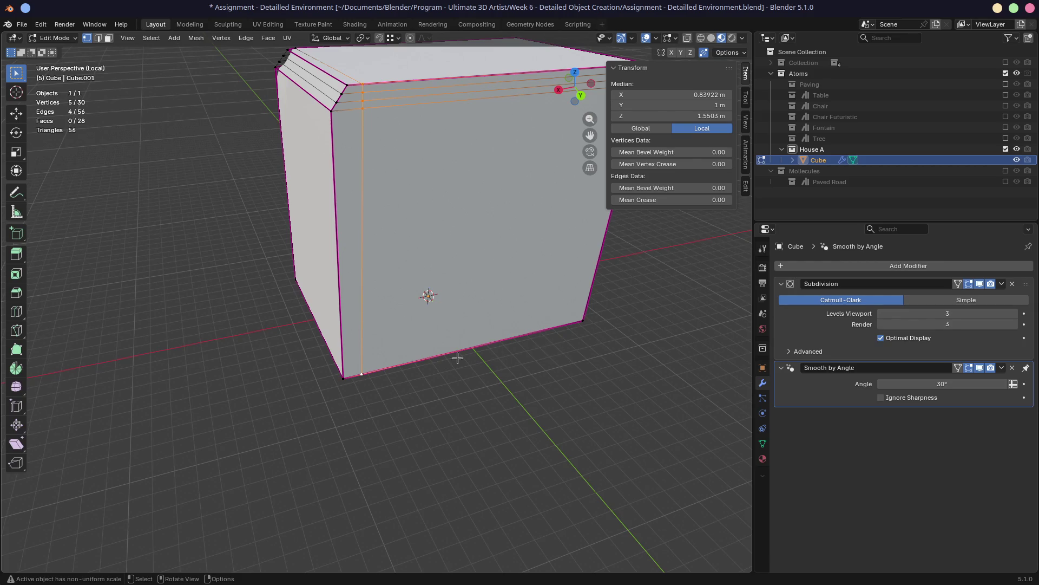
{"action": "left_click", "coordinate": [365, 374]}
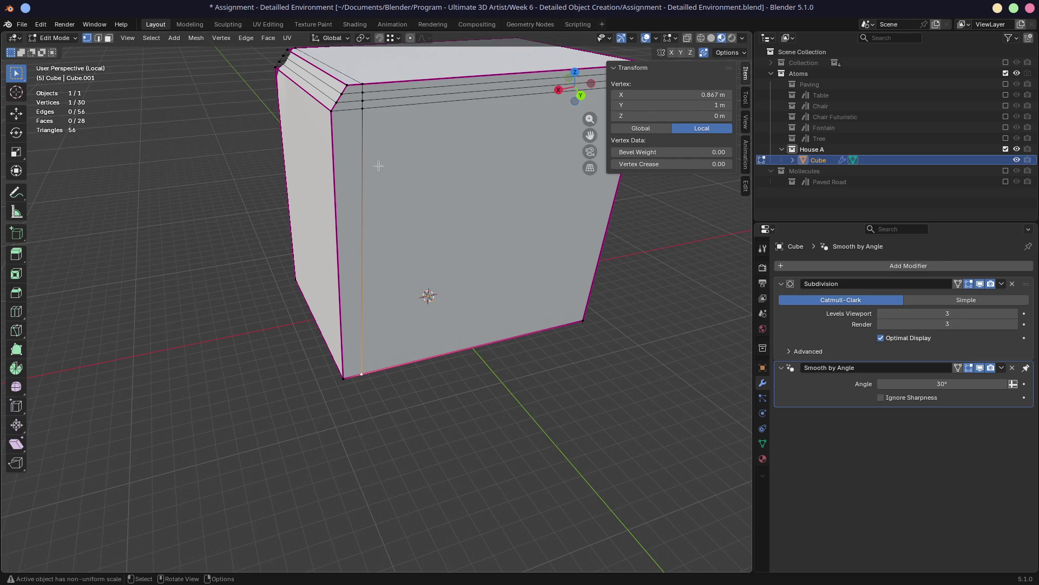
Nudge each of the two bottom corner vertices inward along the X axis
{"action": "key", "text": "g"}
{"action": "left_click", "coordinate": [363, 106]}
{"action": "mouse_move", "coordinate": [363, 163]}
{"action": "middle_mouse_down"}
{"action": "mouse_move", "coordinate": [371, 230]}
{"action": "mouse_move", "coordinate": [373, 113]}
{"action": "mouse_move", "coordinate": [390, 105]}
{"action": "middle_mouse_up"}
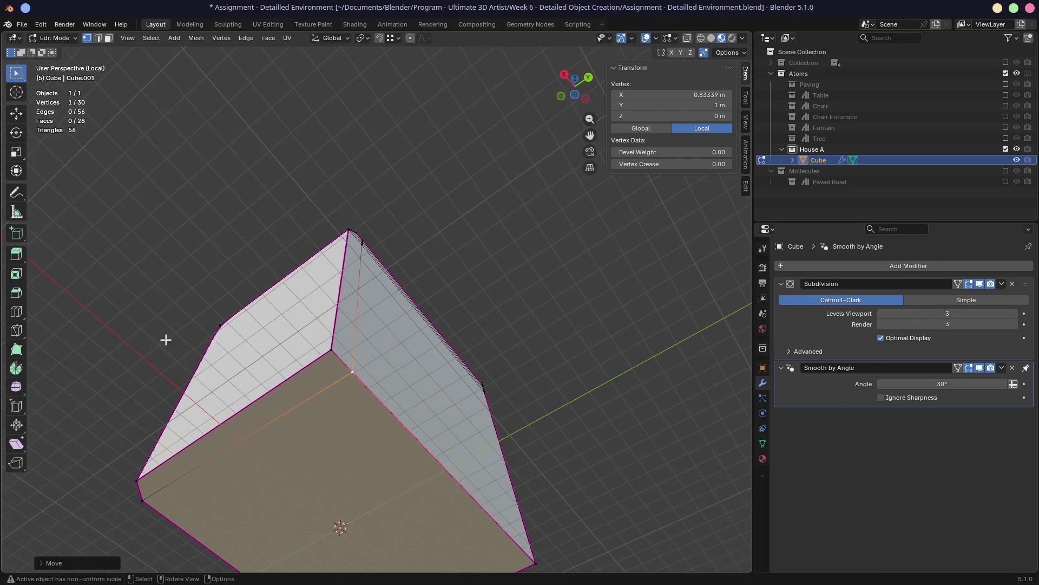
{"action": "left_click", "coordinate": [142, 501]}
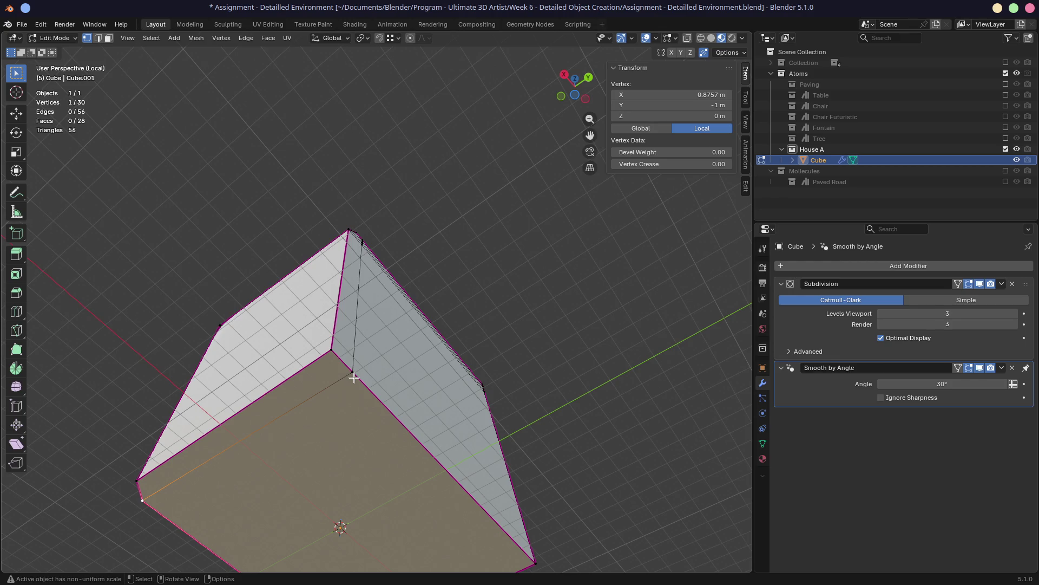
{"action": "key", "text": "g"}
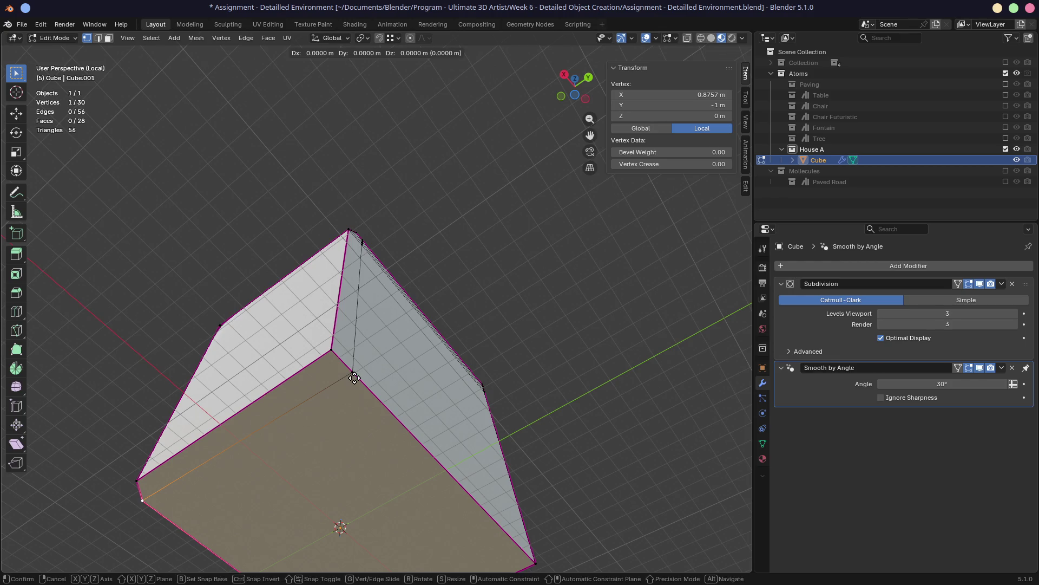
{"action": "key", "text": "x"}
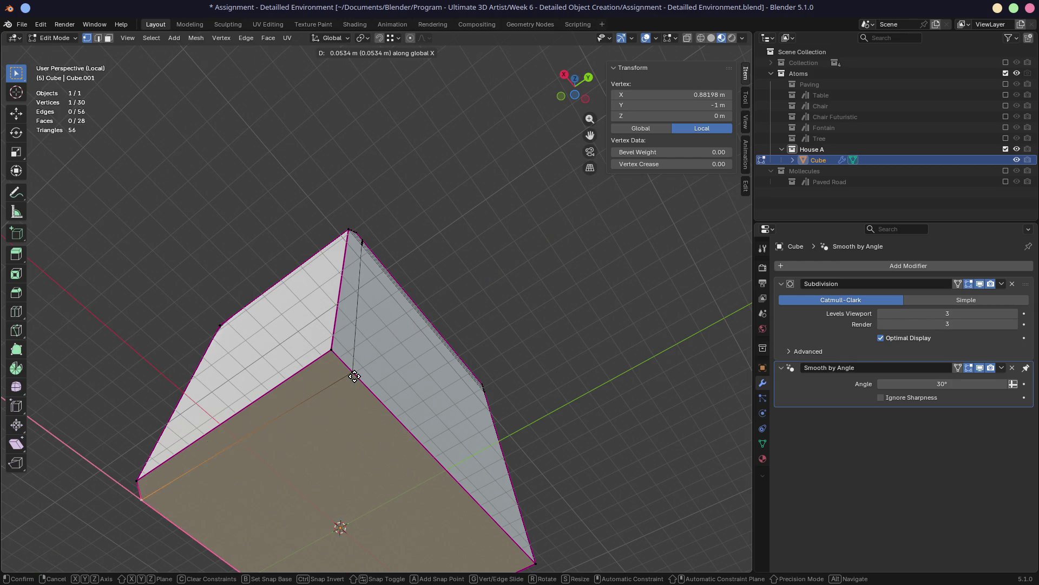
{"action": "left_click", "coordinate": [354, 376]}
{"action": "mouse_move", "coordinate": [354, 376]}
{"action": "middle_mouse_down"}
{"action": "mouse_move", "coordinate": [268, 391]}
{"action": "mouse_move", "coordinate": [365, 487]}
{"action": "middle_mouse_up"}
{"action": "scroll", "coordinate": [421, 511], "scroll_direction": "up", "scroll_amount": 3}
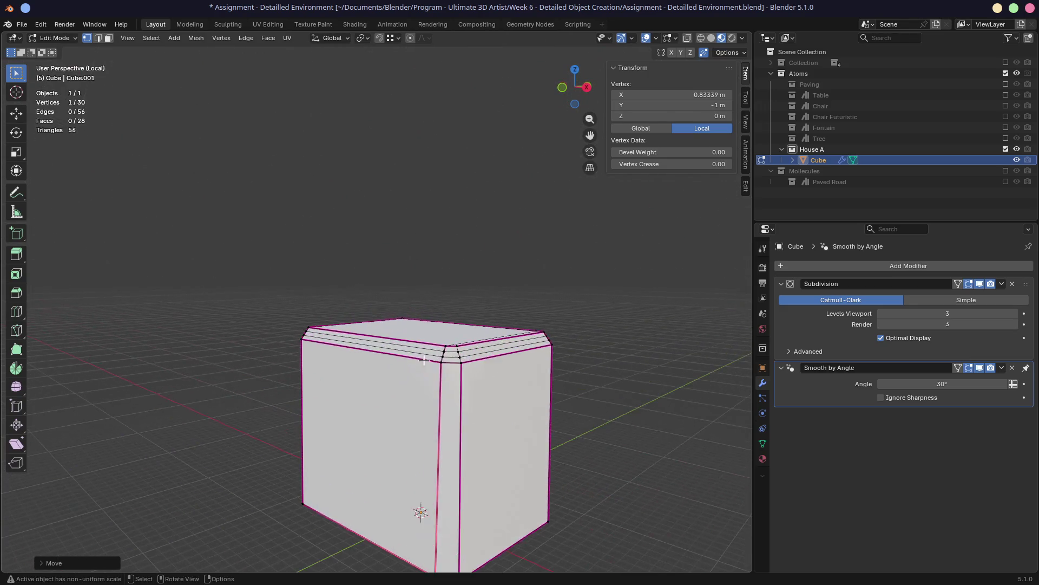
{"action": "scroll", "coordinate": [424, 359], "scroll_direction": "up", "scroll_amount": 1}
{"action": "scroll", "coordinate": [423, 359], "scroll_direction": "up", "scroll_amount": 1}
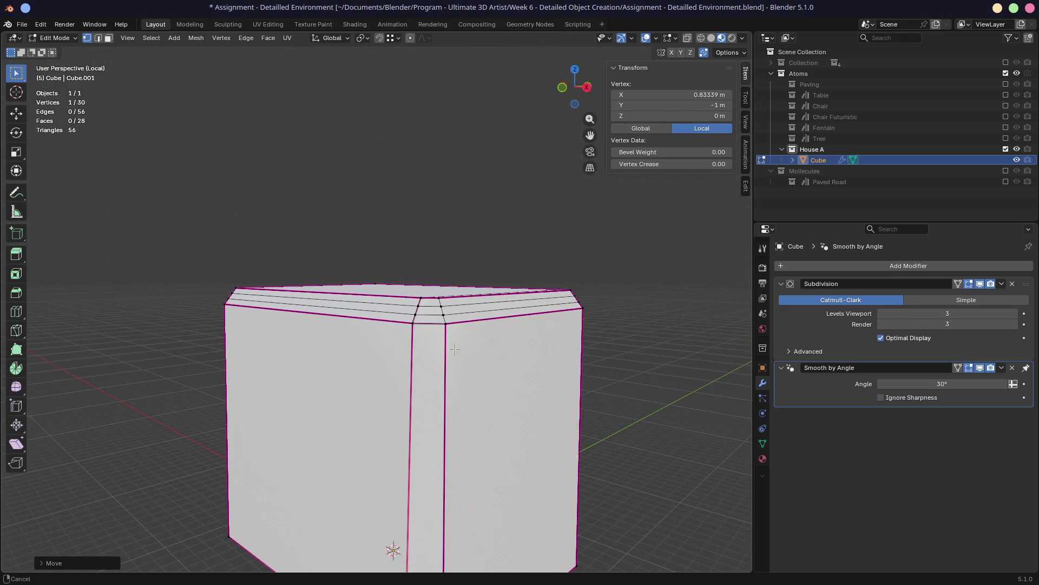
{"action": "scroll", "coordinate": [456, 347], "scroll_direction": "down", "scroll_amount": 2}
In face select mode, Alt-select the whole top trim band face loop
{"action": "middle_click_drag", "start_coordinate": [456, 348], "coordinate": [383, 271]}
{"action": "scroll", "coordinate": [426, 327], "scroll_direction": "up", "scroll_amount": 3}
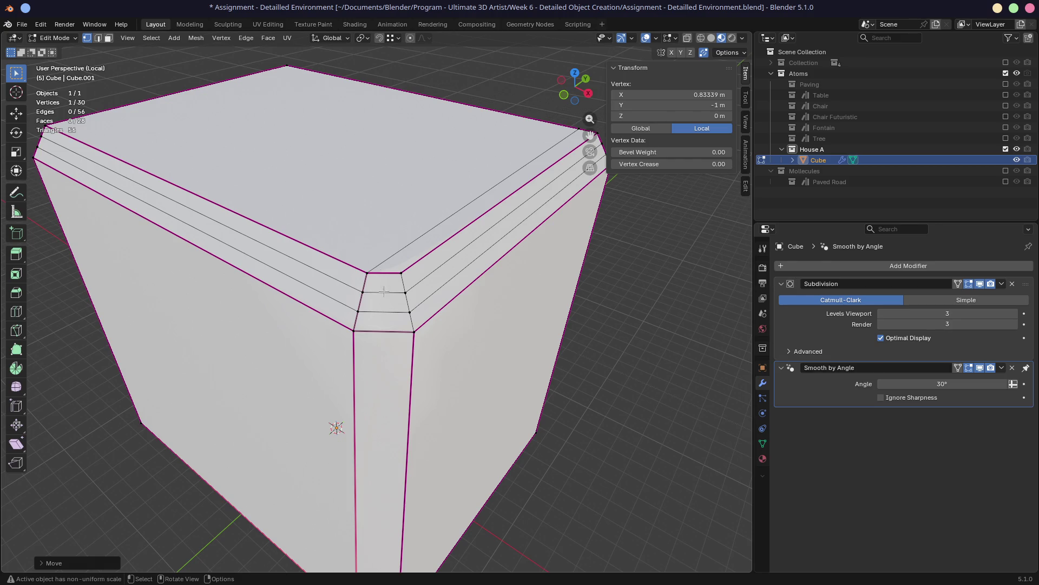
{"action": "middle_click_drag", "start_coordinate": [384, 286], "coordinate": [360, 245]}
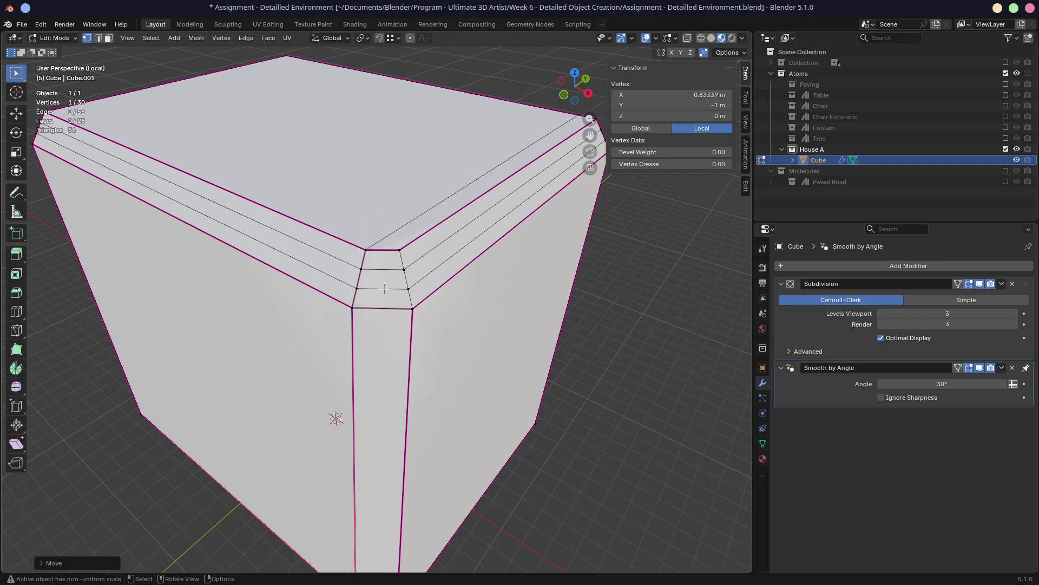
{"action": "middle_click_drag", "start_coordinate": [381, 284], "coordinate": [374, 253]}
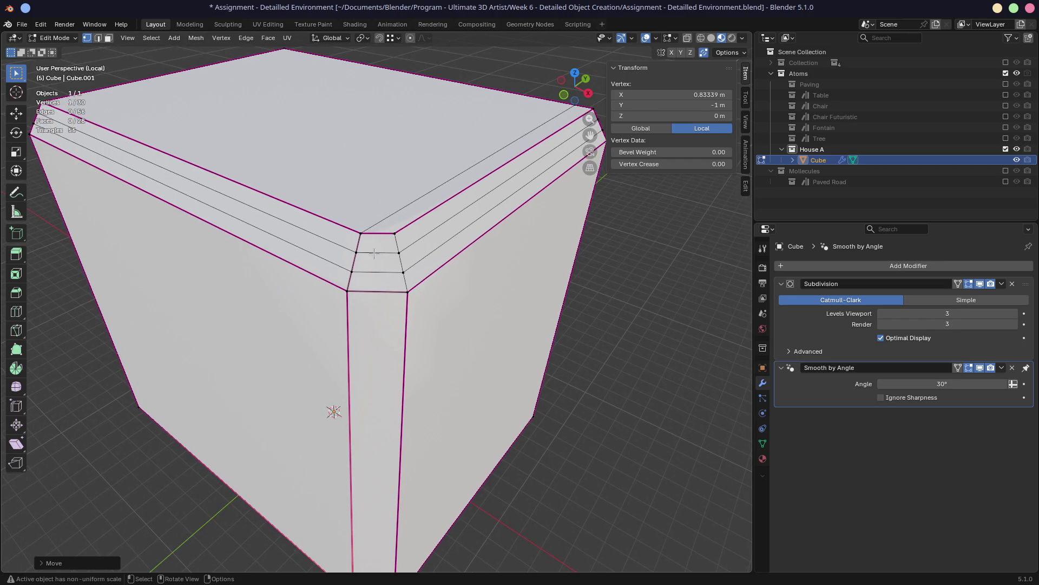
{"action": "left_click", "coordinate": [372, 256]}
{"action": "left_click", "coordinate": [378, 258], "text": "alt+shift"}
Extrude the top-corner trim band faces slightly inward along their normals
{"action": "mouse_move", "coordinate": [379, 388]}
{"action": "middle_mouse_down"}
{"action": "mouse_move", "coordinate": [367, 306]}
{"action": "mouse_move", "coordinate": [384, 396]}
{"action": "middle_mouse_up"}
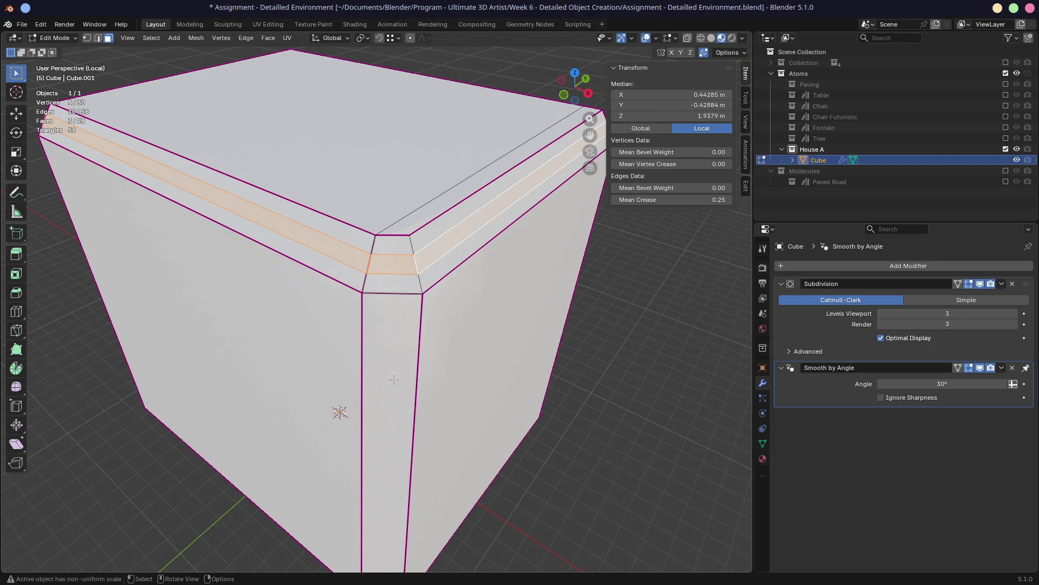
{"action": "scroll", "coordinate": [394, 357], "scroll_direction": "up", "scroll_amount": 2}
{"action": "mouse_move", "coordinate": [394, 357]}
{"action": "middle_mouse_down"}
{"action": "mouse_move", "coordinate": [296, 349]}
{"action": "mouse_move", "coordinate": [365, 331]}
{"action": "middle_mouse_up"}
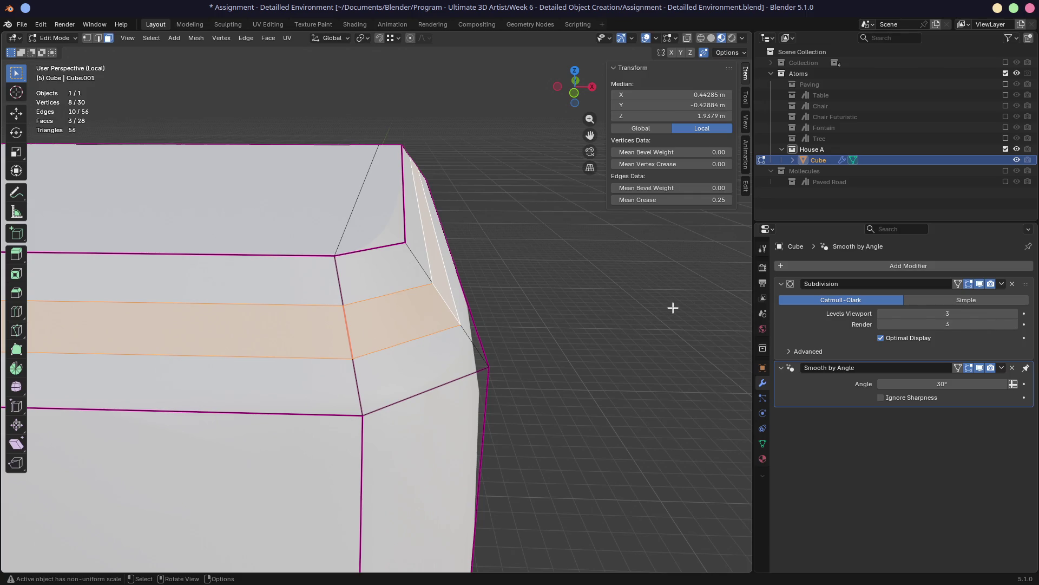
{"action": "key", "text": "e"}
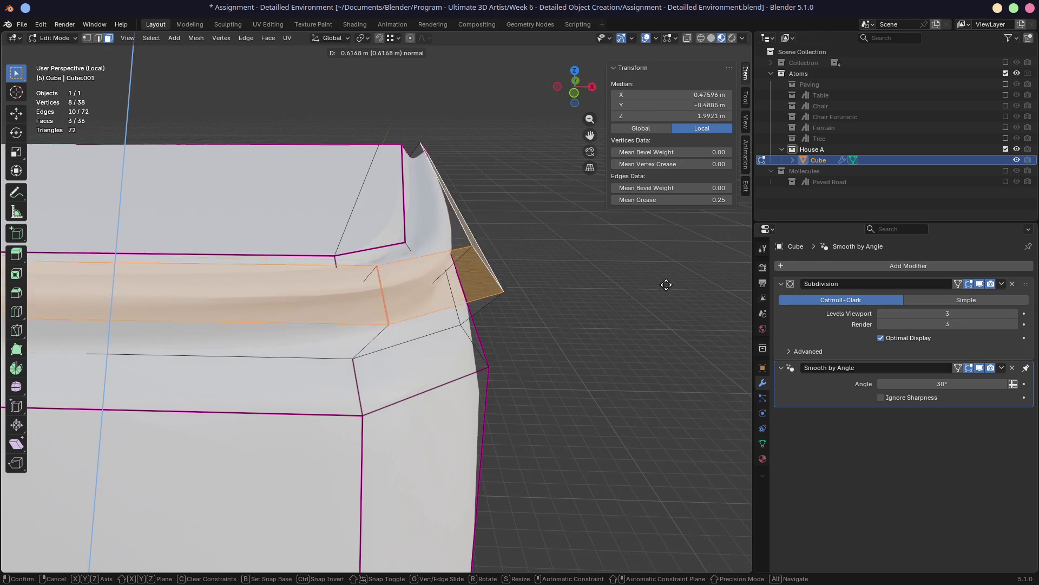
{"action": "left_click", "coordinate": [623, 312]}
Inspect the extruded band around the top corner and bring up the extrude options
{"action": "mouse_move", "coordinate": [623, 313]}
{"action": "middle_mouse_down"}
{"action": "mouse_move", "coordinate": [294, 316]}
{"action": "mouse_move", "coordinate": [476, 308]}
{"action": "middle_mouse_up"}
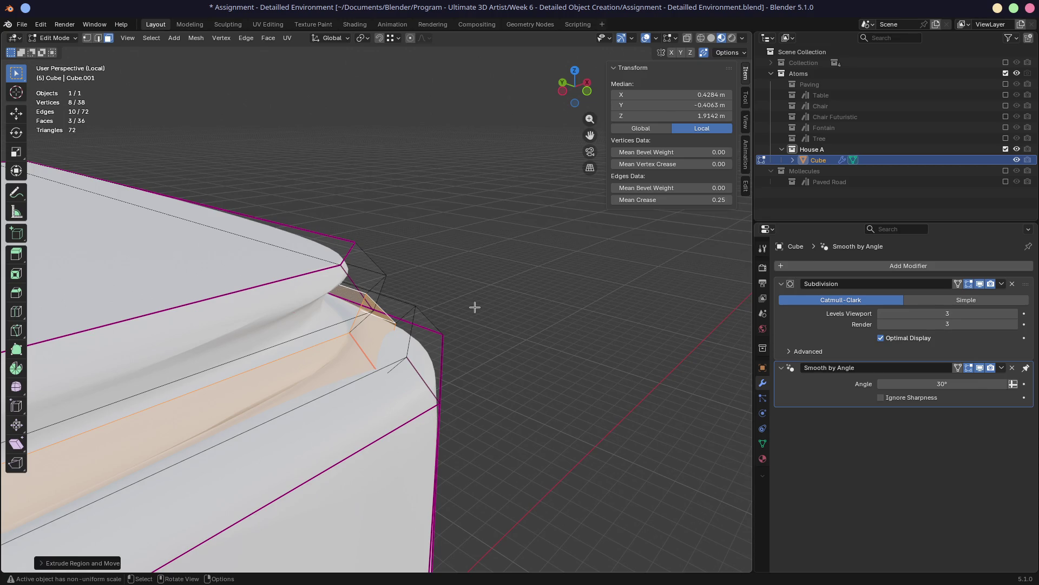
{"action": "middle_click_drag", "start_coordinate": [475, 307], "coordinate": [309, 300]}
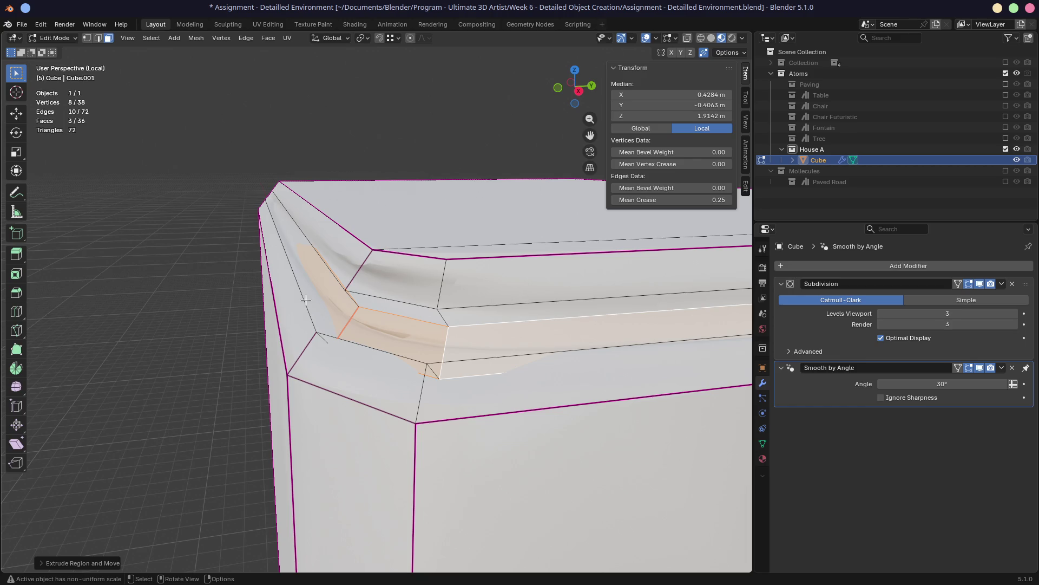
{"action": "key", "text": "alt+e"}
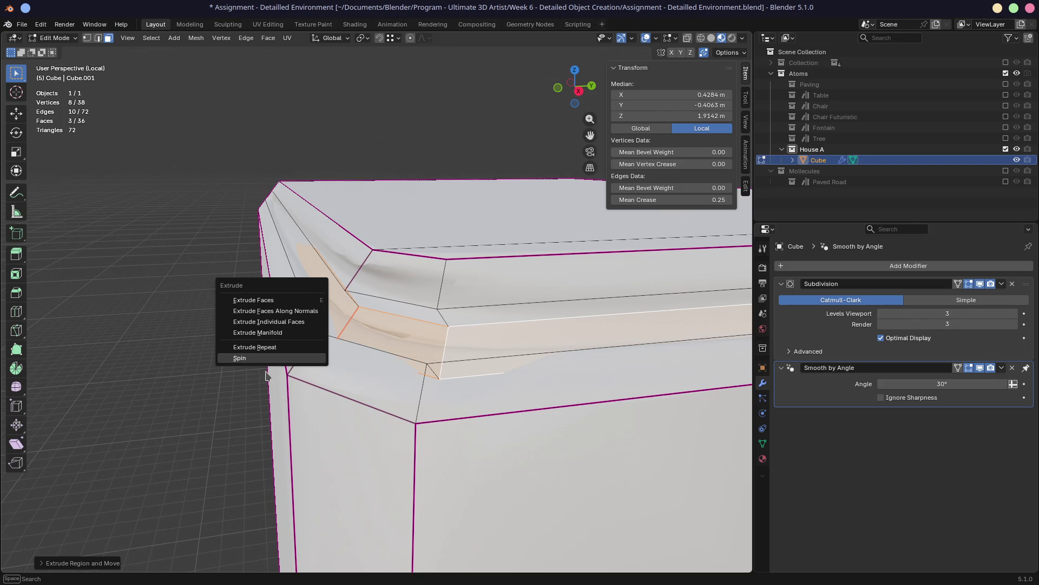
Cancel the extrude options and select three edges at the cube's top corner in edge mode
{"action": "left_click", "coordinate": [220, 439]}
{"action": "middle_click_drag", "start_coordinate": [217, 397], "coordinate": [266, 398]}
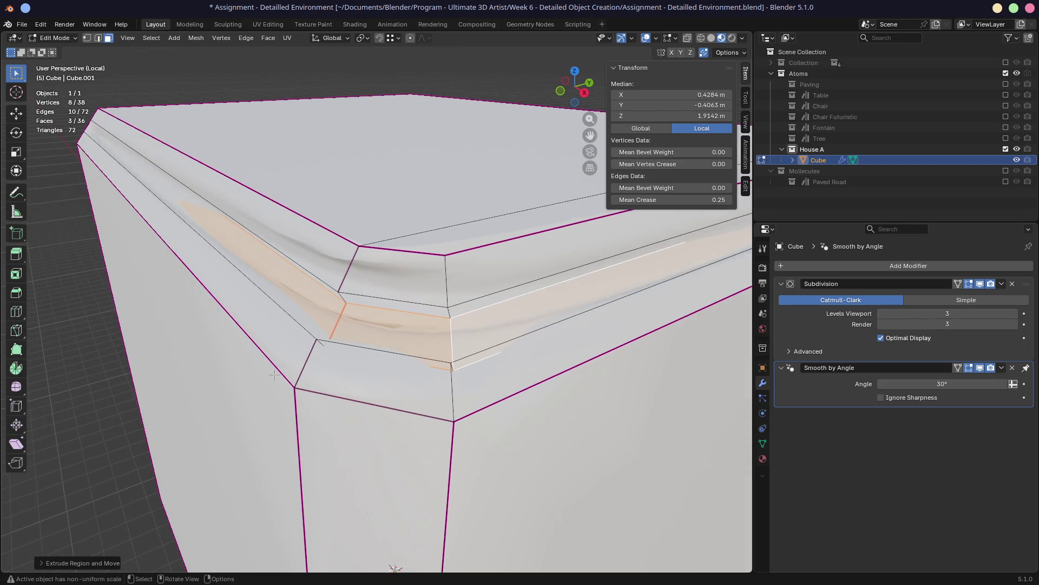
{"action": "left_click", "coordinate": [303, 327]}
{"action": "key", "text": "2"}
{"action": "left_click", "coordinate": [312, 340]}
{"action": "mouse_move", "coordinate": [325, 346]}
{"action": "middle_mouse_down"}
{"action": "mouse_move", "coordinate": [478, 322]}
{"action": "mouse_move", "coordinate": [389, 317]}
{"action": "middle_mouse_up"}
{"action": "left_click", "coordinate": [413, 339], "text": "shift"}
{"action": "left_click", "coordinate": [479, 322], "text": "shift"}
{"action": "scroll", "coordinate": [434, 323], "scroll_direction": "down", "scroll_amount": 3}
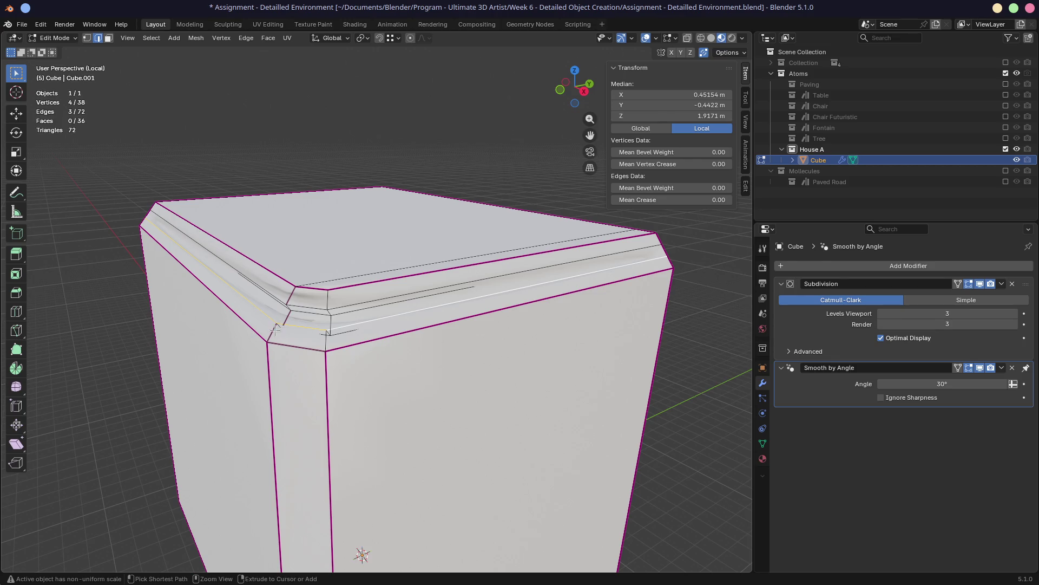
Save the Detailed Environment file and show the Open Recent list
{"action": "key", "text": "ctrl+s"}
{"action": "left_click", "coordinate": [22, 24]}
{"action": "mouse_move", "coordinate": [49, 59]}
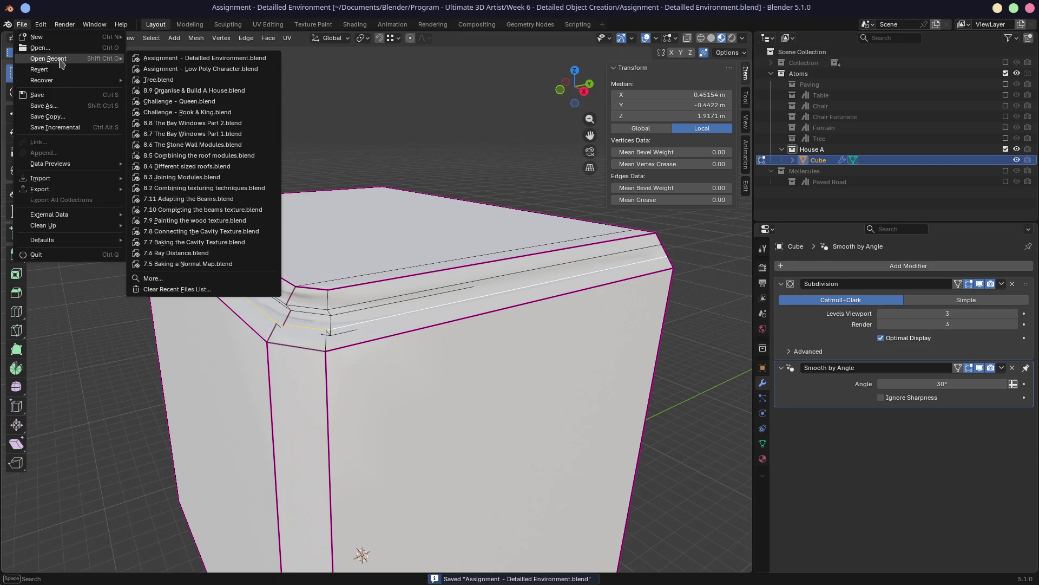
Open Challenge - Queen.blend, select Queen - Follow Along and expand its Subdivision modifier
{"action": "left_click", "coordinate": [178, 101]}
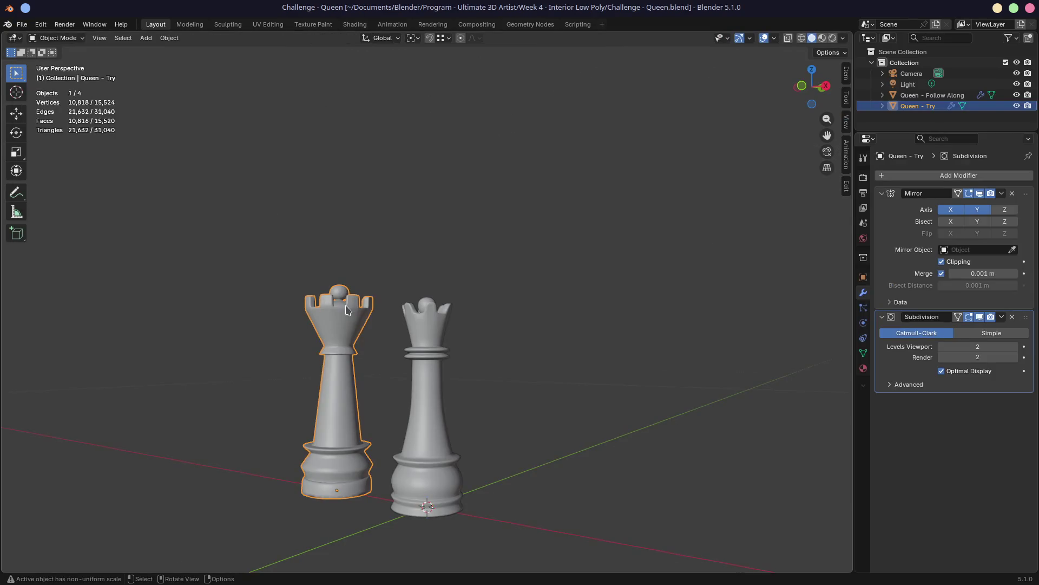
{"action": "middle_click_drag", "start_coordinate": [329, 328], "coordinate": [421, 294], "text": "shift"}
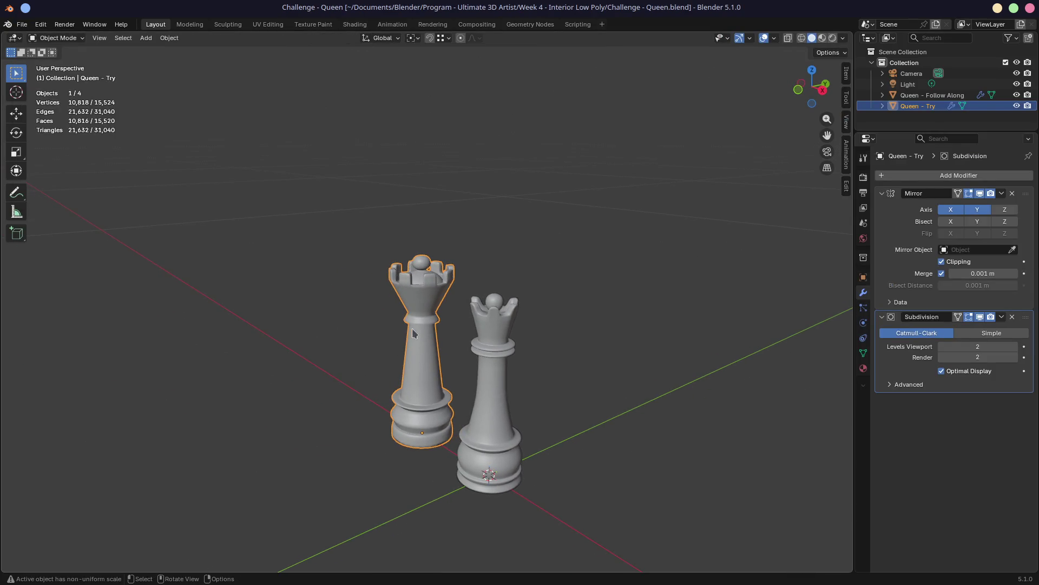
{"action": "left_click", "coordinate": [491, 390]}
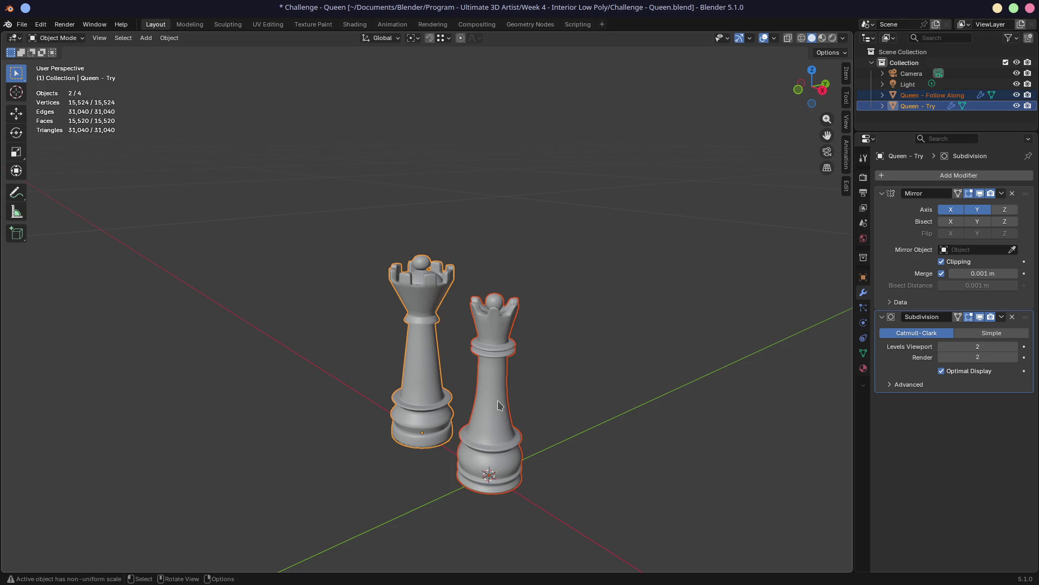
{"action": "scroll", "coordinate": [520, 385], "scroll_direction": "up", "scroll_amount": 1}
{"action": "scroll", "coordinate": [487, 365], "scroll_direction": "up", "scroll_amount": 4}
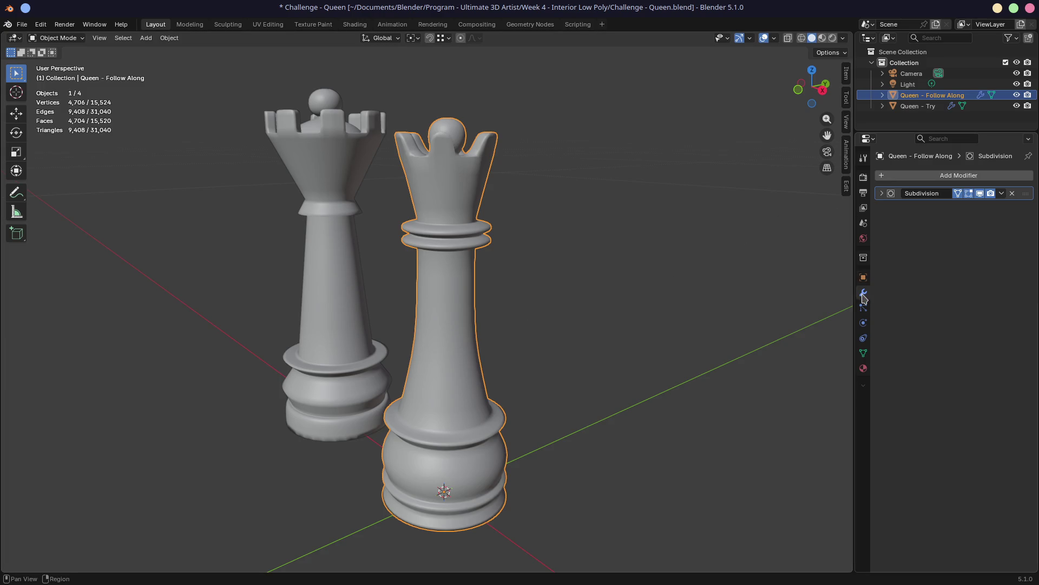
{"action": "left_click", "coordinate": [882, 193]}
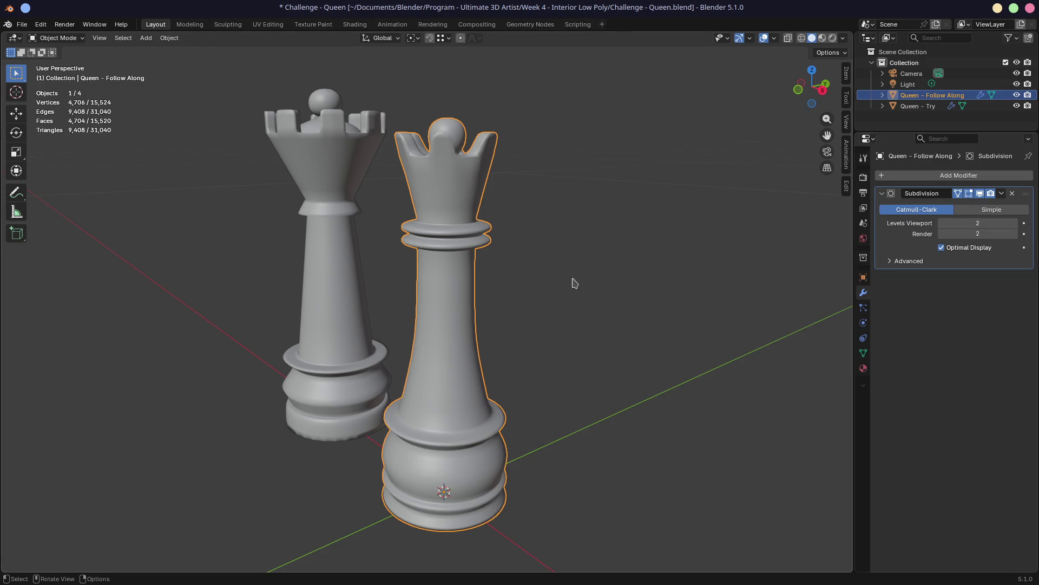
Enter edit mode on the queen and select a single edge on its collar
{"action": "key", "text": "Tab"}
{"action": "middle_click_drag", "start_coordinate": [480, 299], "coordinate": [552, 301]}
{"action": "scroll", "coordinate": [503, 284], "scroll_direction": "up", "scroll_amount": 2}
{"action": "scroll", "coordinate": [479, 268], "scroll_direction": "up", "scroll_amount": 3}
{"action": "scroll", "coordinate": [570, 222], "scroll_direction": "down", "scroll_amount": 3}
{"action": "middle_click_drag", "start_coordinate": [512, 268], "coordinate": [455, 268]}
{"action": "mouse_move", "coordinate": [487, 216]}
{"action": "middle_mouse_down"}
{"action": "mouse_move", "coordinate": [455, 270]}
{"action": "mouse_move", "coordinate": [409, 268]}
{"action": "mouse_move", "coordinate": [408, 245]}
{"action": "middle_mouse_up"}
{"action": "scroll", "coordinate": [455, 271], "scroll_direction": "up", "scroll_amount": 3}
{"action": "scroll", "coordinate": [408, 245], "scroll_direction": "up", "scroll_amount": 1}
{"action": "key", "text": "Tab"}
{"action": "key", "text": "Tab"}
{"action": "left_click", "coordinate": [428, 293]}
{"action": "mouse_move", "coordinate": [428, 292]}
{"action": "middle_mouse_down"}
{"action": "mouse_move", "coordinate": [422, 313]}
{"action": "mouse_move", "coordinate": [406, 301]}
{"action": "middle_mouse_up"}
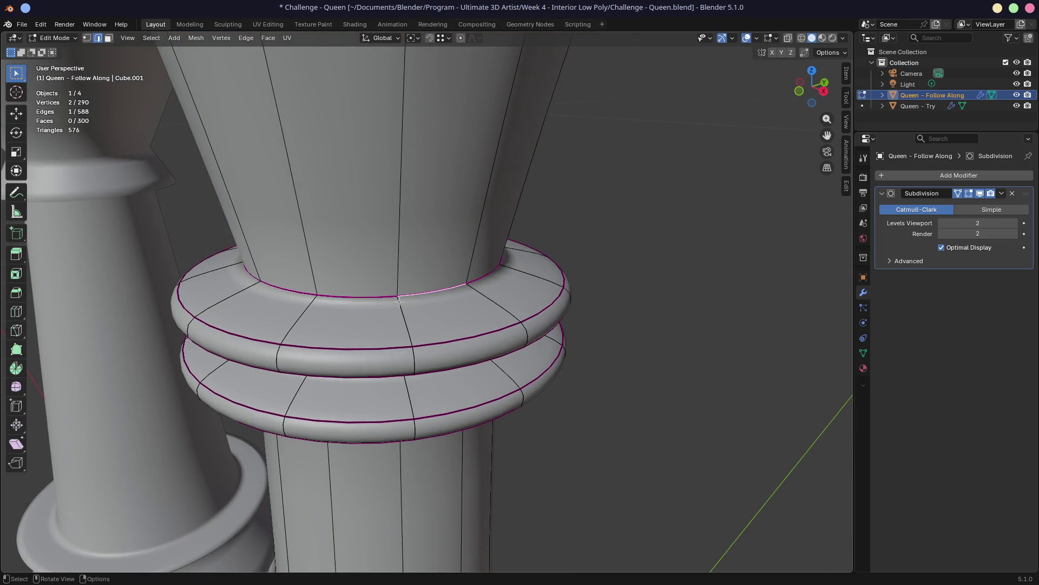
Show the collar edge's 1.00 crease in the sidebar Item panel and inspect the queen from several angles
{"action": "key", "text": "n"}
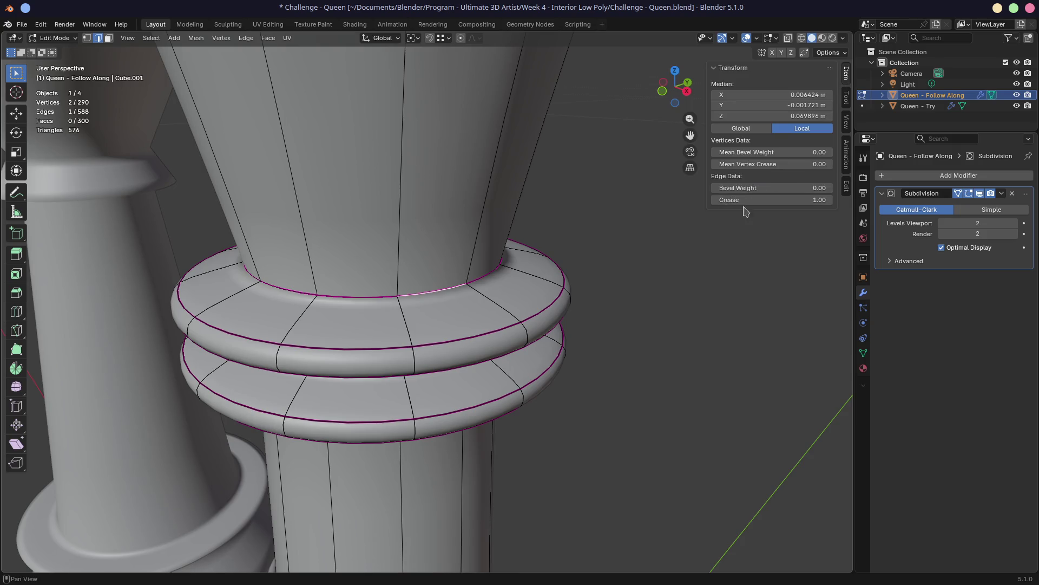
{"action": "middle_click_drag", "start_coordinate": [617, 300], "coordinate": [622, 290]}
{"action": "scroll", "coordinate": [622, 289], "scroll_direction": "down", "scroll_amount": 5}
{"action": "scroll", "coordinate": [511, 329], "scroll_direction": "up", "scroll_amount": 2}
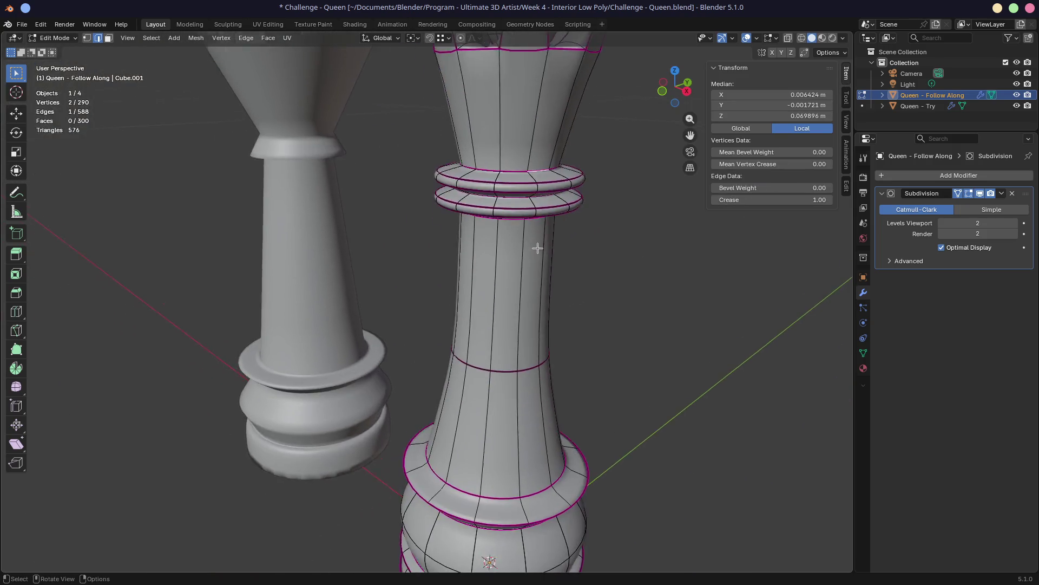
{"action": "scroll", "coordinate": [484, 317], "scroll_direction": "down", "scroll_amount": 2}
{"action": "scroll", "coordinate": [484, 316], "scroll_direction": "up", "scroll_amount": 1}
{"action": "scroll", "coordinate": [484, 317], "scroll_direction": "up", "scroll_amount": 5}
{"action": "middle_click_drag", "start_coordinate": [488, 268], "coordinate": [504, 244]}
{"action": "scroll", "coordinate": [505, 240], "scroll_direction": "down", "scroll_amount": 4}
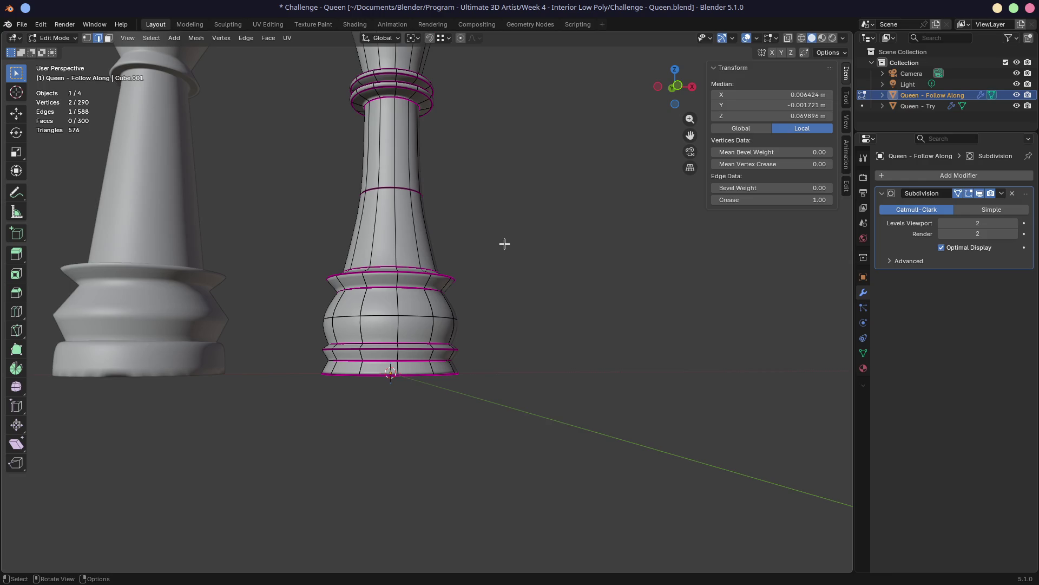
{"action": "middle_click_drag", "start_coordinate": [504, 243], "coordinate": [507, 146]}
{"action": "scroll", "coordinate": [496, 276], "scroll_direction": "down", "scroll_amount": 8}
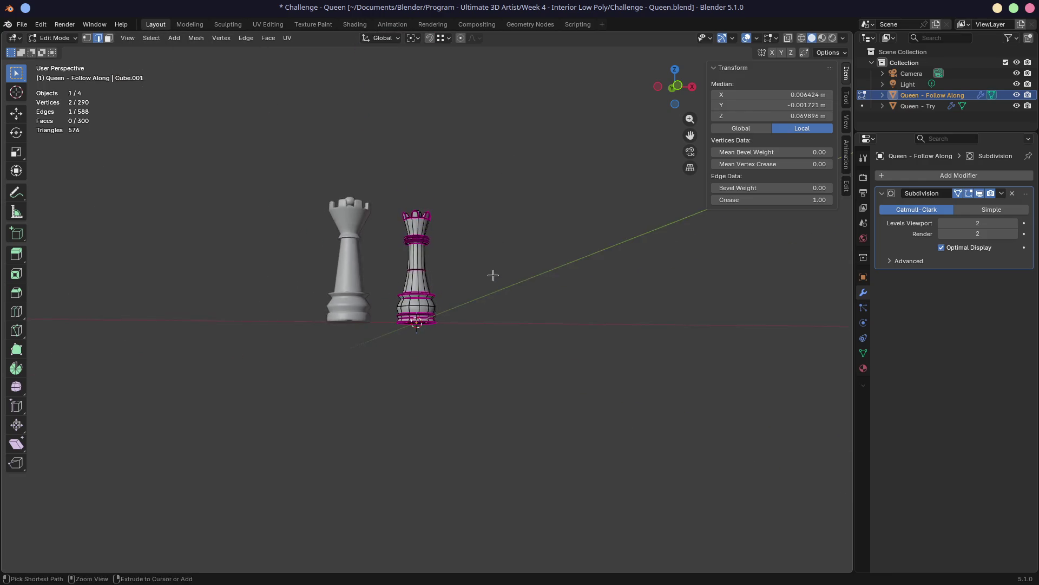
{"action": "scroll", "coordinate": [491, 280], "scroll_direction": "up", "scroll_amount": 15}
{"action": "scroll", "coordinate": [456, 253], "scroll_direction": "down", "scroll_amount": 2}
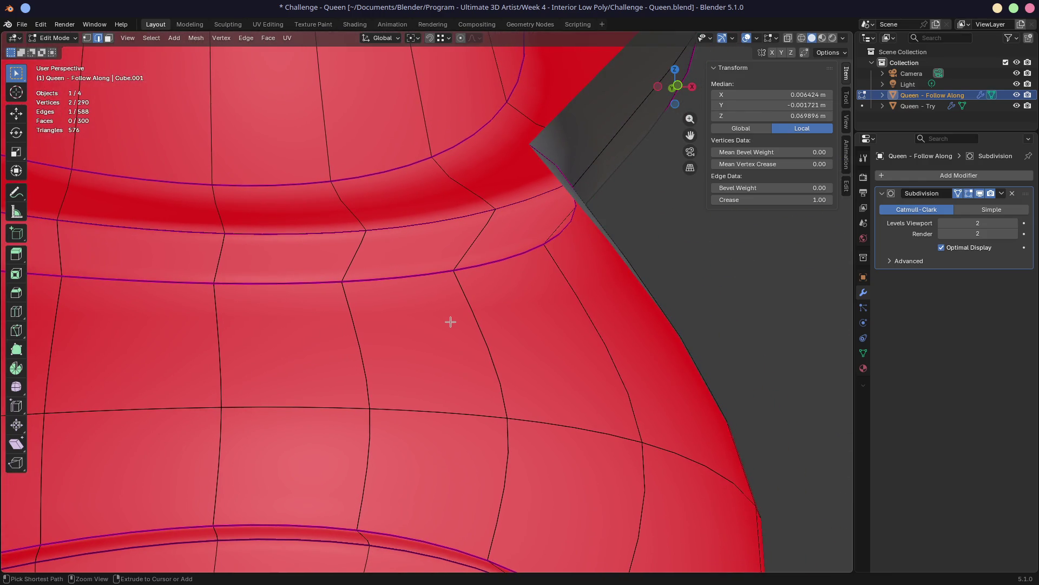
{"action": "scroll", "coordinate": [452, 321], "scroll_direction": "down", "scroll_amount": 5}
{"action": "scroll", "coordinate": [406, 309], "scroll_direction": "down", "scroll_amount": 5}
{"action": "scroll", "coordinate": [389, 300], "scroll_direction": "down", "scroll_amount": 3}
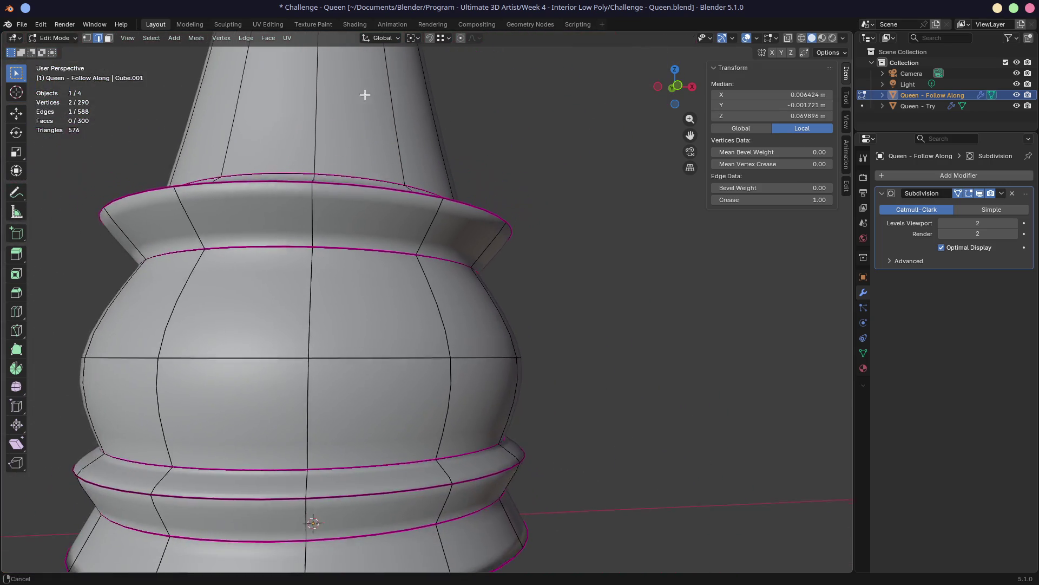
{"action": "scroll", "coordinate": [390, 203], "scroll_direction": "down", "scroll_amount": 3}
{"action": "middle_click_drag", "start_coordinate": [389, 211], "coordinate": [487, 163]}
{"action": "scroll", "coordinate": [503, 154], "scroll_direction": "down", "scroll_amount": 2}
{"action": "scroll", "coordinate": [542, 163], "scroll_direction": "down", "scroll_amount": 3}
{"action": "scroll", "coordinate": [521, 244], "scroll_direction": "down", "scroll_amount": 6}
{"action": "middle_click_drag", "start_coordinate": [512, 276], "coordinate": [489, 332]}
Preview the queen in rendered shading, return to solid shading and view it from the side
{"action": "left_click", "coordinate": [823, 38]}
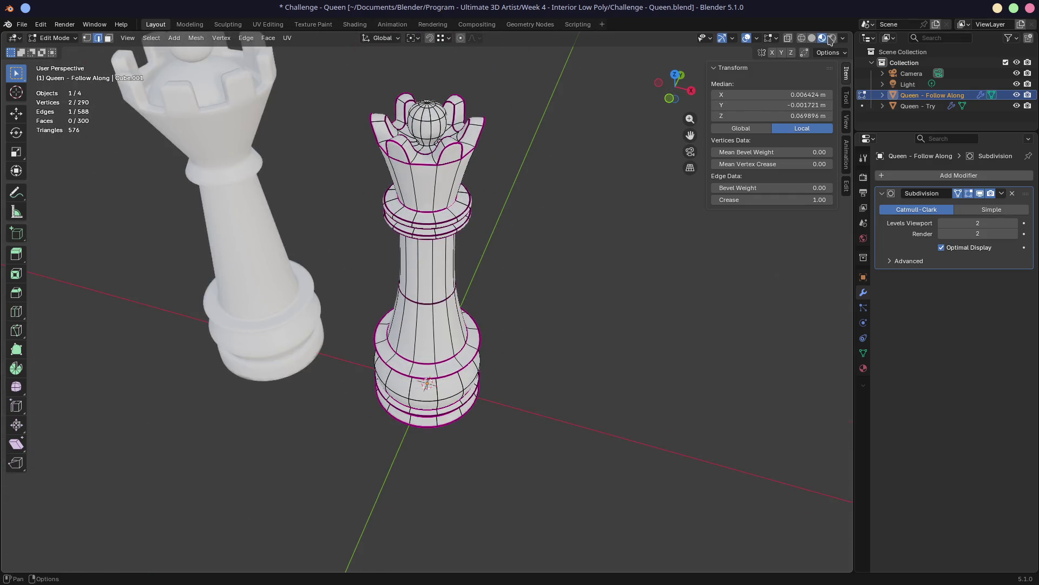
{"action": "left_click", "coordinate": [812, 38]}
{"action": "mouse_move", "coordinate": [527, 250]}
{"action": "middle_mouse_down"}
{"action": "mouse_move", "coordinate": [479, 325]}
{"action": "mouse_move", "coordinate": [511, 276]}
{"action": "middle_mouse_up"}
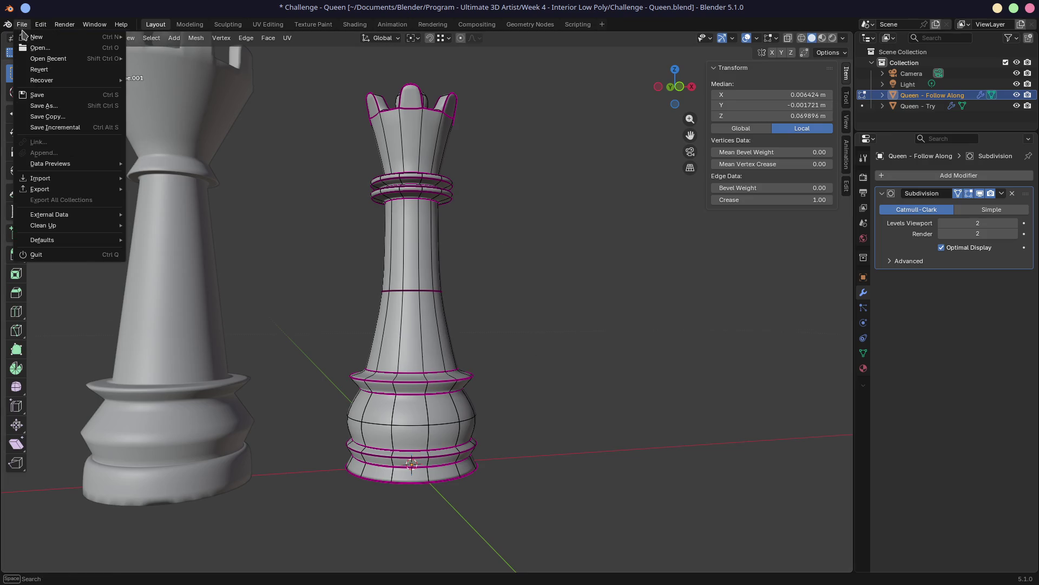
{"action": "mouse_move", "coordinate": [48, 59]}
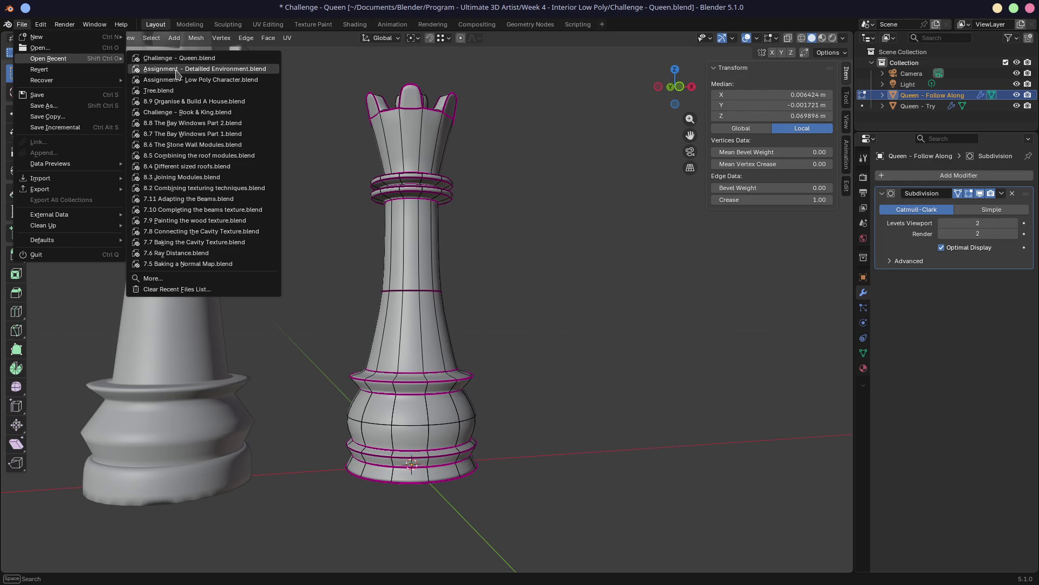
Reopen Assignment - Detailed Environment.blend from recent files, saving the queen file first, and view the cube's top corner
{"action": "left_click", "coordinate": [183, 68]}
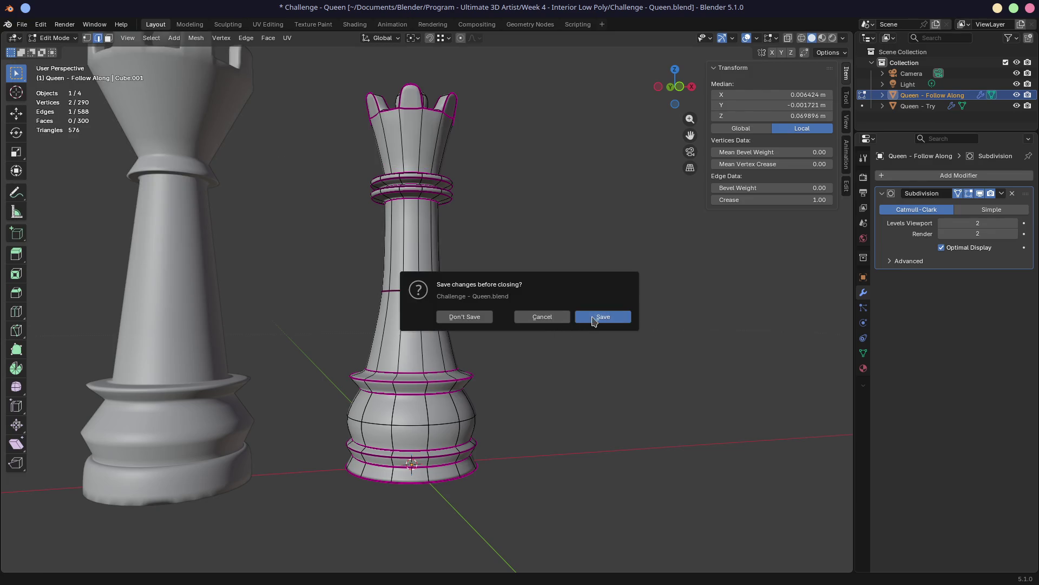
{"action": "left_click", "coordinate": [602, 316]}
{"action": "middle_click_drag", "start_coordinate": [569, 293], "coordinate": [429, 511]}
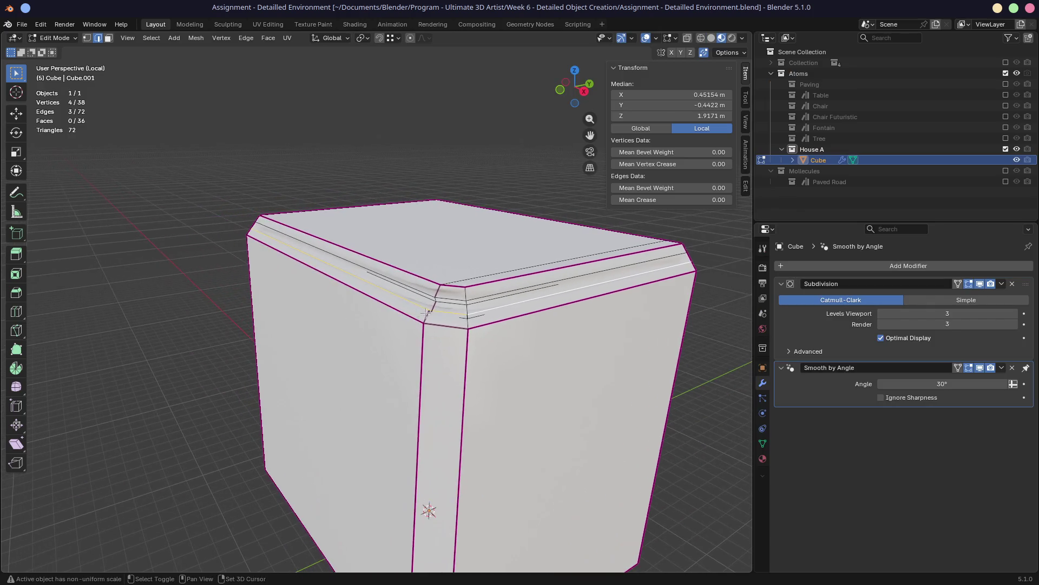
{"action": "scroll", "coordinate": [429, 324], "scroll_direction": "up", "scroll_amount": 2}
{"action": "scroll", "coordinate": [407, 308], "scroll_direction": "up", "scroll_amount": 1}
{"action": "scroll", "coordinate": [386, 292], "scroll_direction": "up", "scroll_amount": 2}
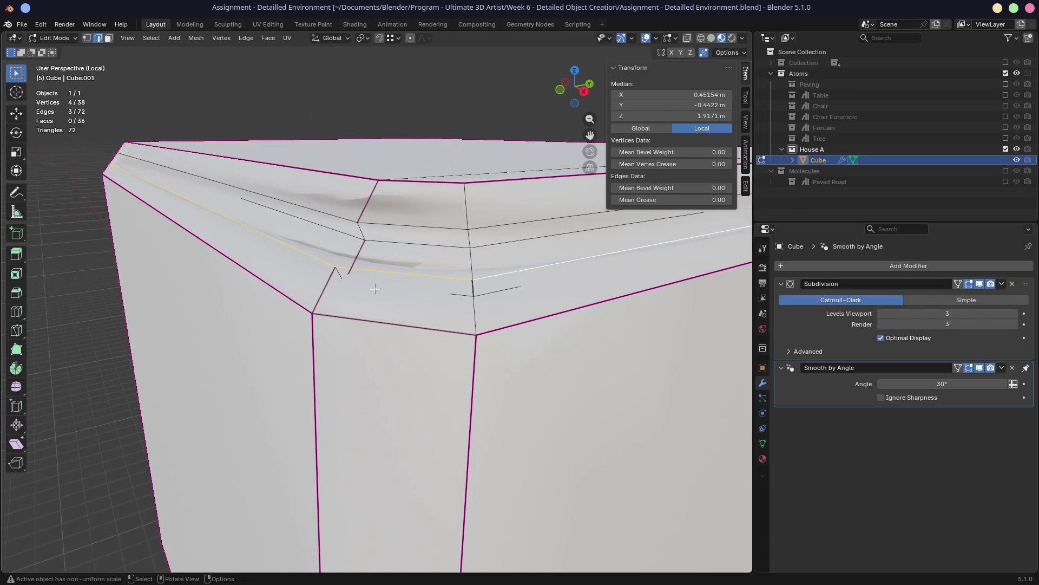
{"action": "mouse_move", "coordinate": [384, 292]}
{"action": "middle_mouse_down"}
{"action": "mouse_move", "coordinate": [479, 299]}
{"action": "mouse_move", "coordinate": [439, 304]}
{"action": "middle_mouse_up"}
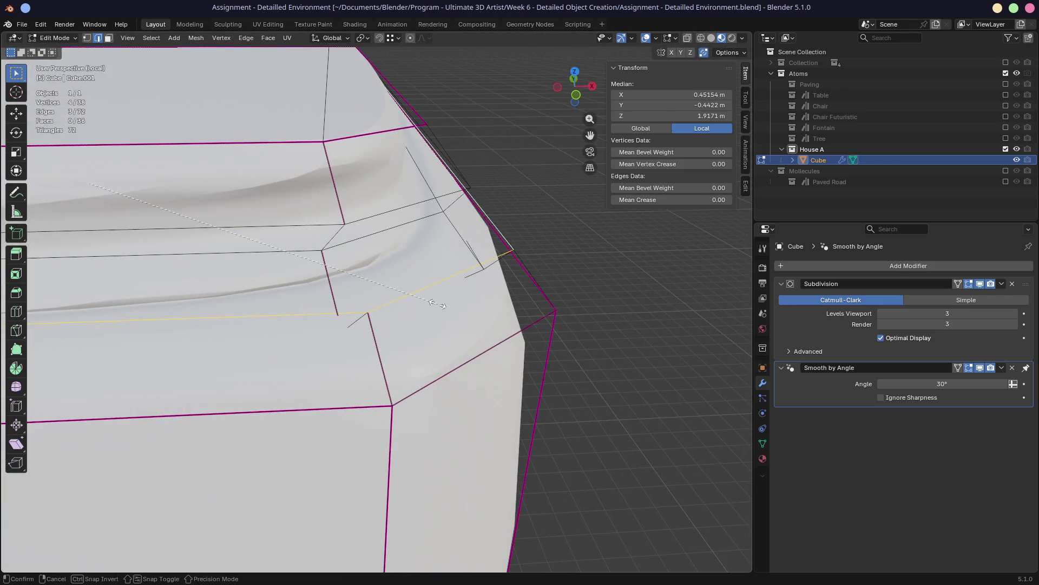
Confirm a full 1.0 crease on the cube's top corner edges
{"action": "left_click", "coordinate": [268, 428]}
{"action": "mouse_move", "coordinate": [268, 427]}
{"action": "middle_mouse_down"}
{"action": "mouse_move", "coordinate": [322, 371]}
{"action": "mouse_move", "coordinate": [316, 357]}
{"action": "middle_mouse_up"}
Select the three wall faces below the trim and give them a full +1.000 crease
{"action": "left_click", "coordinate": [303, 349]}
{"action": "left_click", "coordinate": [461, 351], "text": "shift"}
{"action": "left_click", "coordinate": [616, 332], "text": "shift"}
{"action": "key", "text": "shift+e"}
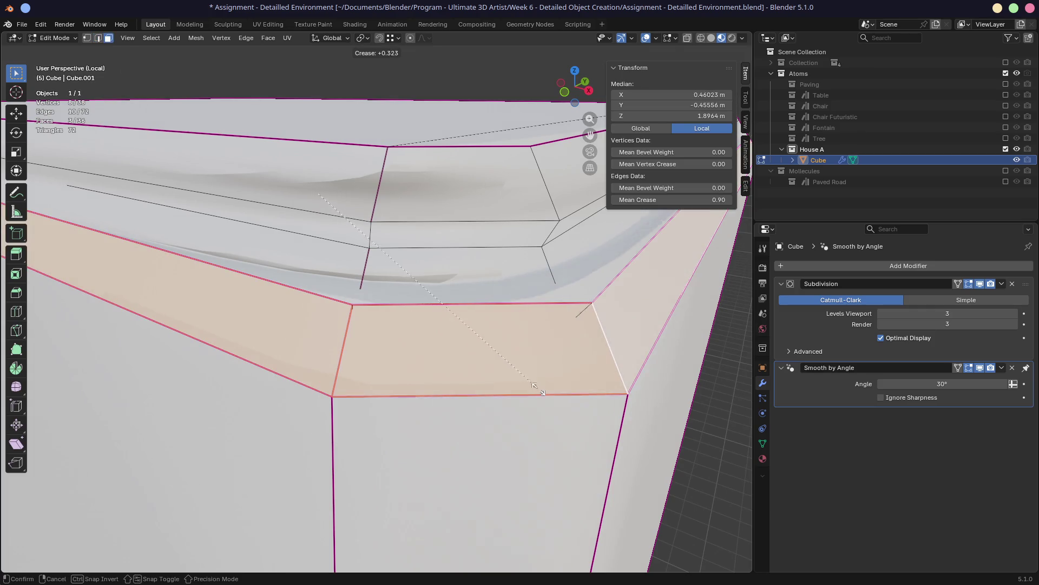
{"action": "left_click", "coordinate": [504, 182]}
{"action": "mouse_move", "coordinate": [504, 183]}
{"action": "middle_mouse_down"}
{"action": "mouse_move", "coordinate": [497, 156]}
{"action": "mouse_move", "coordinate": [344, 241]}
{"action": "middle_mouse_up"}
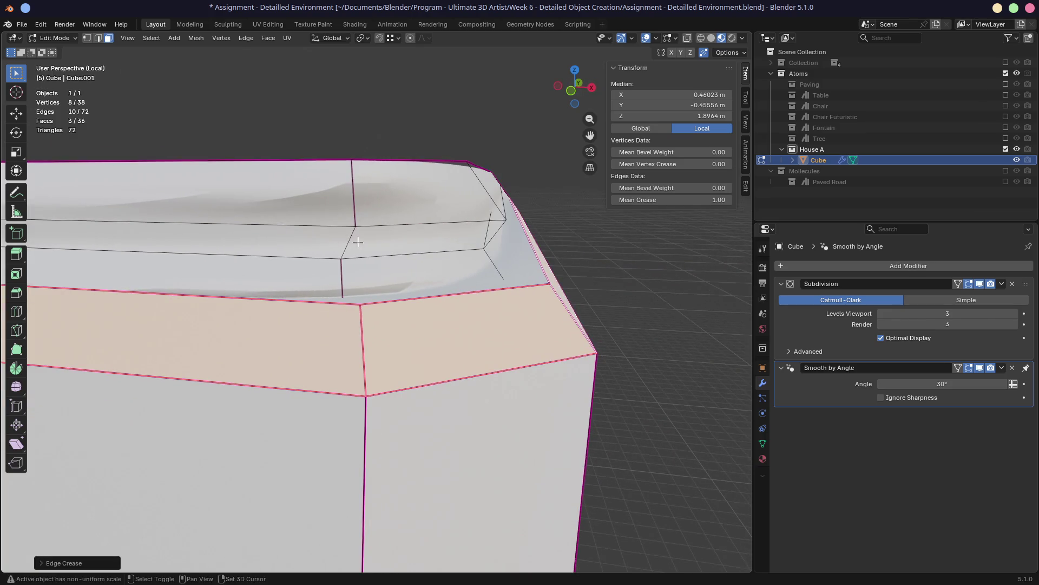
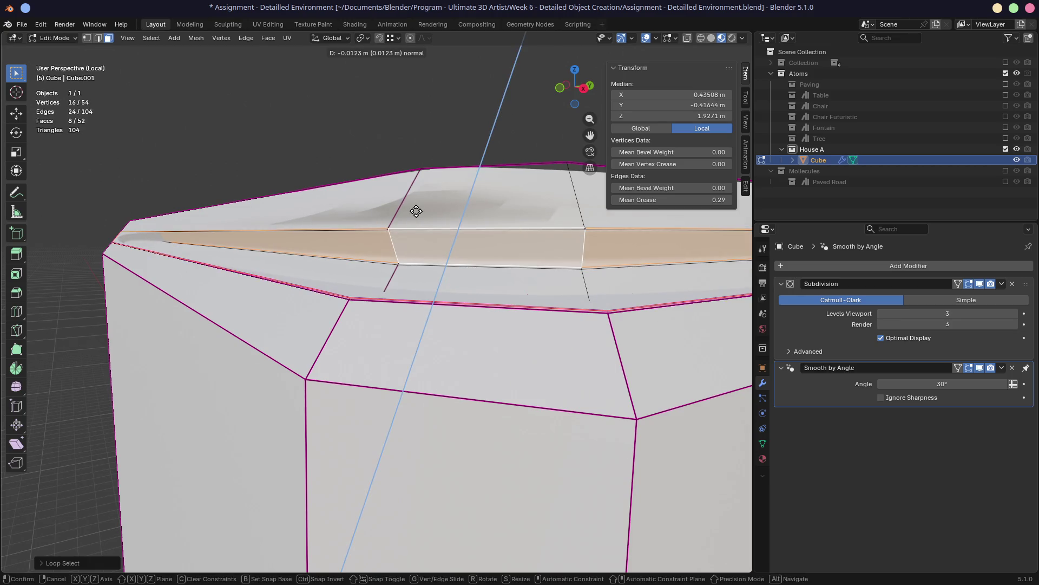
Discard the stray extrusion and probe face selections on the trim band around the ledge corner
{"action": "key", "text": "Escape"}
{"action": "key", "text": "ctrl+z"}
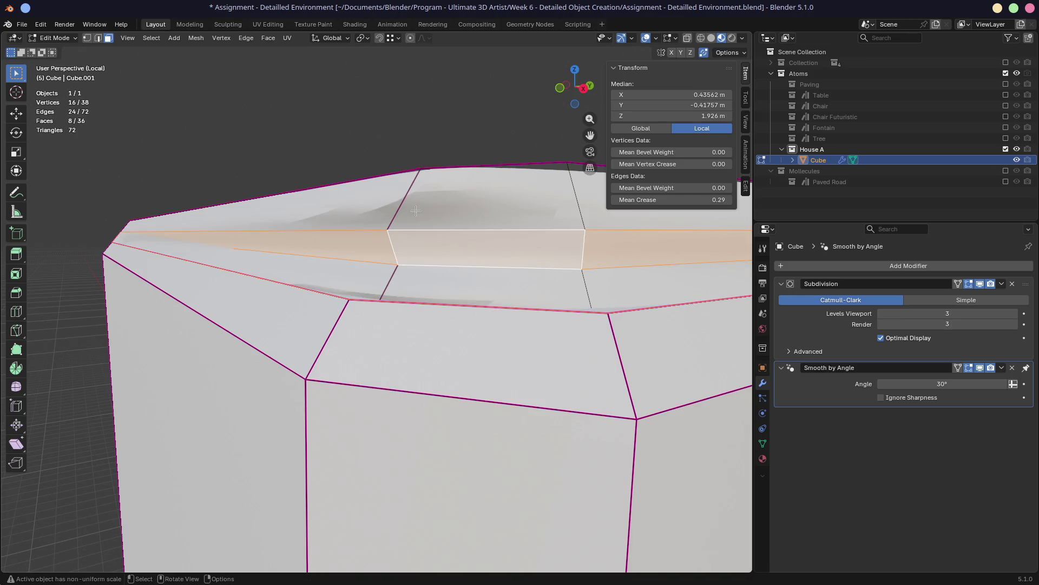
{"action": "left_click", "coordinate": [399, 240]}
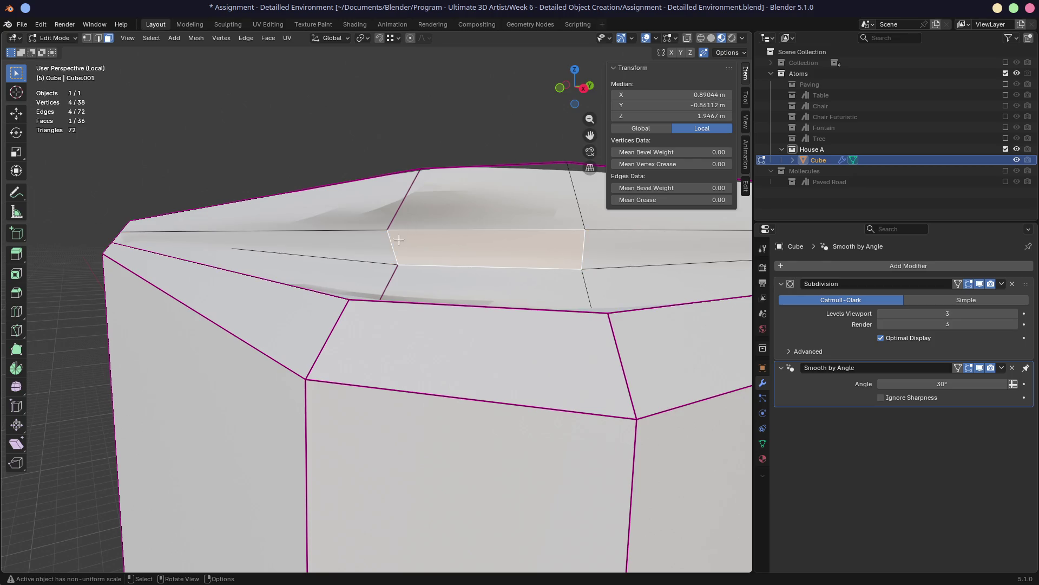
{"action": "left_click", "coordinate": [386, 248]}
{"action": "left_click", "coordinate": [392, 245], "text": "alt"}
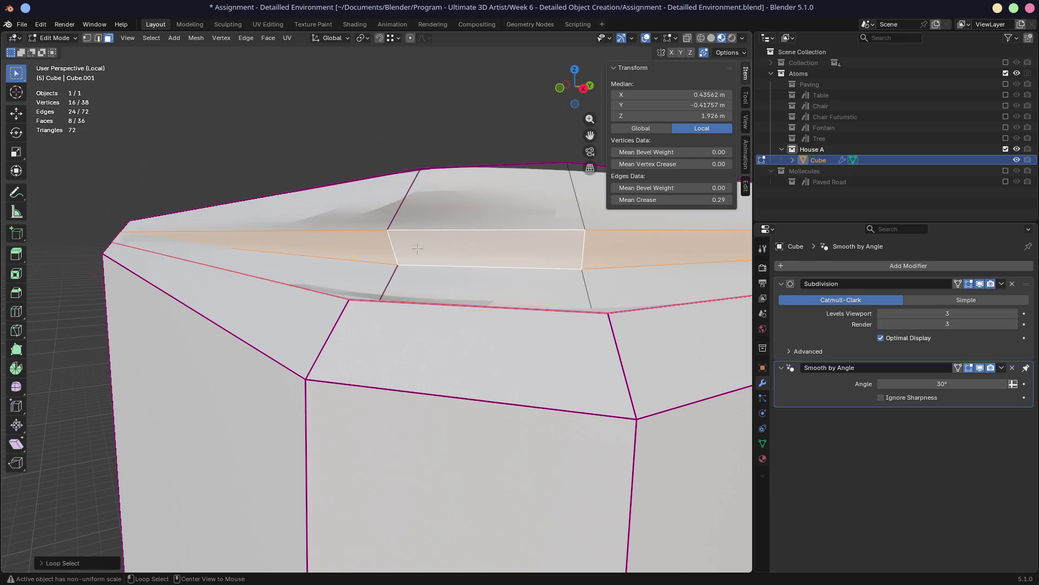
{"action": "middle_click_drag", "start_coordinate": [411, 244], "coordinate": [235, 455]}
{"action": "mouse_move", "coordinate": [162, 454]}
{"action": "middle_mouse_down"}
{"action": "mouse_move", "coordinate": [473, 270]}
{"action": "mouse_move", "coordinate": [453, 274]}
{"action": "middle_mouse_up"}
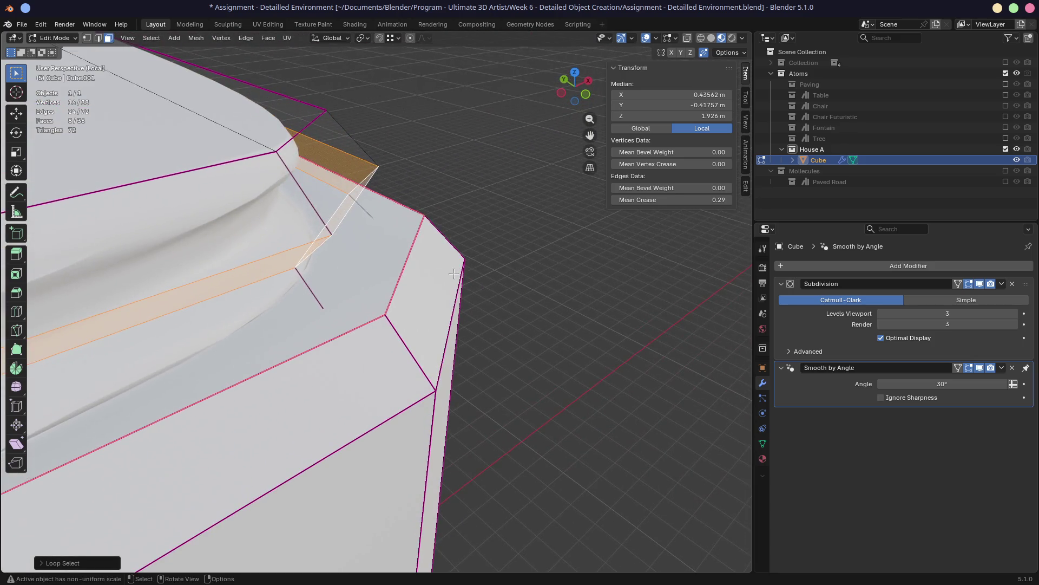
{"action": "left_click", "coordinate": [390, 301]}
{"action": "middle_click_drag", "start_coordinate": [294, 247], "coordinate": [267, 200]}
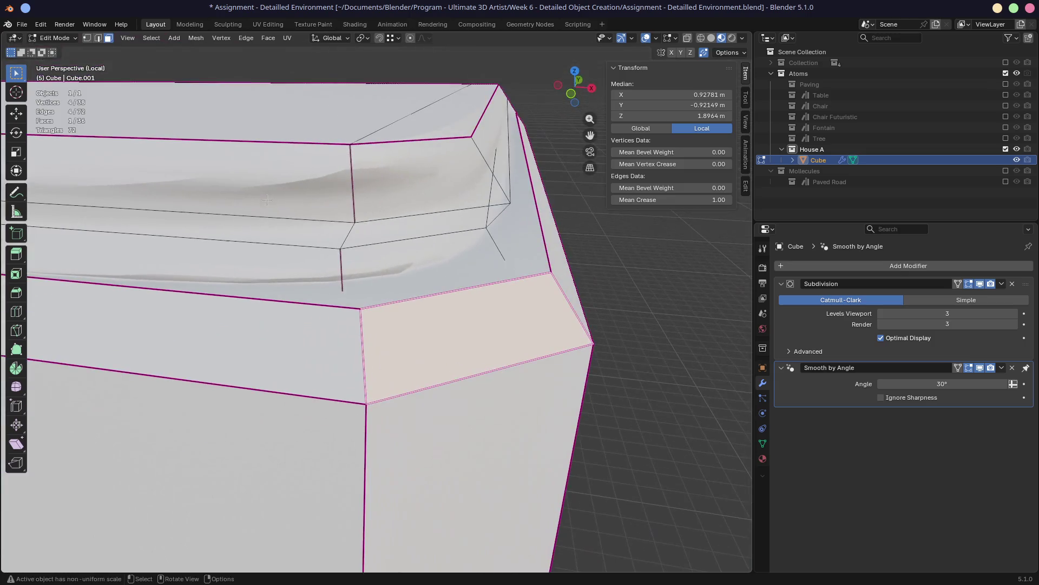
{"action": "mouse_move", "coordinate": [341, 243]}
{"action": "middle_mouse_down"}
{"action": "mouse_move", "coordinate": [318, 238]}
{"action": "mouse_move", "coordinate": [476, 252]}
{"action": "mouse_move", "coordinate": [491, 237]}
{"action": "middle_mouse_up"}
Select the trim edge loop near the ledge corner and give it an edge crease
{"action": "left_click", "coordinate": [360, 248], "text": "alt"}
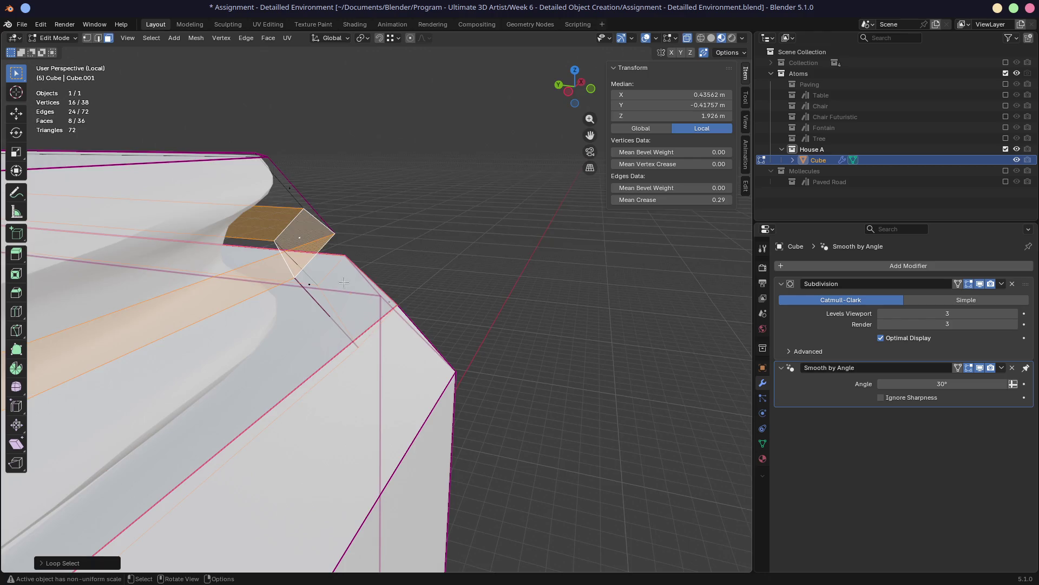
{"action": "middle_click_drag", "start_coordinate": [345, 281], "coordinate": [317, 252]}
{"action": "left_click", "coordinate": [313, 252]}
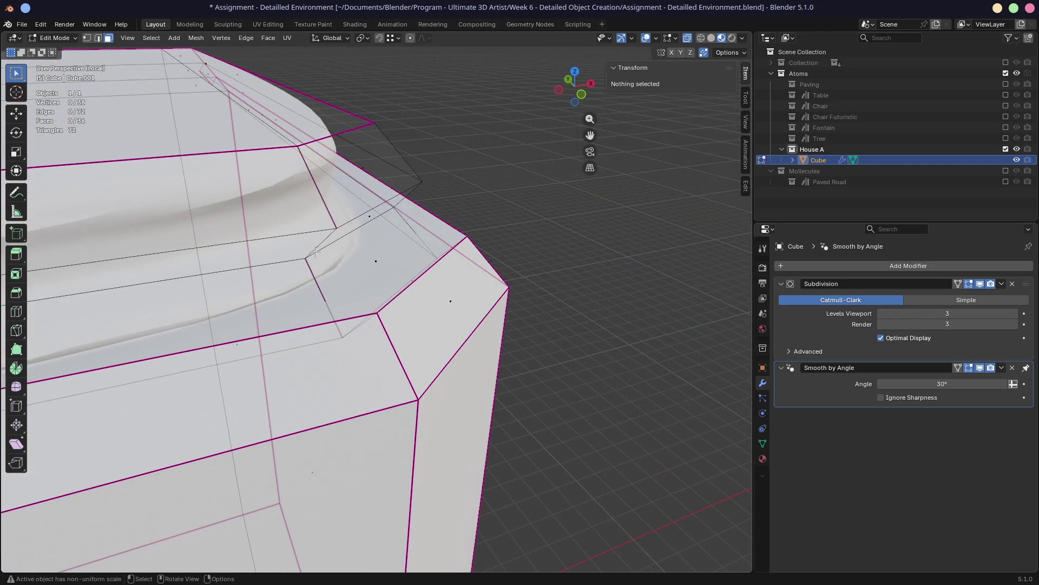
{"action": "left_click", "coordinate": [353, 226]}
{"action": "mouse_move", "coordinate": [353, 226]}
{"action": "middle_mouse_down"}
{"action": "mouse_move", "coordinate": [302, 236]}
{"action": "mouse_move", "coordinate": [180, 222]}
{"action": "mouse_move", "coordinate": [198, 246]}
{"action": "middle_mouse_up"}
{"action": "left_click", "coordinate": [321, 239], "text": "alt"}
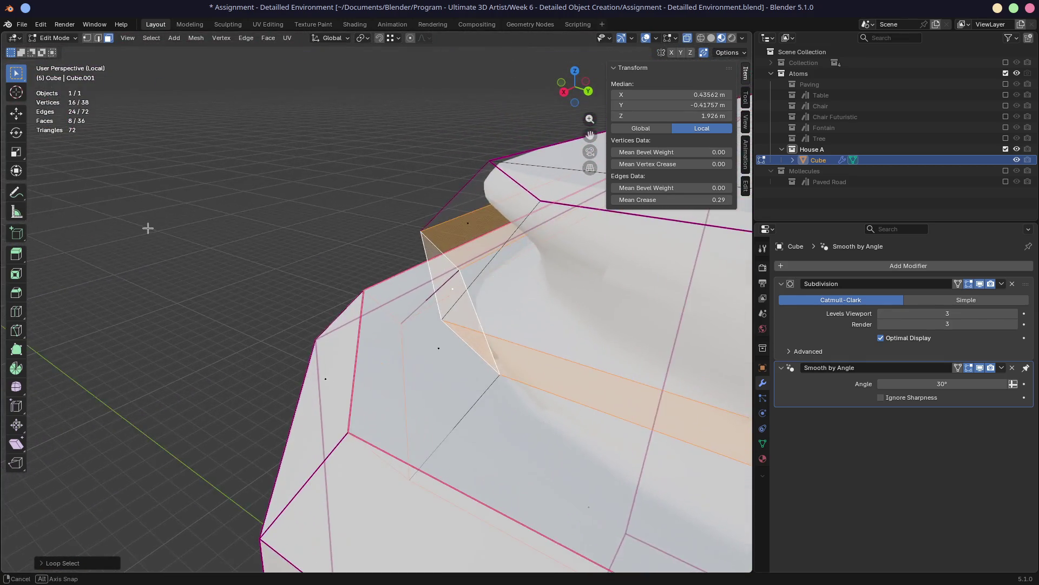
{"action": "key", "text": "ctrl+e"}
{"action": "left_click", "coordinate": [370, 319]}
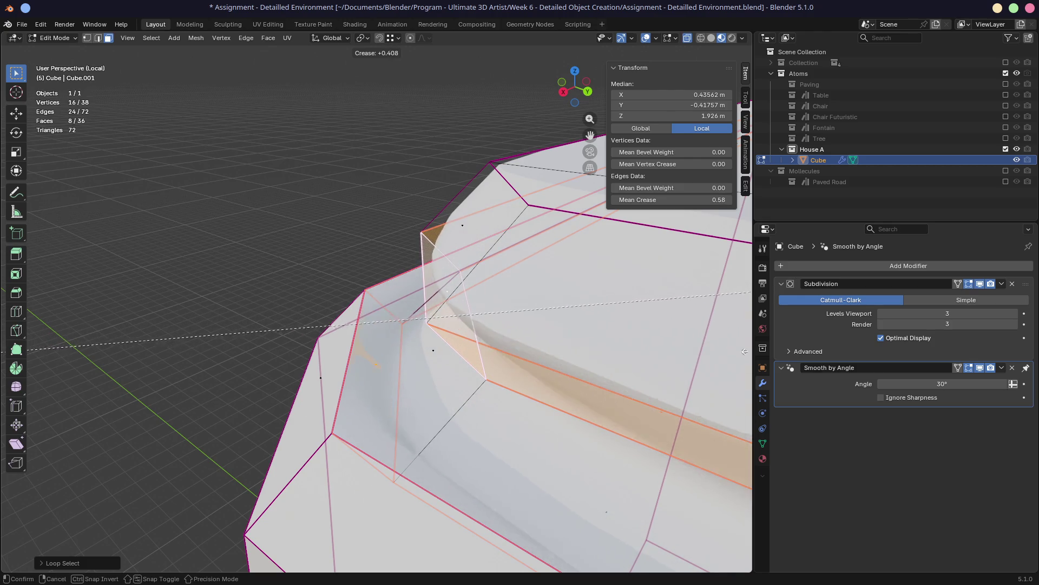
{"action": "left_click", "coordinate": [254, 344]}
{"action": "middle_click_drag", "start_coordinate": [253, 346], "coordinate": [339, 342]}
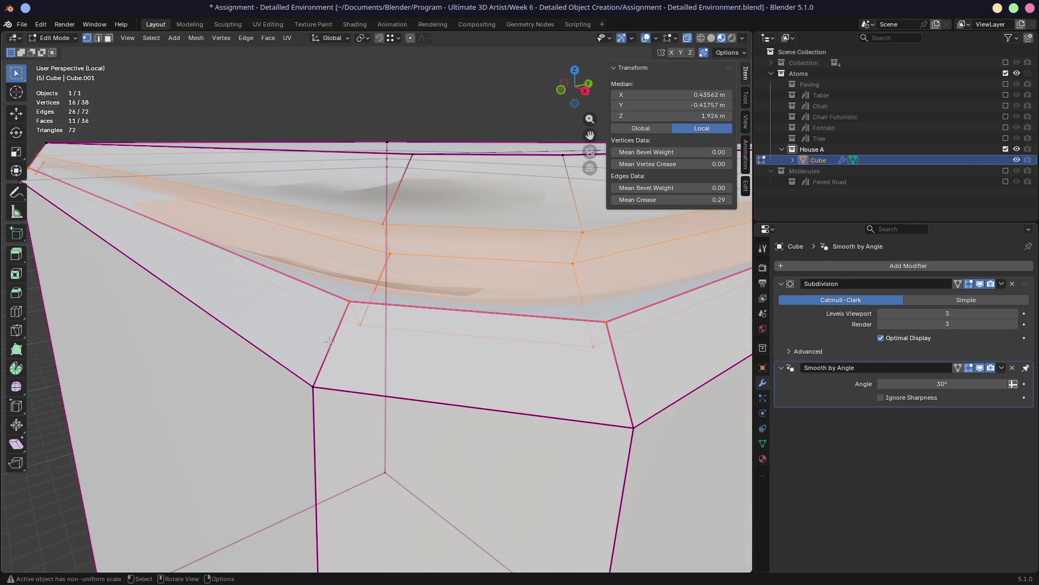
Merge all overlapping vertices by distance and hide subdivision smoothing in Edit Mode
{"action": "key", "text": "a"}
{"action": "key", "text": "m"}
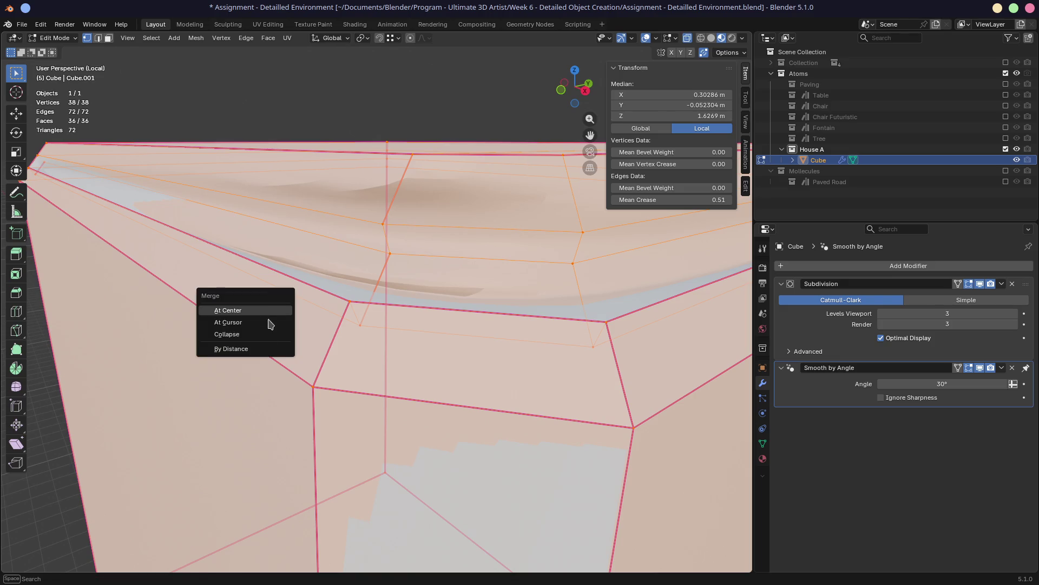
{"action": "left_click", "coordinate": [243, 347]}
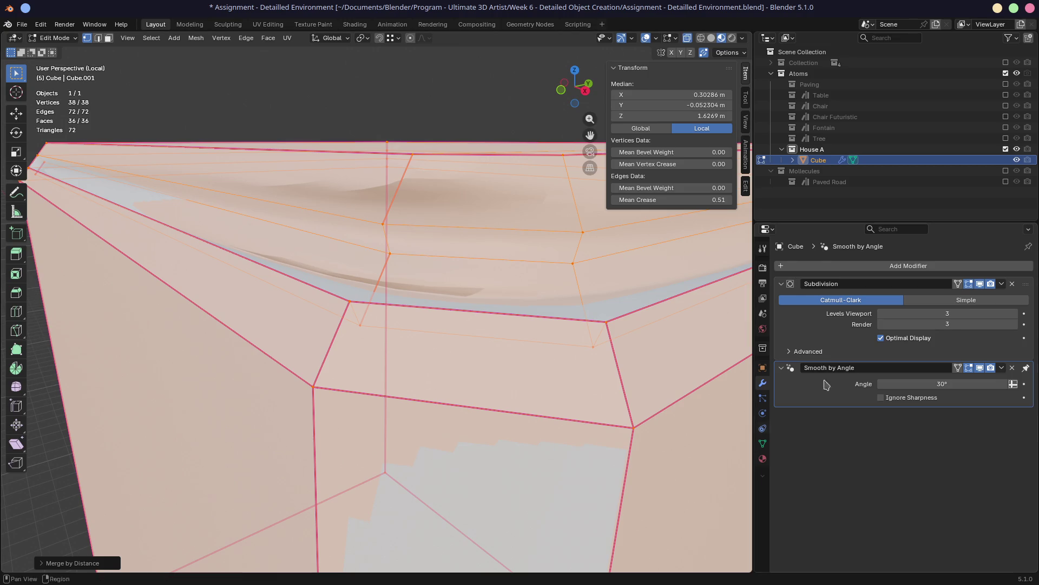
{"action": "left_click", "coordinate": [969, 283]}
In face select mode, pick out the corner face and trim face loop strip at the ledge
{"action": "middle_click_drag", "start_coordinate": [463, 328], "coordinate": [504, 350]}
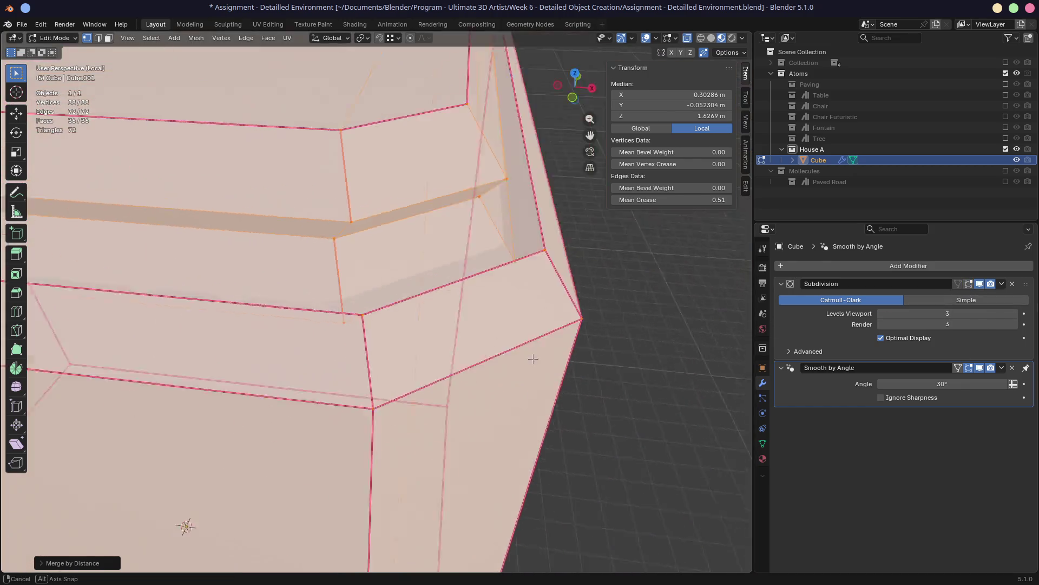
{"action": "scroll", "coordinate": [487, 317], "scroll_direction": "up", "scroll_amount": 3}
{"action": "middle_click_drag", "start_coordinate": [425, 278], "coordinate": [382, 266]}
{"action": "left_click", "coordinate": [371, 260], "text": "alt"}
{"action": "left_click", "coordinate": [378, 265]}
{"action": "key", "text": "3"}
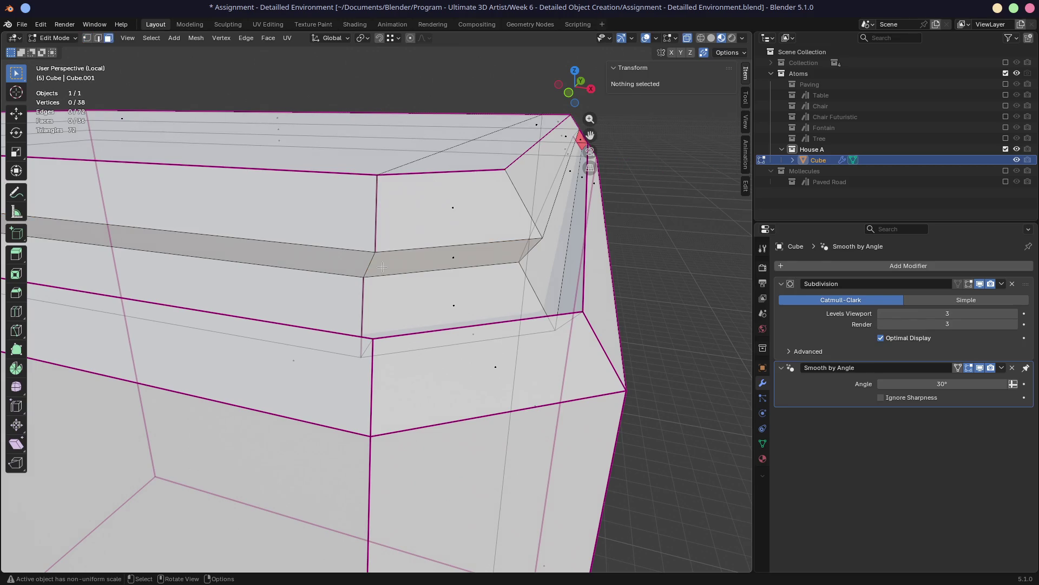
{"action": "left_click", "coordinate": [442, 260]}
{"action": "mouse_move", "coordinate": [439, 265]}
{"action": "middle_mouse_down"}
{"action": "mouse_move", "coordinate": [391, 260]}
{"action": "mouse_move", "coordinate": [304, 290]}
{"action": "mouse_move", "coordinate": [427, 309]}
{"action": "mouse_move", "coordinate": [383, 321]}
{"action": "middle_mouse_up"}
{"action": "left_click", "coordinate": [377, 265], "text": "alt"}
{"action": "scroll", "coordinate": [389, 268], "scroll_direction": "up", "scroll_amount": 4}
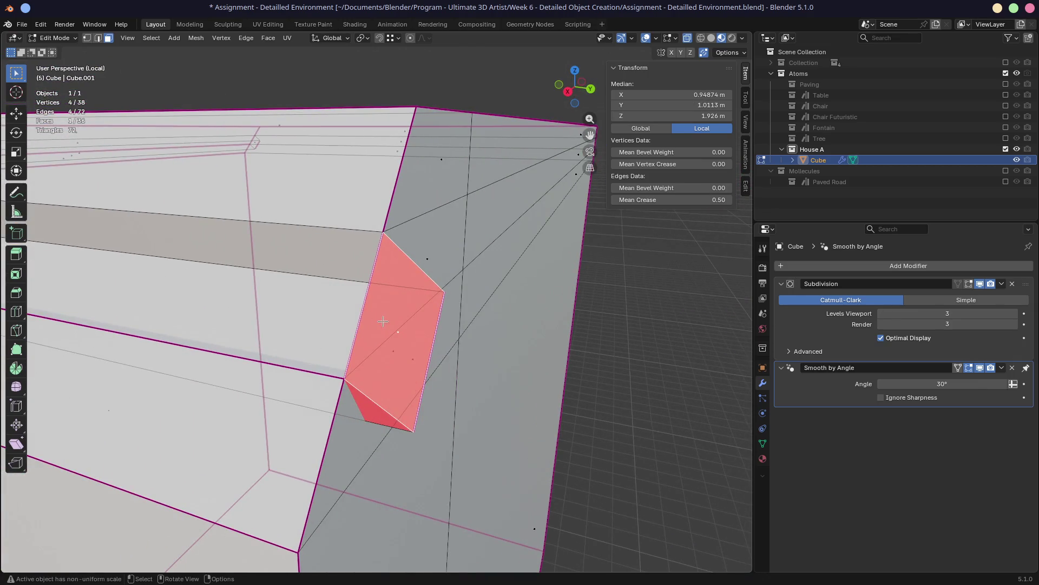
Delete the corner face, refill it, delete it again and inspect the opening left at the ledge
{"action": "key", "text": "x"}
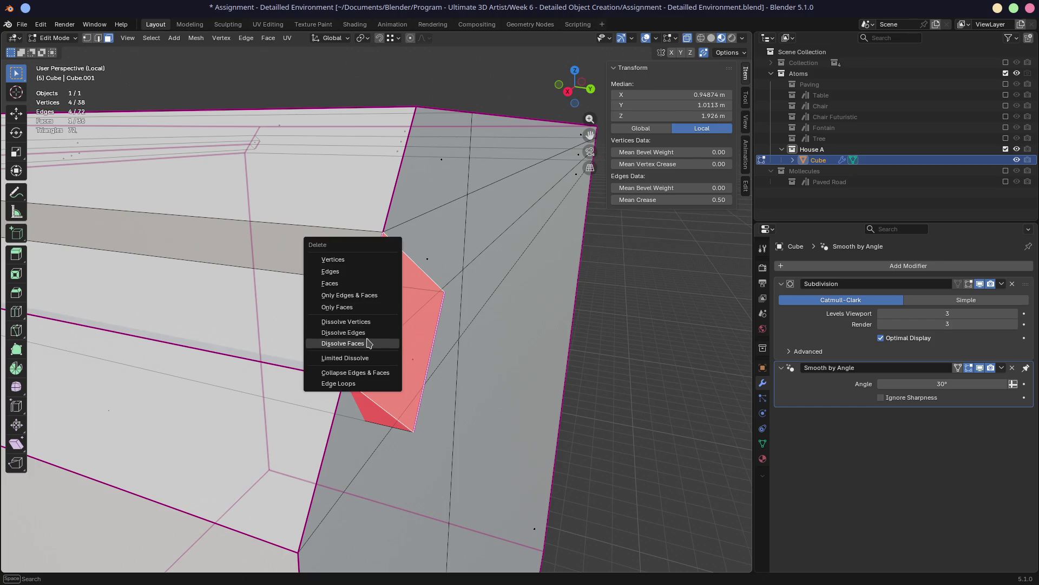
{"action": "left_click", "coordinate": [331, 283]}
{"action": "mouse_move", "coordinate": [365, 325]}
{"action": "middle_mouse_down"}
{"action": "mouse_move", "coordinate": [352, 316]}
{"action": "mouse_move", "coordinate": [422, 325]}
{"action": "mouse_move", "coordinate": [366, 321]}
{"action": "mouse_move", "coordinate": [398, 323]}
{"action": "middle_mouse_up"}
{"action": "key", "text": "f"}
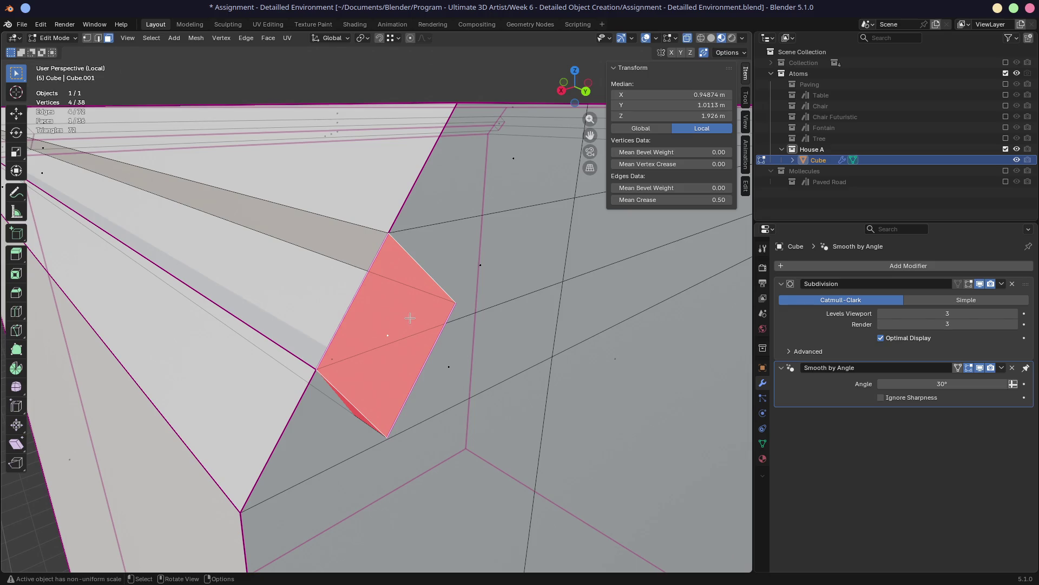
{"action": "key", "text": "x"}
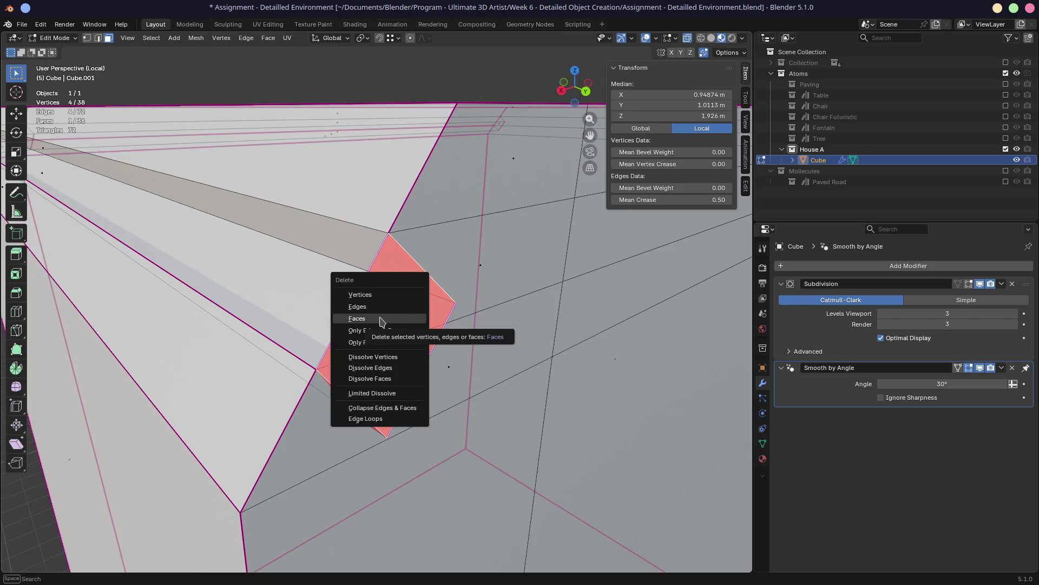
{"action": "left_click", "coordinate": [375, 318]}
{"action": "mouse_move", "coordinate": [393, 356]}
{"action": "middle_mouse_down"}
{"action": "mouse_move", "coordinate": [416, 371]}
{"action": "mouse_move", "coordinate": [393, 321]}
{"action": "mouse_move", "coordinate": [152, 289]}
{"action": "mouse_move", "coordinate": [399, 331]}
{"action": "middle_mouse_up"}
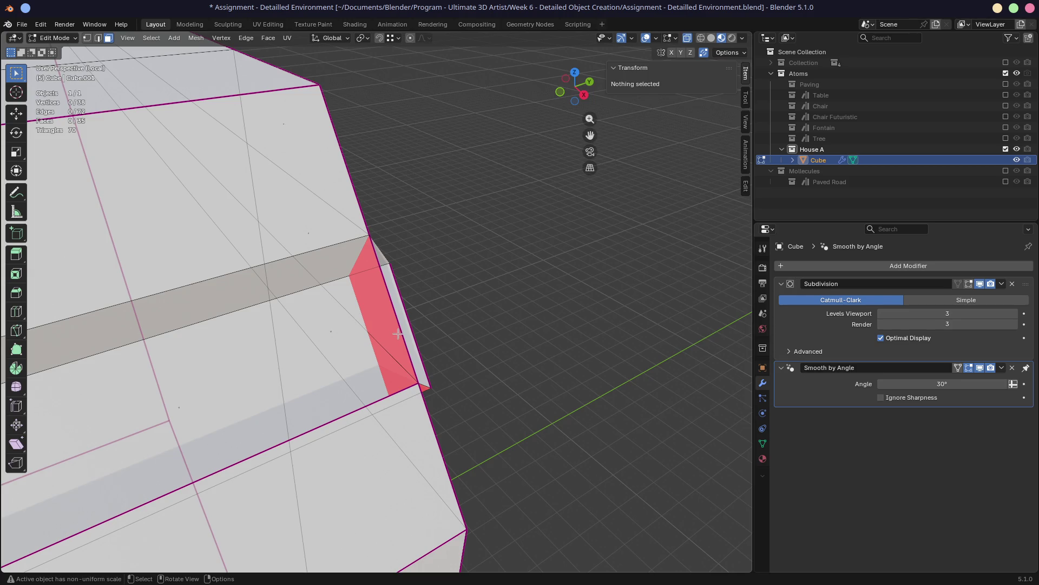
{"action": "mouse_move", "coordinate": [398, 333]}
{"action": "middle_mouse_down"}
{"action": "mouse_move", "coordinate": [295, 317]}
{"action": "mouse_move", "coordinate": [393, 359]}
{"action": "mouse_move", "coordinate": [458, 358]}
{"action": "mouse_move", "coordinate": [398, 354]}
{"action": "middle_mouse_up"}
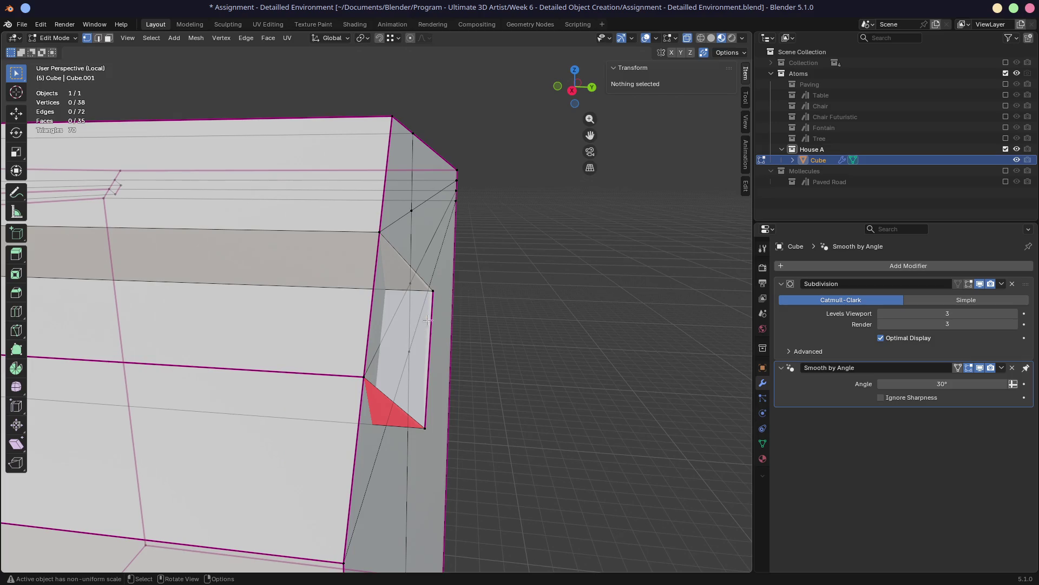
Vertex-slide the upper and lower corner vertices along their edges to shrink the stray triangle
{"action": "left_click", "coordinate": [432, 291]}
{"action": "key", "text": "g"}
{"action": "key", "text": "g"}
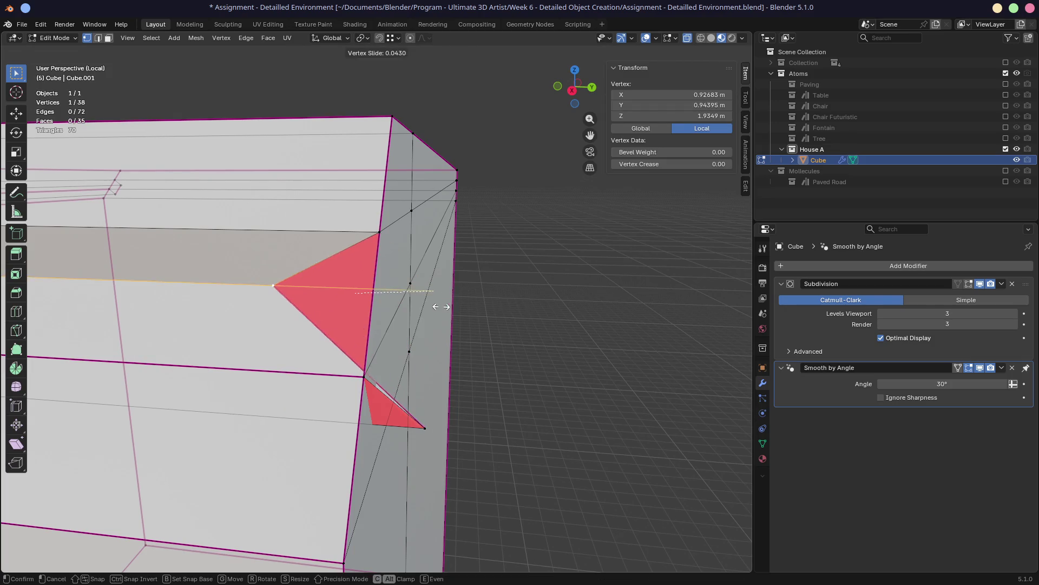
{"action": "left_click", "coordinate": [441, 306]}
{"action": "left_click", "coordinate": [421, 423]}
{"action": "key", "text": "g"}
{"action": "key", "text": "g"}
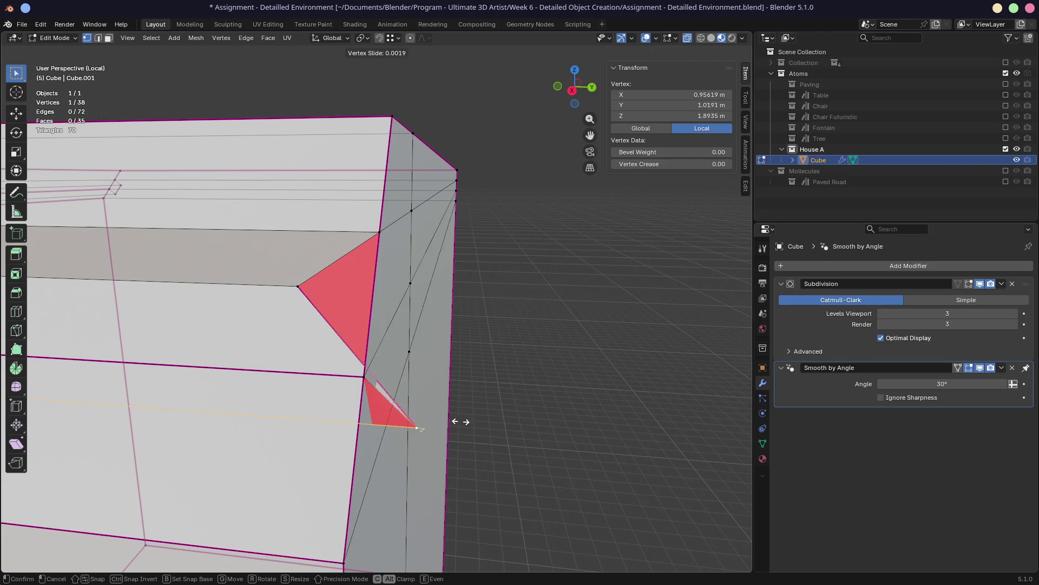
{"action": "left_click", "coordinate": [374, 381]}
{"action": "mouse_move", "coordinate": [374, 382]}
{"action": "middle_mouse_down"}
{"action": "mouse_move", "coordinate": [306, 407]}
{"action": "mouse_move", "coordinate": [431, 328]}
{"action": "mouse_move", "coordinate": [455, 325]}
{"action": "mouse_move", "coordinate": [325, 380]}
{"action": "middle_mouse_up"}
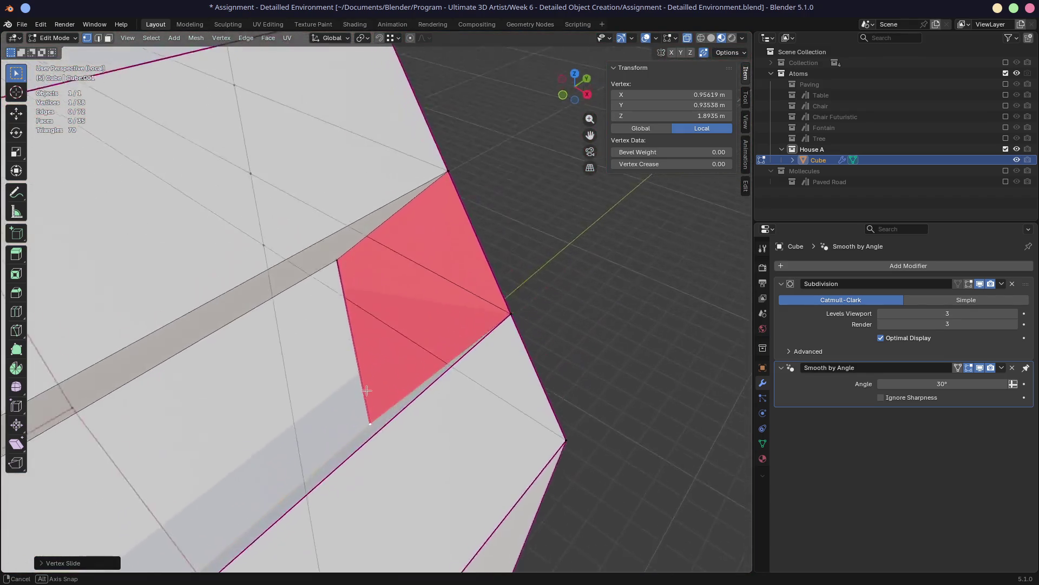
{"action": "mouse_move", "coordinate": [347, 244]}
{"action": "middle_mouse_down"}
{"action": "mouse_move", "coordinate": [420, 251]}
{"action": "mouse_move", "coordinate": [331, 280]}
{"action": "middle_mouse_up"}
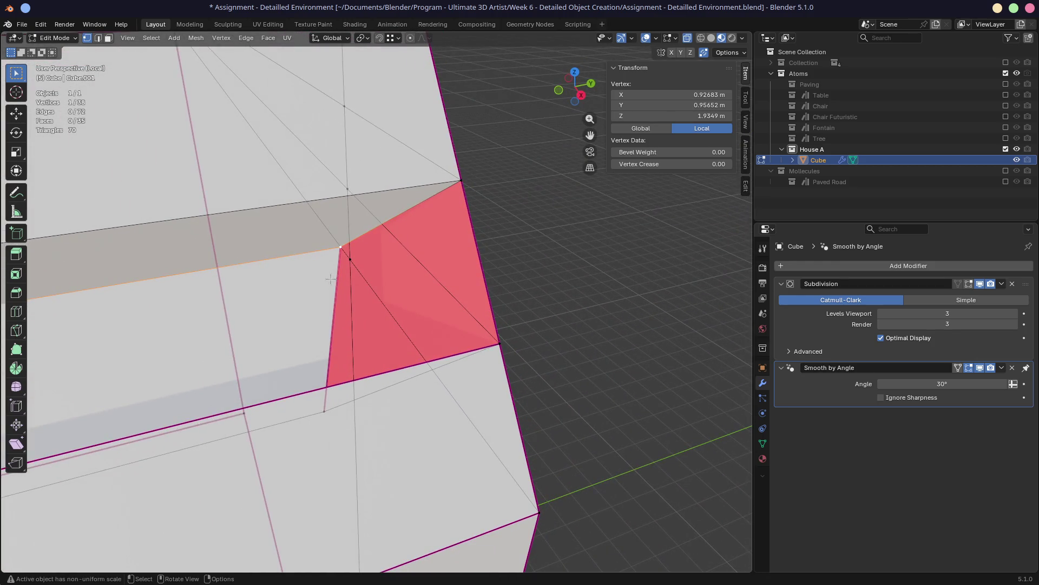
{"action": "middle_click_drag", "start_coordinate": [354, 261], "coordinate": [323, 277]}
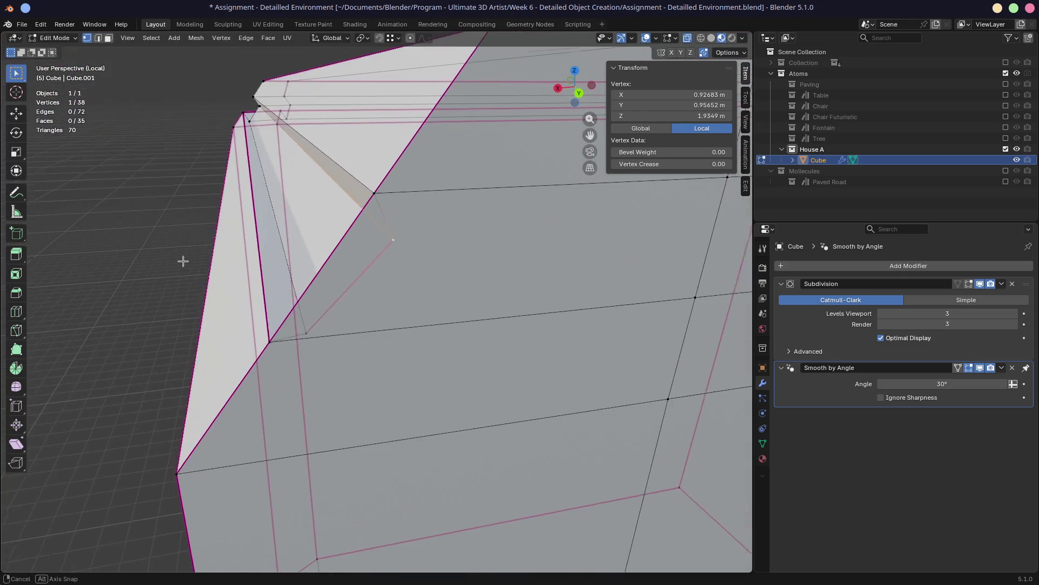
{"action": "key", "text": "g"}
{"action": "key", "text": "g"}
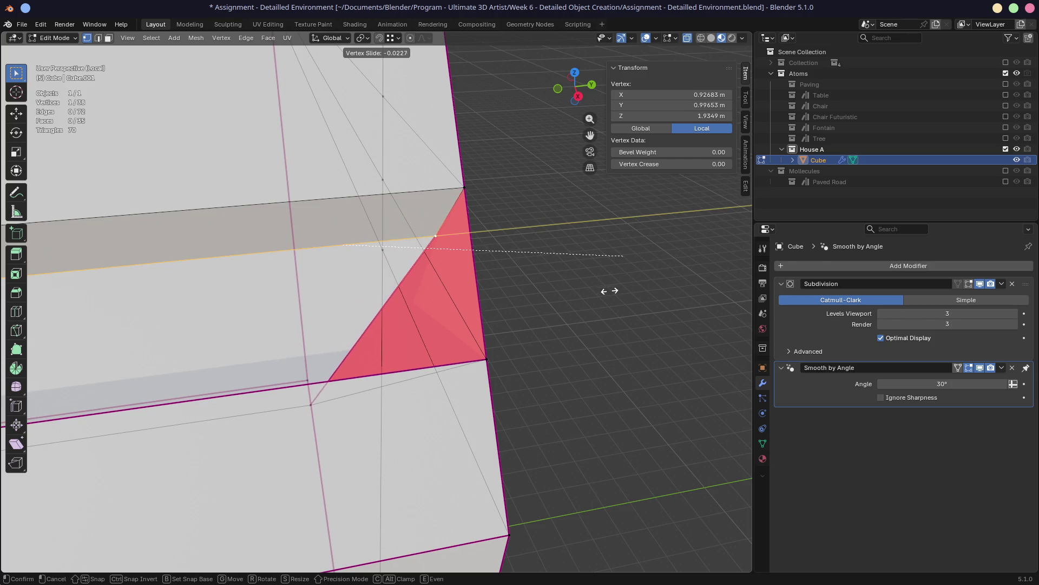
{"action": "left_click", "coordinate": [669, 287]}
Slide the corner vertex further along its edge and lower it on Z, then check the reshaped corner
{"action": "mouse_move", "coordinate": [609, 301]}
{"action": "middle_mouse_down"}
{"action": "mouse_move", "coordinate": [287, 333]}
{"action": "mouse_move", "coordinate": [455, 358]}
{"action": "middle_mouse_up"}
{"action": "key", "text": "g"}
{"action": "key", "text": "x"}
{"action": "key", "text": "x"}
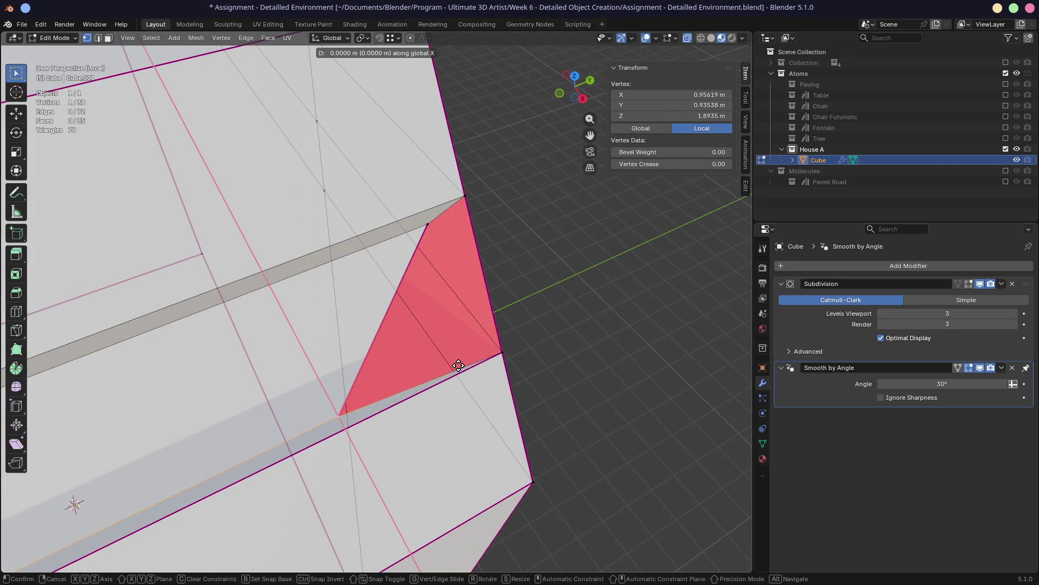
{"action": "left_click", "coordinate": [403, 390]}
{"action": "key", "text": "g"}
{"action": "key", "text": "g"}
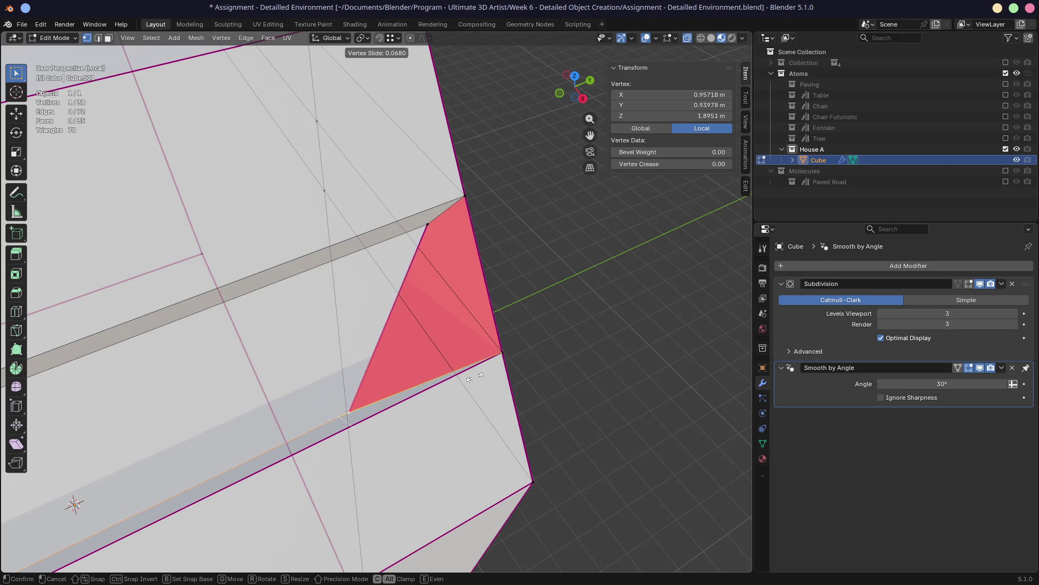
{"action": "left_click", "coordinate": [626, 342]}
{"action": "middle_click_drag", "start_coordinate": [488, 309], "coordinate": [586, 302]}
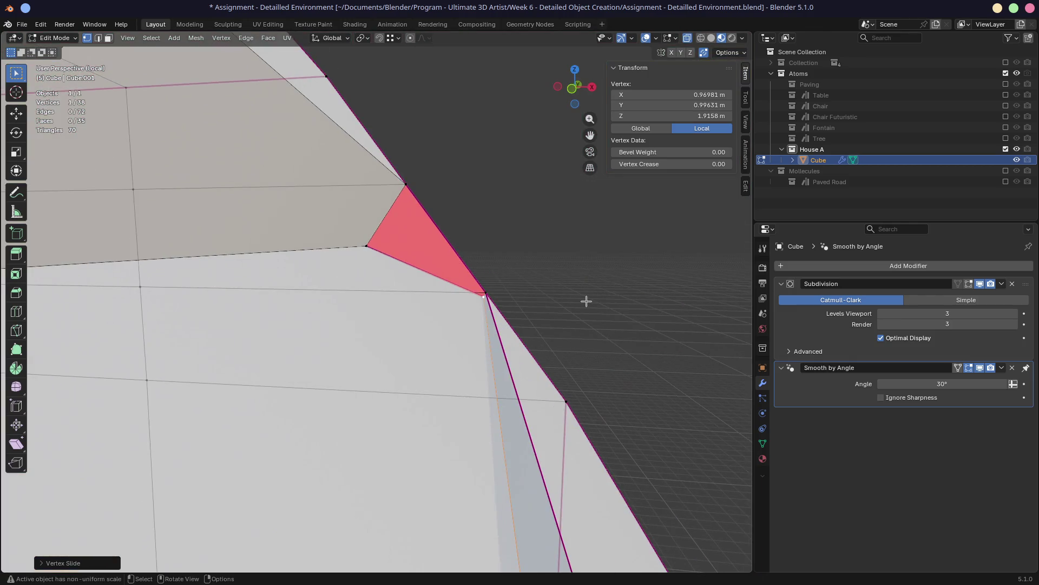
{"action": "key", "text": "g"}
{"action": "key", "text": "z"}
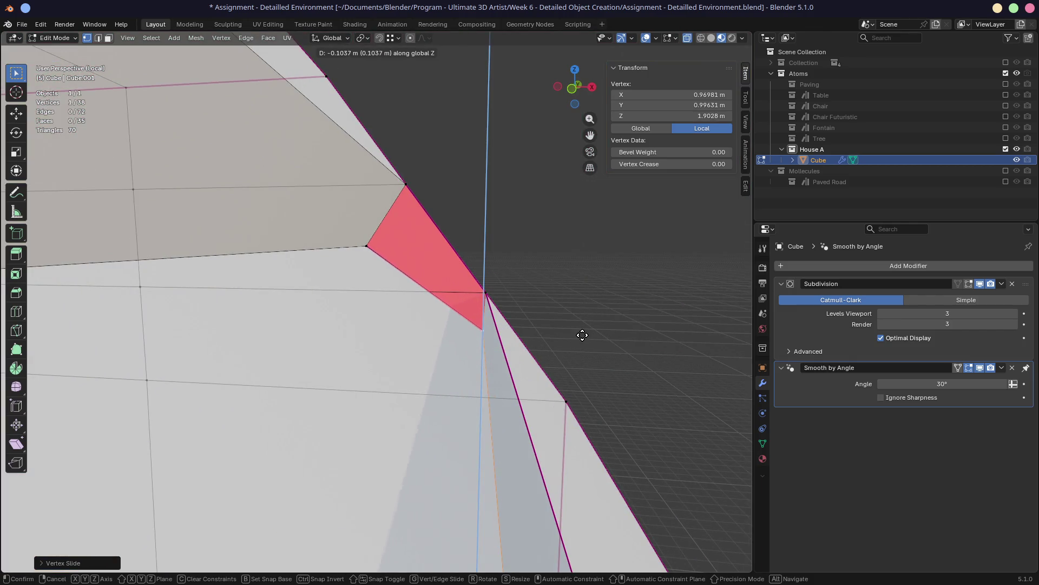
{"action": "left_click", "coordinate": [563, 367]}
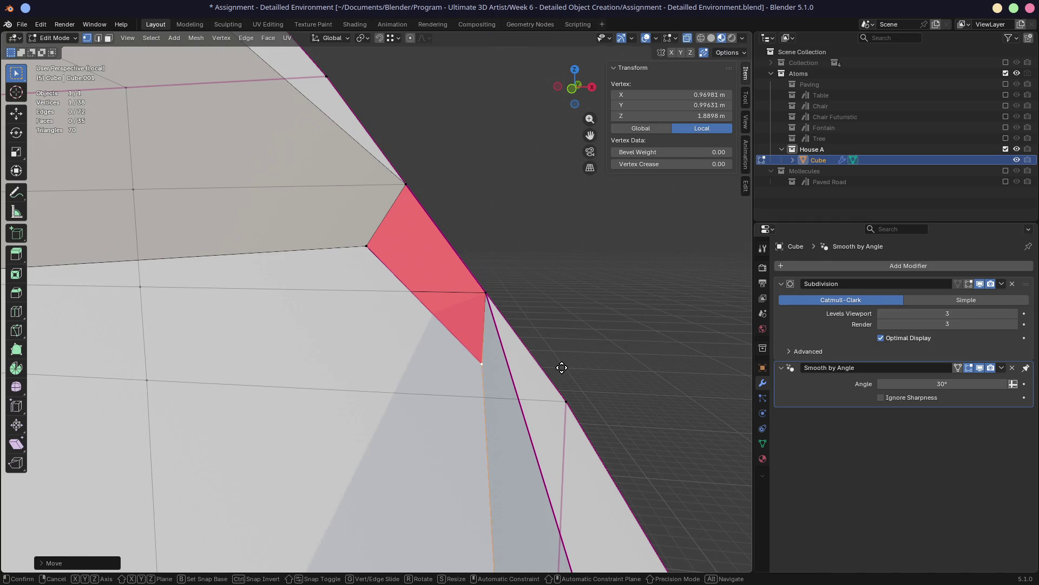
{"action": "middle_click_drag", "start_coordinate": [563, 368], "coordinate": [572, 353]}
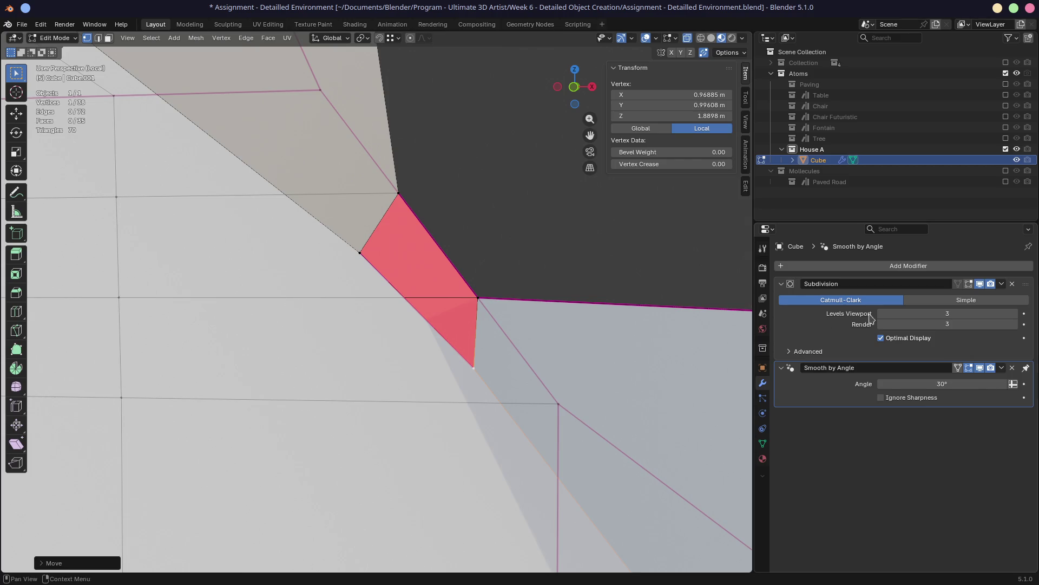
{"action": "scroll", "coordinate": [525, 333], "scroll_direction": "down", "scroll_amount": 8}
{"action": "middle_click_drag", "start_coordinate": [430, 348], "coordinate": [213, 348]}
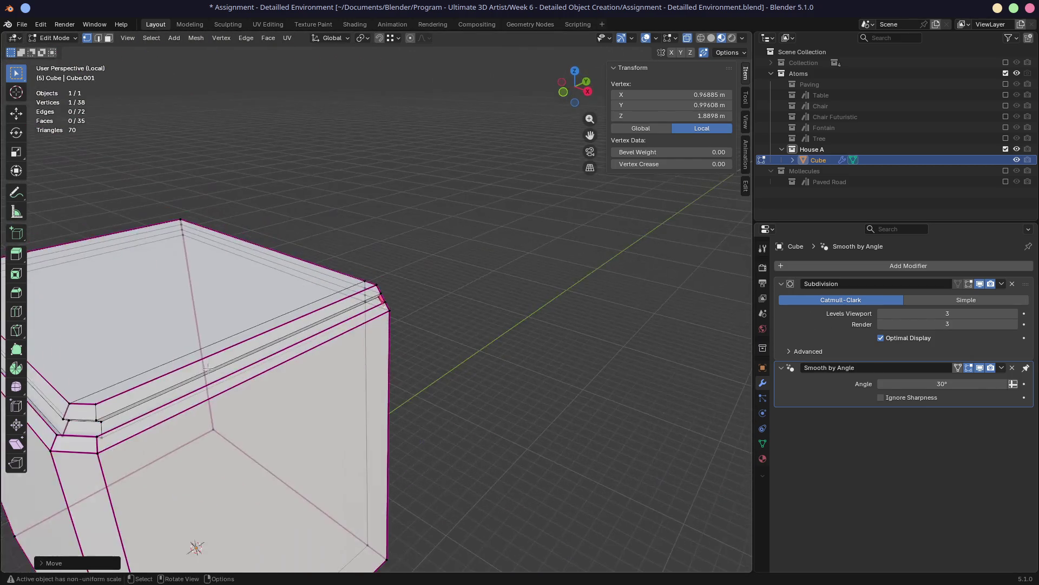
Navigate to the opposite cube corner and select the protruding vertex at the red triangle's tip
{"action": "middle_click_drag", "start_coordinate": [46, 305], "coordinate": [244, 365], "text": "shift"}
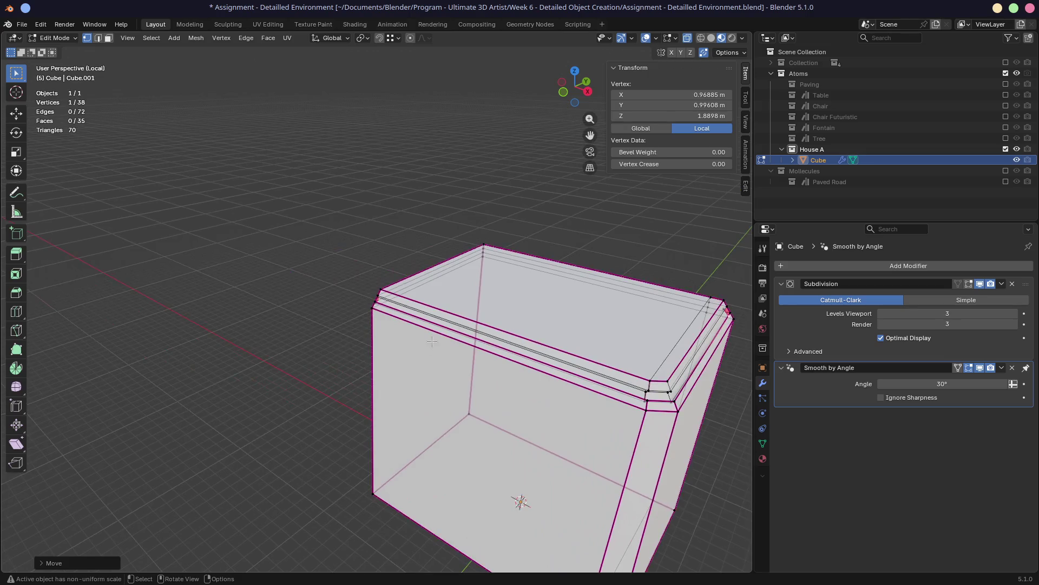
{"action": "scroll", "coordinate": [342, 333], "scroll_direction": "up", "scroll_amount": 8}
{"action": "middle_click_drag", "start_coordinate": [412, 329], "coordinate": [347, 296]}
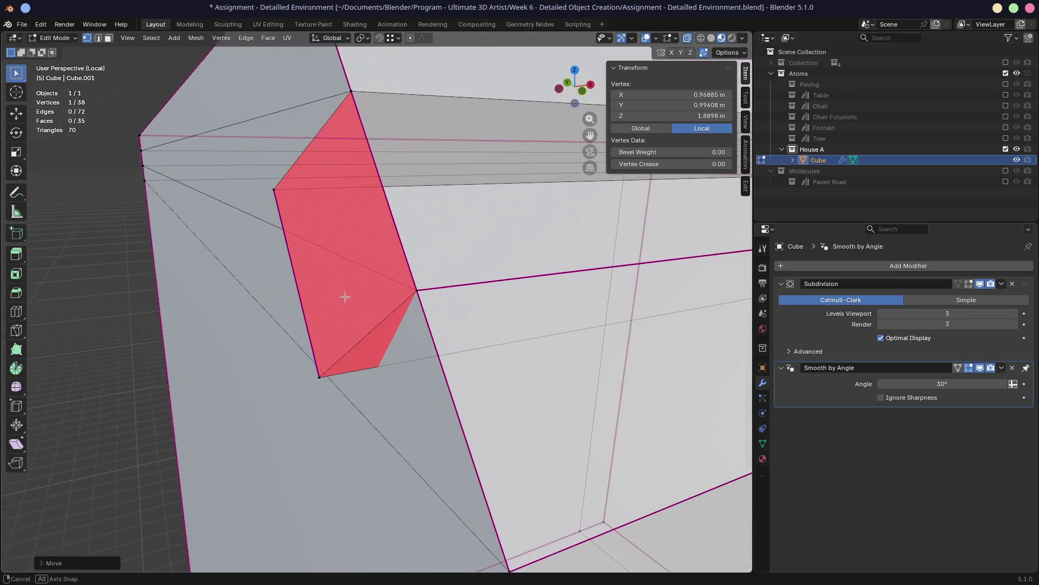
{"action": "left_click", "coordinate": [279, 224]}
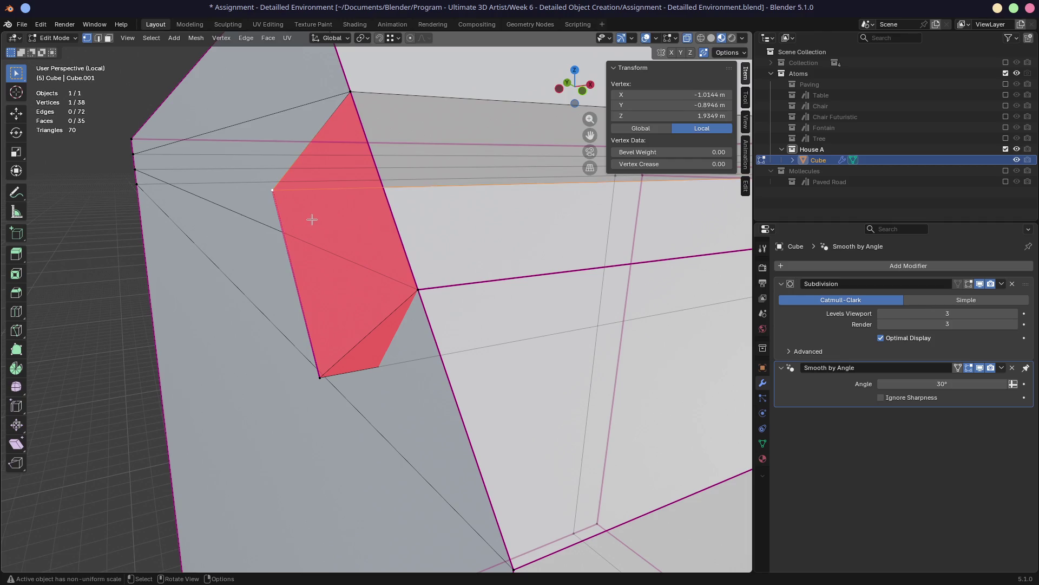
{"action": "middle_click_drag", "start_coordinate": [280, 224], "coordinate": [303, 220]}
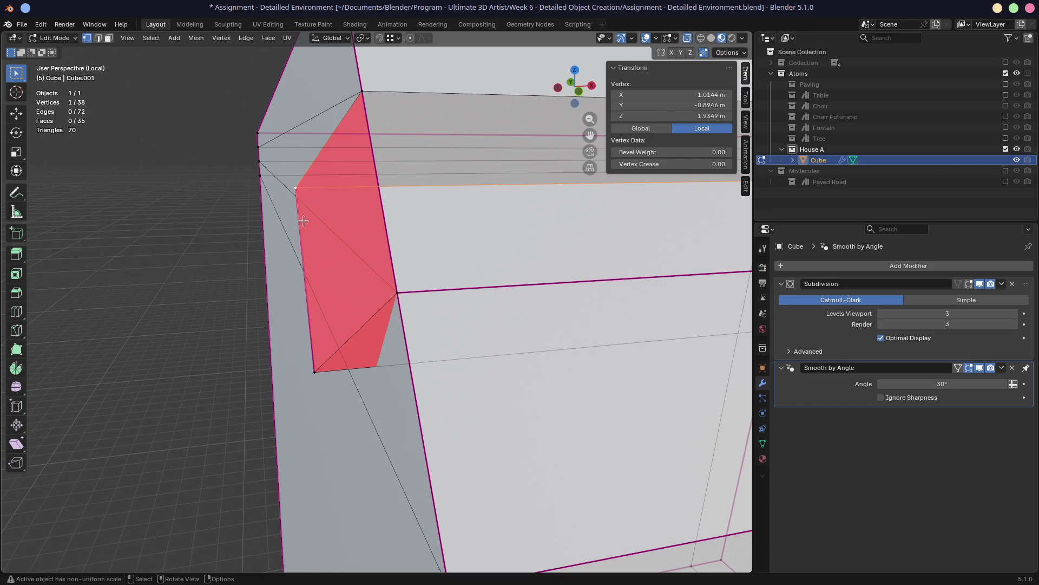
{"action": "mouse_move", "coordinate": [303, 220]}
{"action": "middle_mouse_down"}
{"action": "mouse_move", "coordinate": [345, 303]}
{"action": "mouse_move", "coordinate": [487, 305]}
{"action": "middle_mouse_up"}
Vertex-slide the protruding vertex back along its edge so the red triangle disappears, then inspect
{"action": "key", "text": "shift+v"}
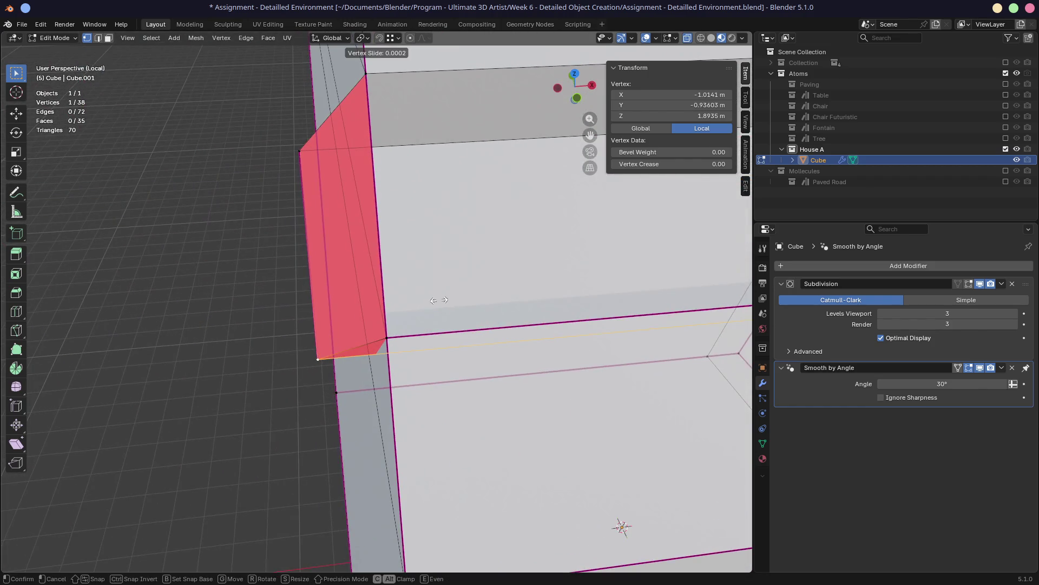
{"action": "left_click", "coordinate": [309, 162]}
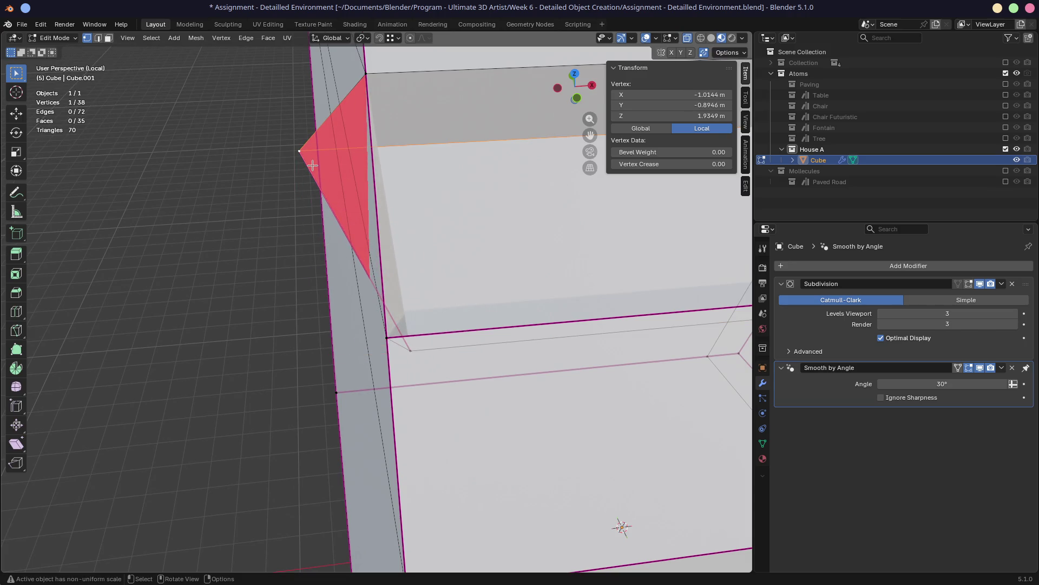
{"action": "key", "text": "shift+v"}
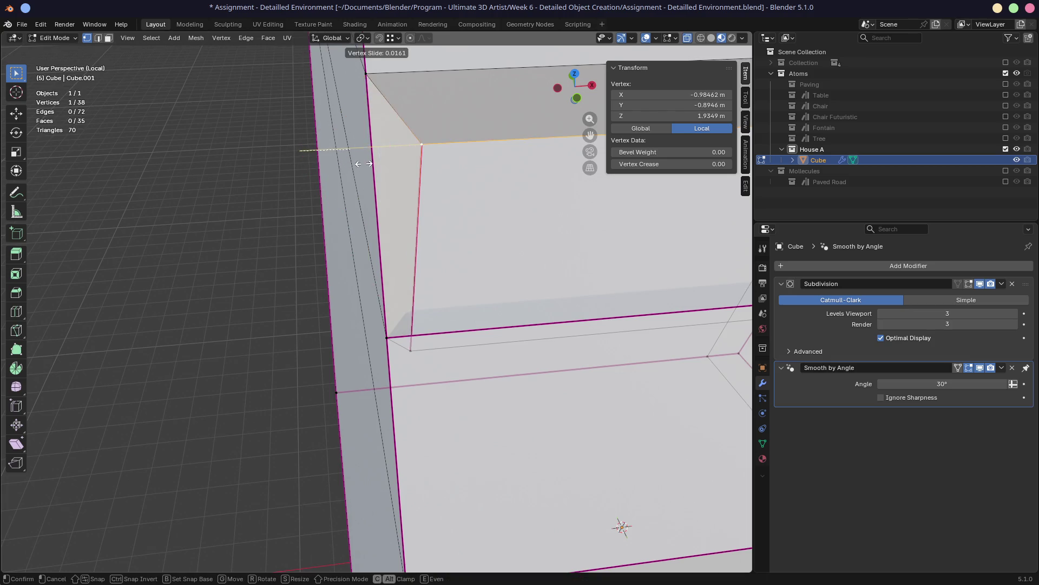
{"action": "left_click", "coordinate": [410, 195]}
{"action": "mouse_move", "coordinate": [411, 195]}
{"action": "middle_mouse_down"}
{"action": "mouse_move", "coordinate": [378, 245]}
{"action": "mouse_move", "coordinate": [443, 223]}
{"action": "mouse_move", "coordinate": [528, 217]}
{"action": "mouse_move", "coordinate": [423, 235]}
{"action": "mouse_move", "coordinate": [549, 226]}
{"action": "middle_mouse_up"}
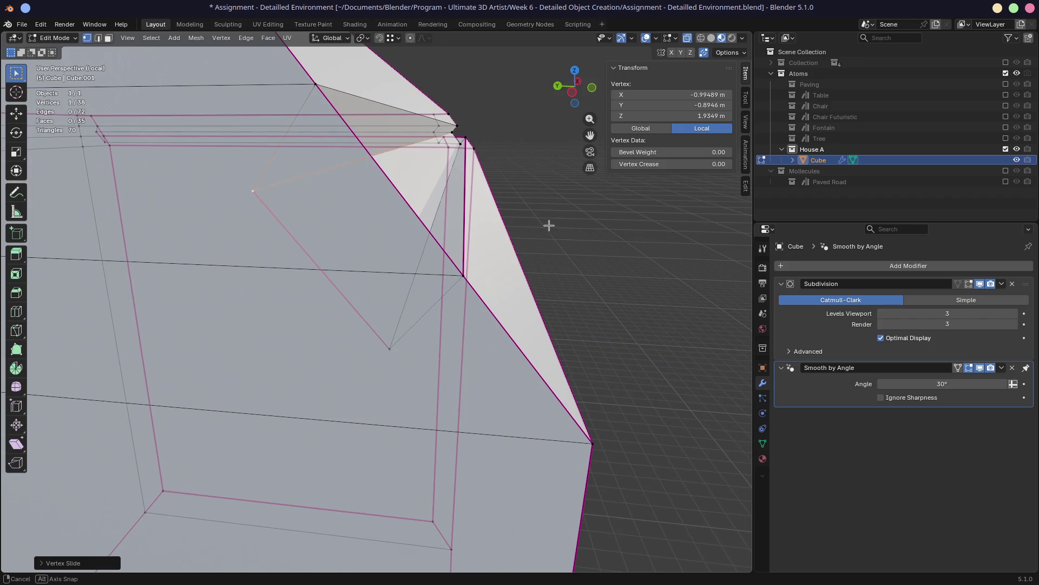
{"action": "middle_click_drag", "start_coordinate": [549, 227], "coordinate": [549, 226]}
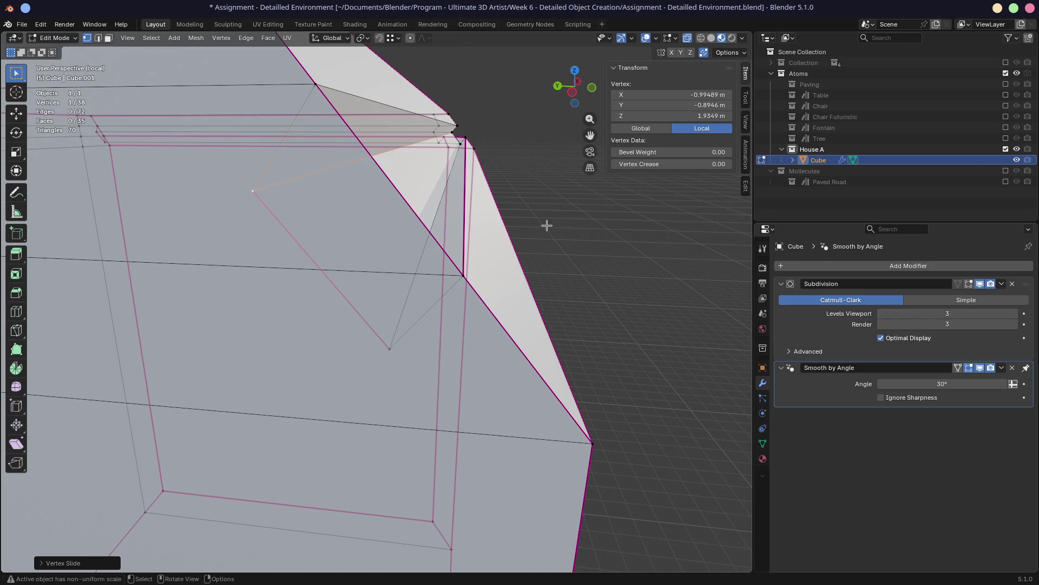
{"action": "mouse_move", "coordinate": [528, 233]}
{"action": "middle_mouse_down"}
{"action": "mouse_move", "coordinate": [497, 269]}
{"action": "mouse_move", "coordinate": [556, 266]}
{"action": "middle_mouse_up"}
{"action": "scroll", "coordinate": [715, 221], "scroll_direction": "up", "scroll_amount": 5}
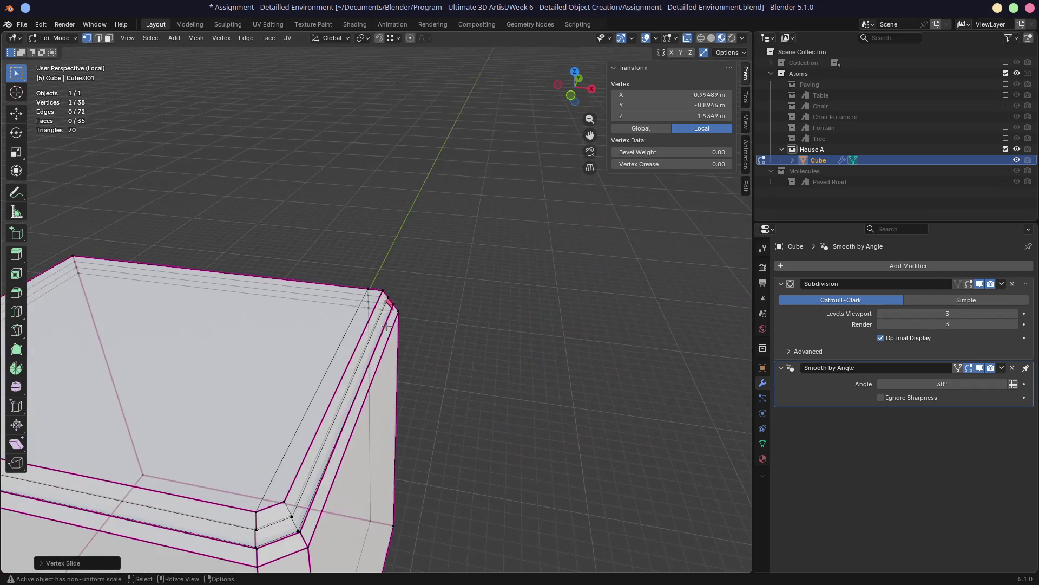
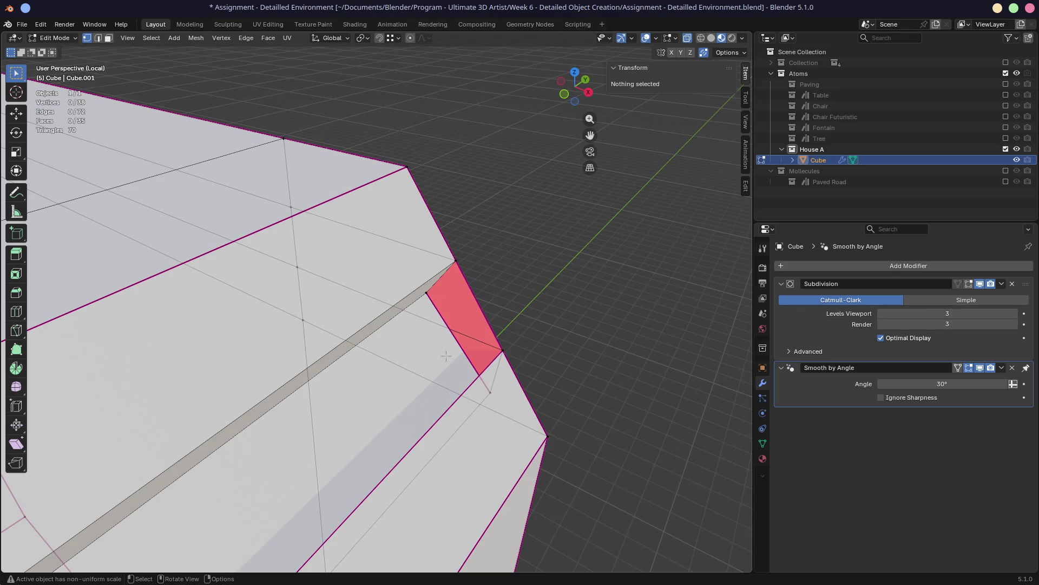
Select the edge loops running along the bevelled top trim in edge select mode
{"action": "left_click", "coordinate": [458, 342]}
{"action": "key", "text": "shift+n"}
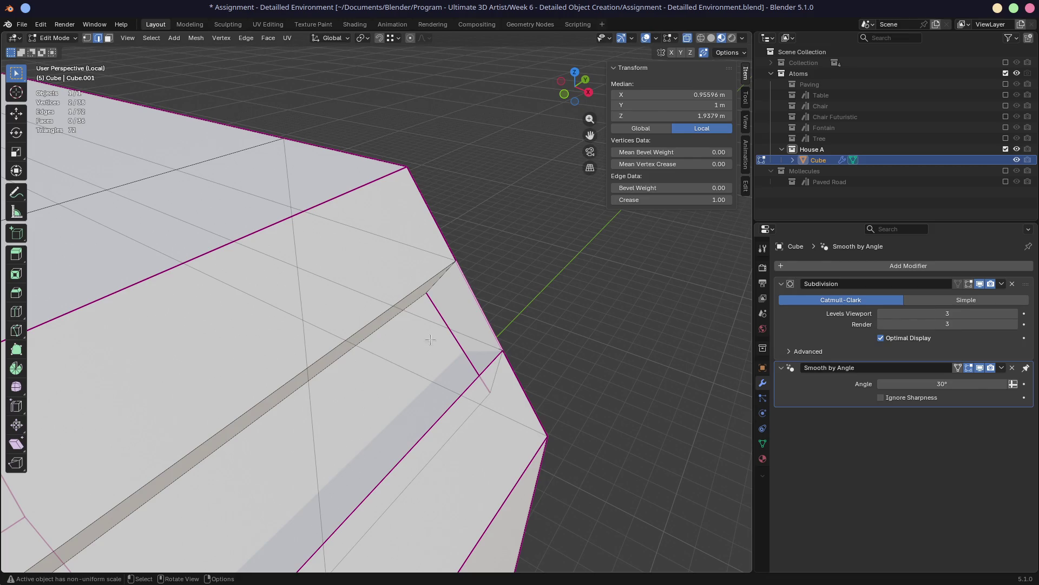
{"action": "scroll", "coordinate": [430, 339], "scroll_direction": "up", "scroll_amount": 3}
{"action": "scroll", "coordinate": [332, 355], "scroll_direction": "down", "scroll_amount": 1}
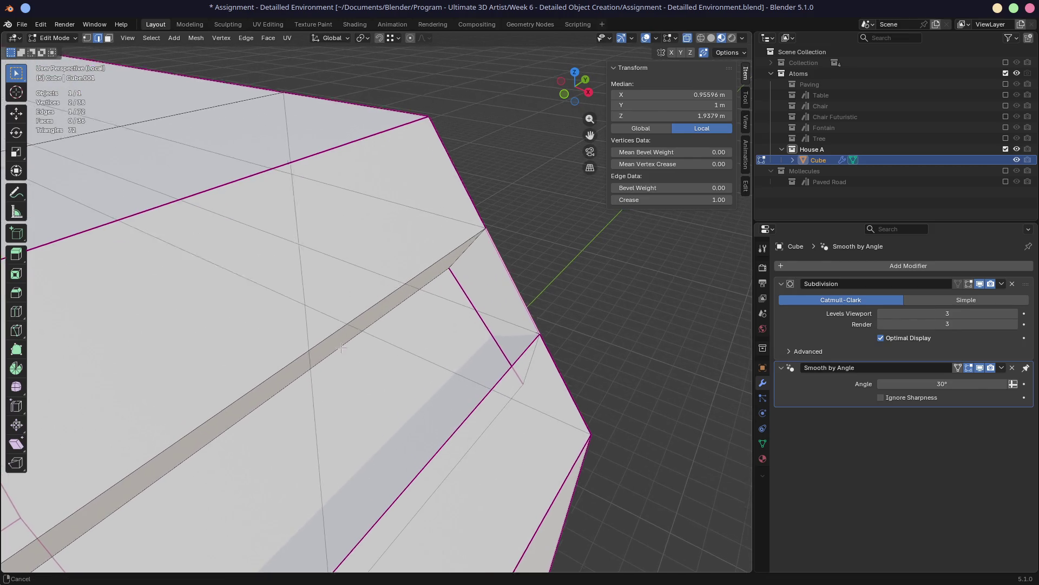
{"action": "scroll", "coordinate": [332, 355], "scroll_direction": "down", "scroll_amount": 1}
{"action": "scroll", "coordinate": [441, 297], "scroll_direction": "down", "scroll_amount": 2}
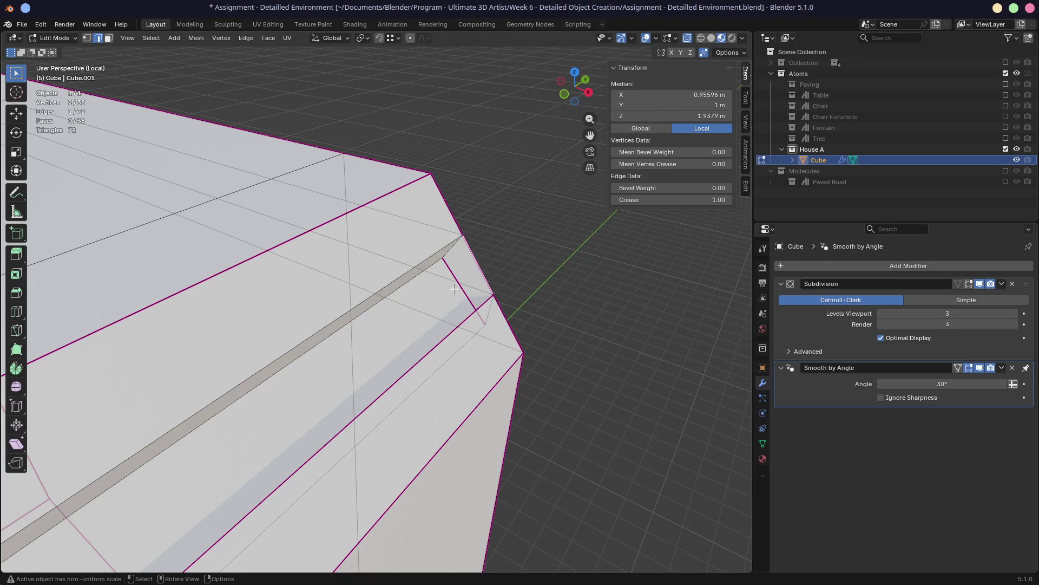
{"action": "left_click", "coordinate": [454, 289], "text": "alt"}
{"action": "left_click", "coordinate": [459, 284], "text": "alt+shift"}
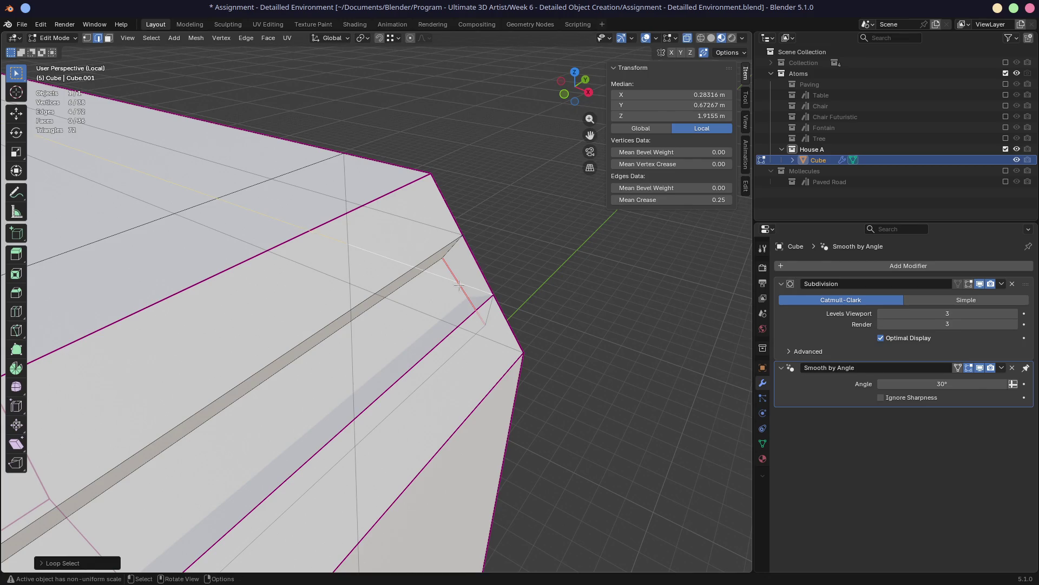
{"action": "left_click", "coordinate": [453, 294], "text": "alt+shift"}
{"action": "mouse_move", "coordinate": [341, 335]}
{"action": "middle_mouse_down"}
{"action": "mouse_move", "coordinate": [292, 329]}
{"action": "mouse_move", "coordinate": [268, 294]}
{"action": "mouse_move", "coordinate": [320, 296]}
{"action": "middle_mouse_up"}
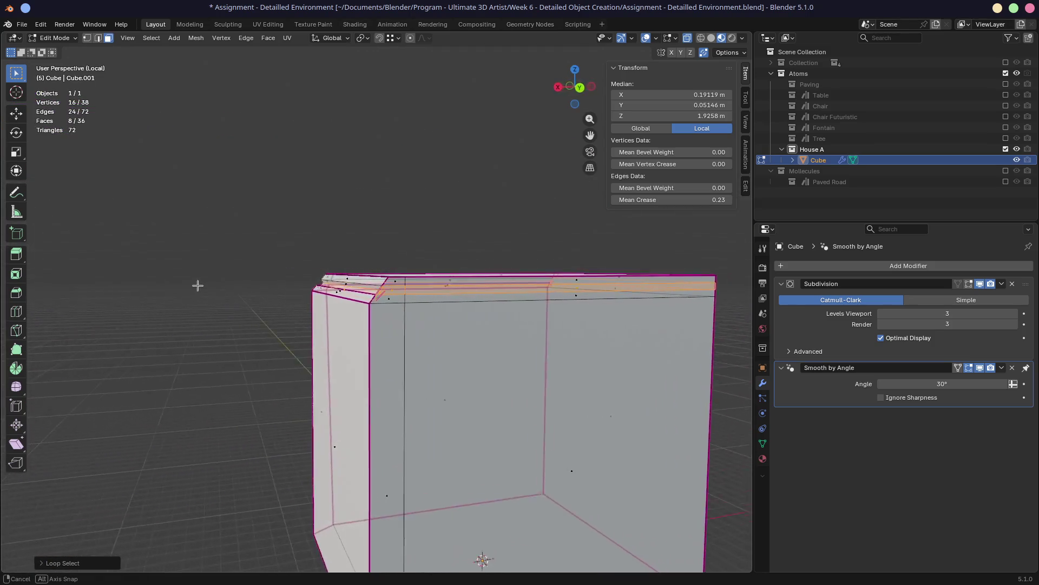
{"action": "scroll", "coordinate": [316, 297], "scroll_direction": "up", "scroll_amount": 5}
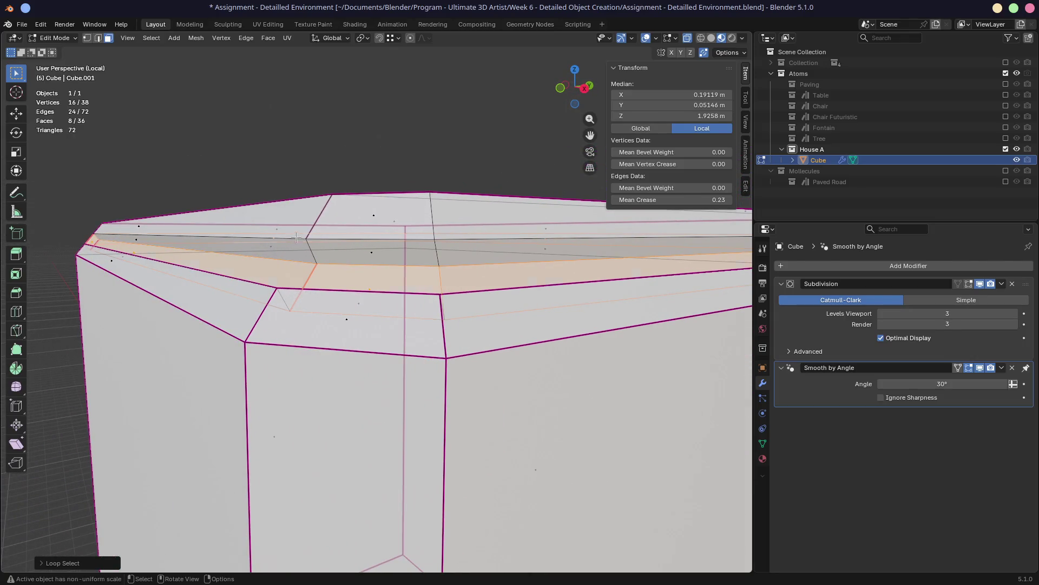
Show the Subdivision modifier's smoothed result while editing the corner
{"action": "left_click", "coordinate": [298, 237]}
{"action": "middle_click_drag", "start_coordinate": [317, 244], "coordinate": [393, 243]}
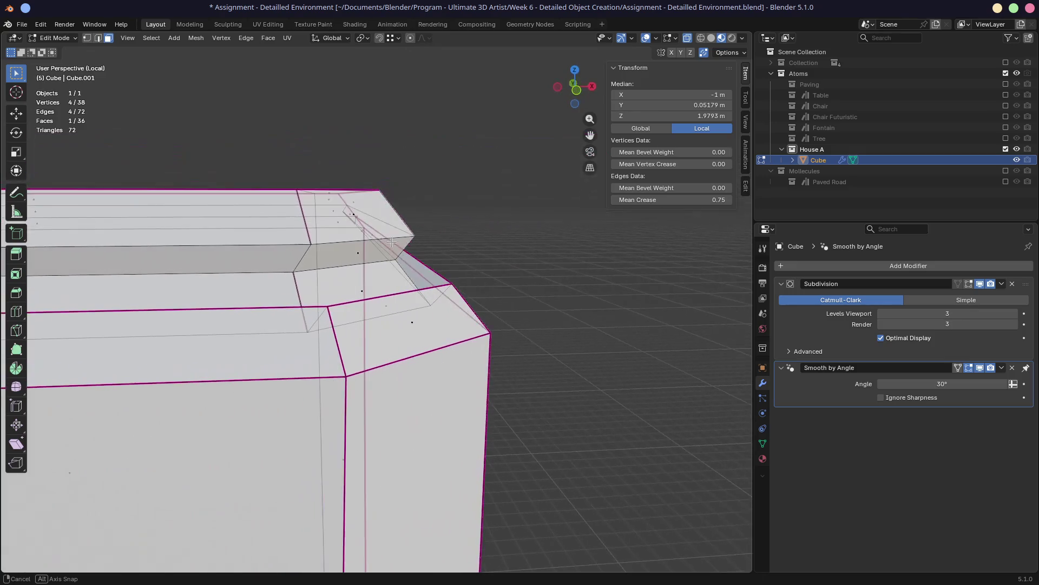
{"action": "left_click", "coordinate": [968, 284]}
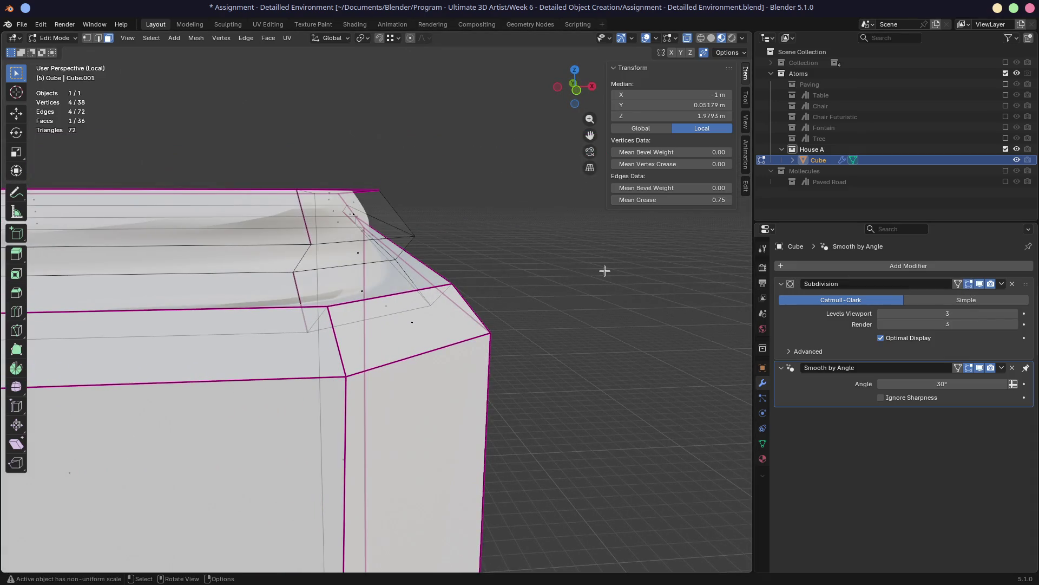
{"action": "mouse_move", "coordinate": [455, 325]}
{"action": "middle_mouse_down"}
{"action": "mouse_move", "coordinate": [332, 266]}
{"action": "mouse_move", "coordinate": [428, 266]}
{"action": "mouse_move", "coordinate": [441, 290]}
{"action": "middle_mouse_up"}
Crease the face loop along the inner trim to full strength 1.0 (Shift+E)
{"action": "left_click", "coordinate": [367, 282]}
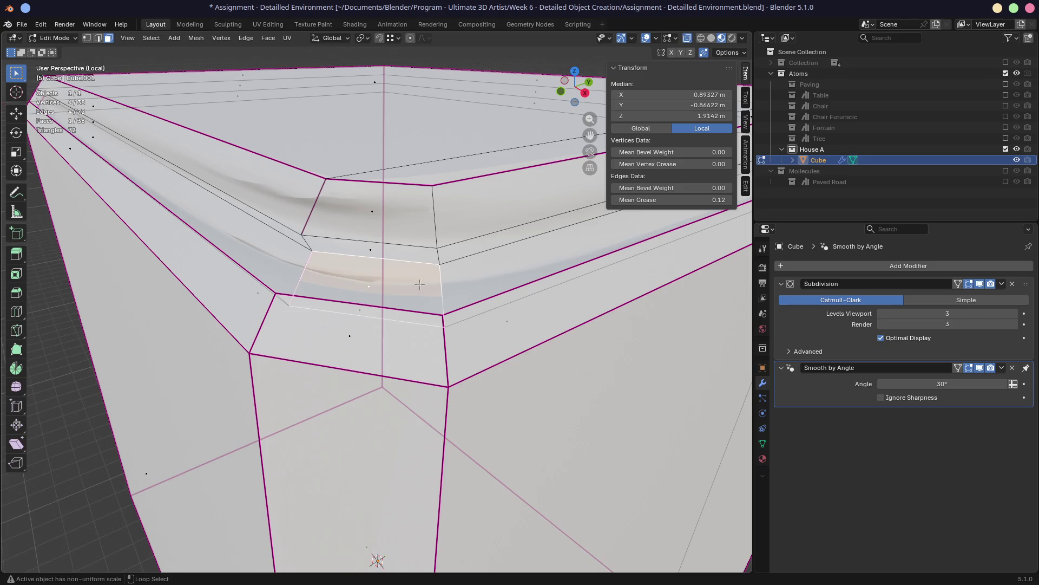
{"action": "left_click", "coordinate": [436, 283], "text": "alt"}
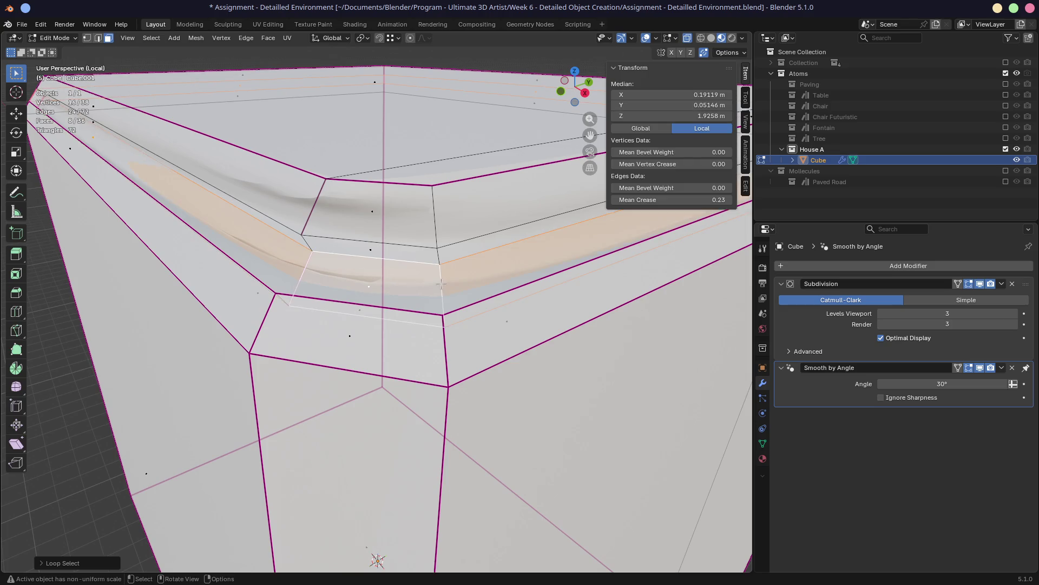
{"action": "key", "text": "shift+e"}
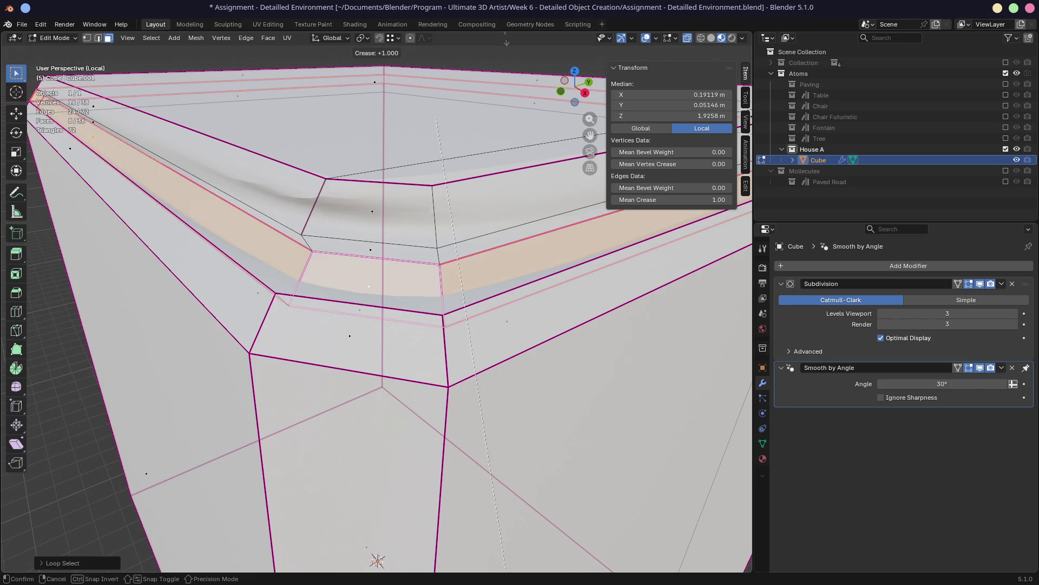
{"action": "left_click", "coordinate": [491, 335]}
{"action": "mouse_move", "coordinate": [491, 335]}
{"action": "middle_mouse_down"}
{"action": "mouse_move", "coordinate": [382, 252]}
{"action": "mouse_move", "coordinate": [571, 248]}
{"action": "mouse_move", "coordinate": [422, 260]}
{"action": "middle_mouse_up"}
Reselect the trim face loop to check it, then deselect everything
{"action": "left_click", "coordinate": [359, 243], "text": "alt"}
{"action": "middle_click_drag", "start_coordinate": [360, 243], "coordinate": [235, 268]}
{"action": "key", "text": "alt+a"}
{"action": "left_click", "coordinate": [326, 254], "text": "alt"}
{"action": "key", "text": "alt+a"}
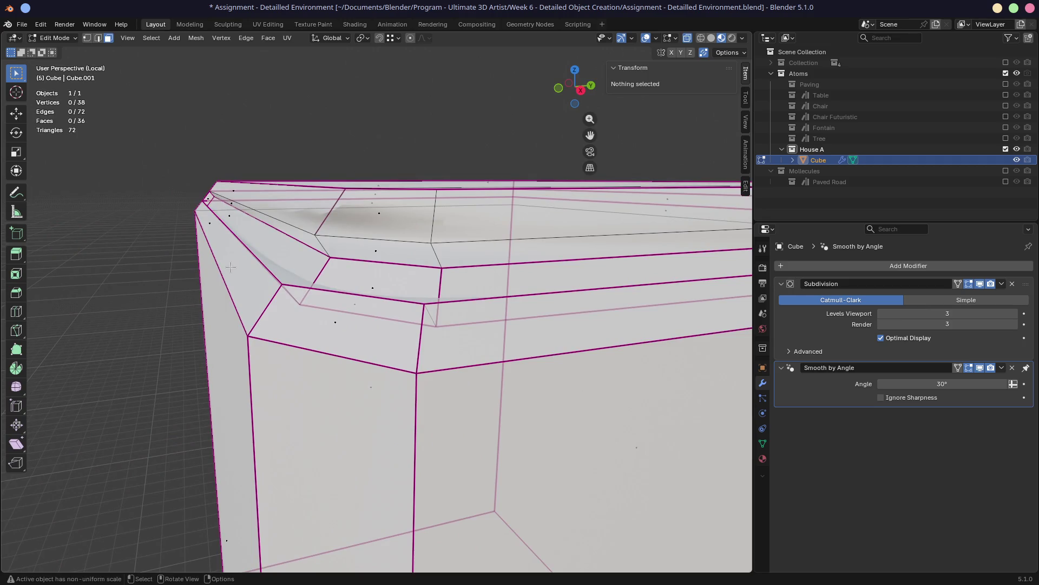
Try out face-loop selections around the top trim and bevel corner from several angles
{"action": "left_click", "coordinate": [369, 252]}
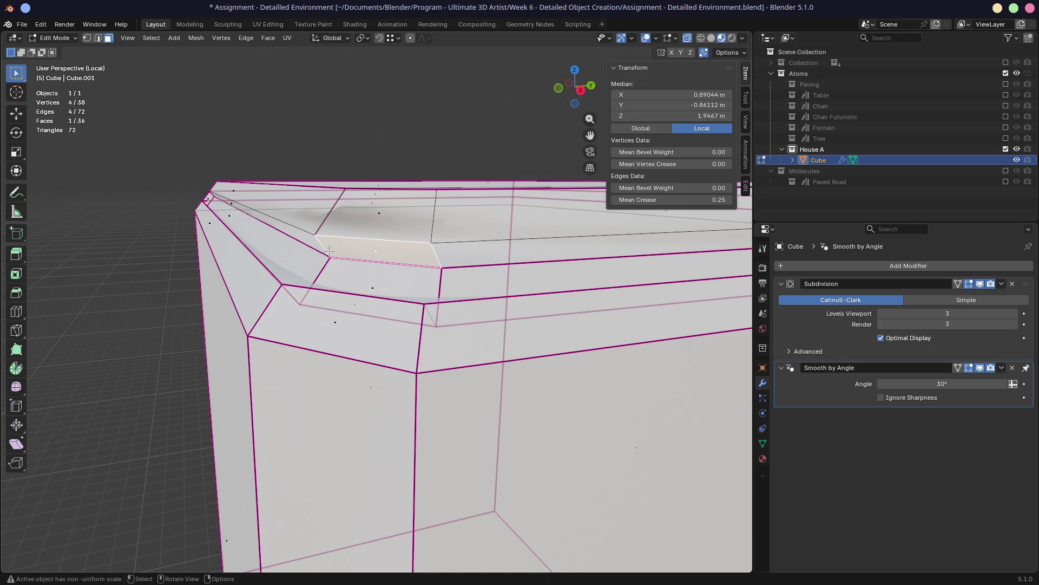
{"action": "middle_click_drag", "start_coordinate": [370, 251], "coordinate": [347, 245]}
{"action": "left_click", "coordinate": [317, 248], "text": "alt"}
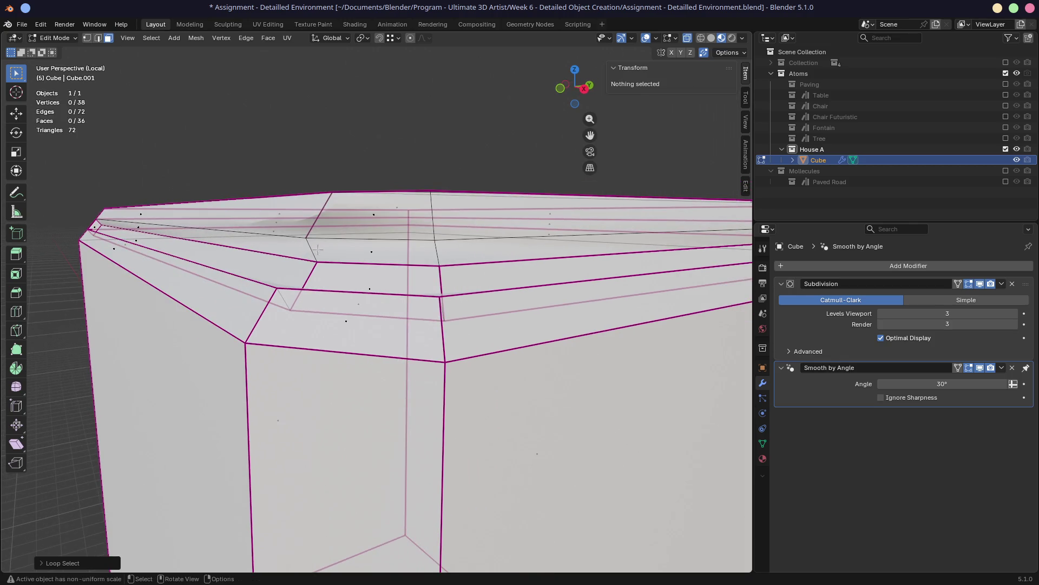
{"action": "left_click", "coordinate": [314, 251], "text": "alt"}
{"action": "middle_click_drag", "start_coordinate": [315, 250], "coordinate": [361, 249]}
{"action": "left_click", "coordinate": [308, 258]}
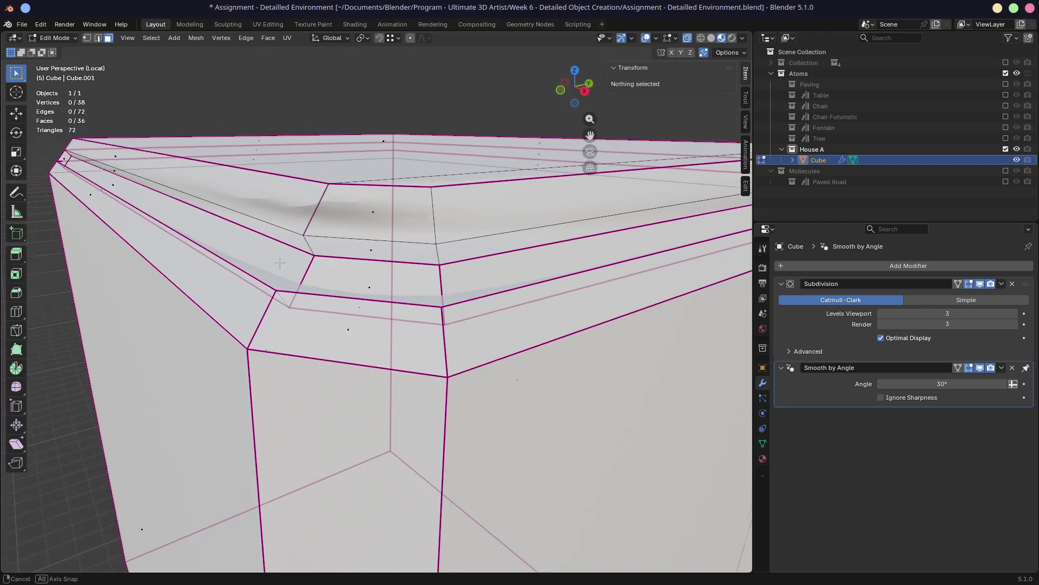
{"action": "left_click", "coordinate": [329, 249], "text": "alt"}
{"action": "left_click", "coordinate": [325, 248]}
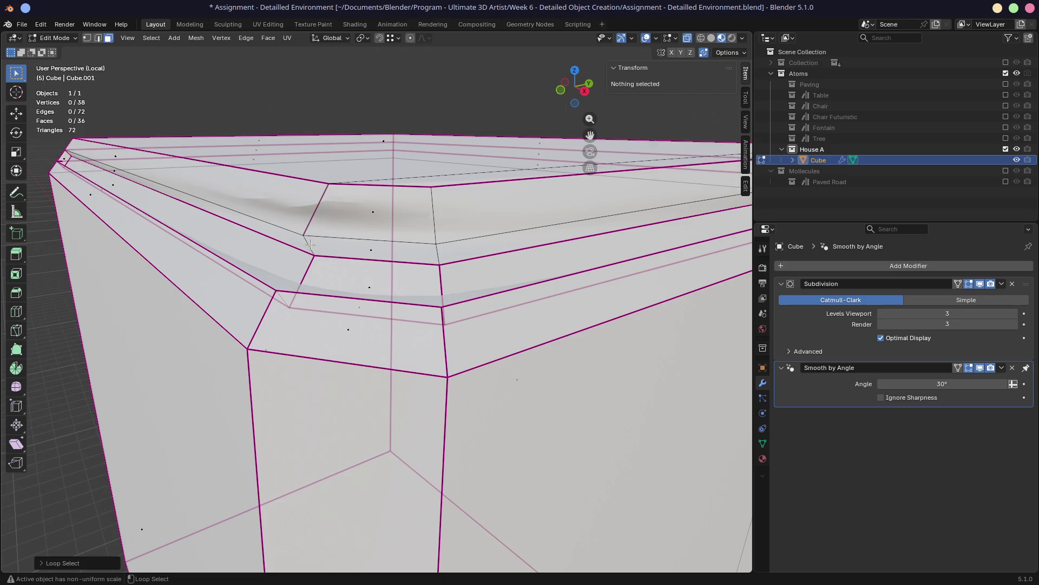
{"action": "middle_click_drag", "start_coordinate": [312, 245], "coordinate": [369, 241]}
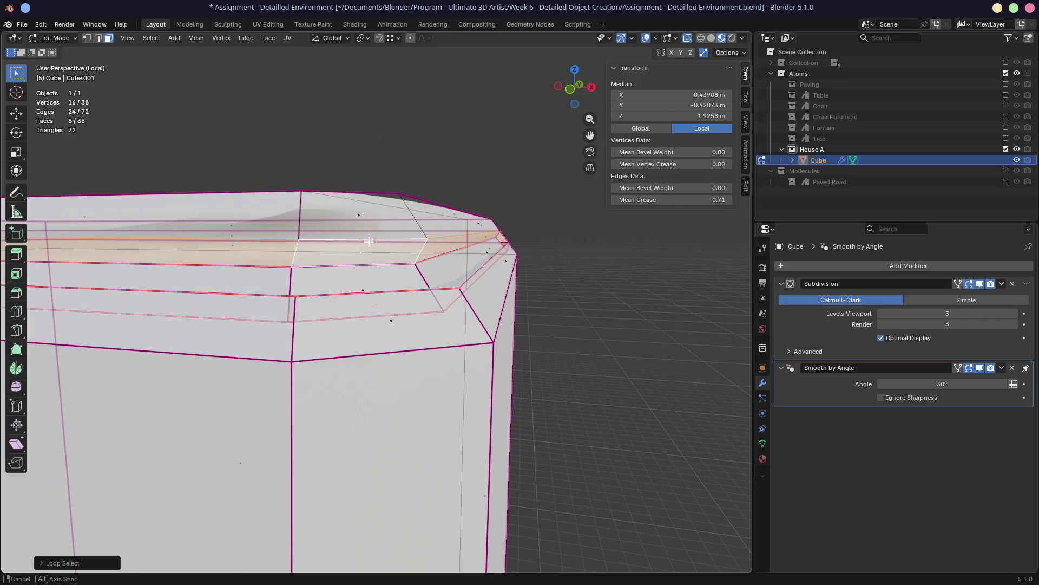
{"action": "middle_click_drag", "start_coordinate": [369, 242], "coordinate": [371, 242]}
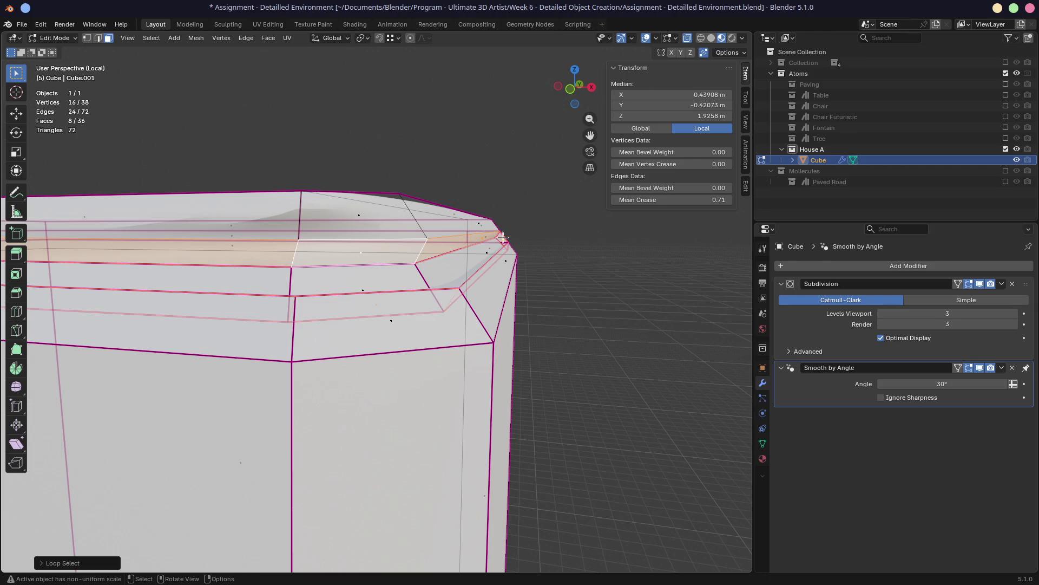
{"action": "middle_click_drag", "start_coordinate": [505, 241], "coordinate": [357, 281]}
{"action": "scroll", "coordinate": [496, 242], "scroll_direction": "up", "scroll_amount": 2}
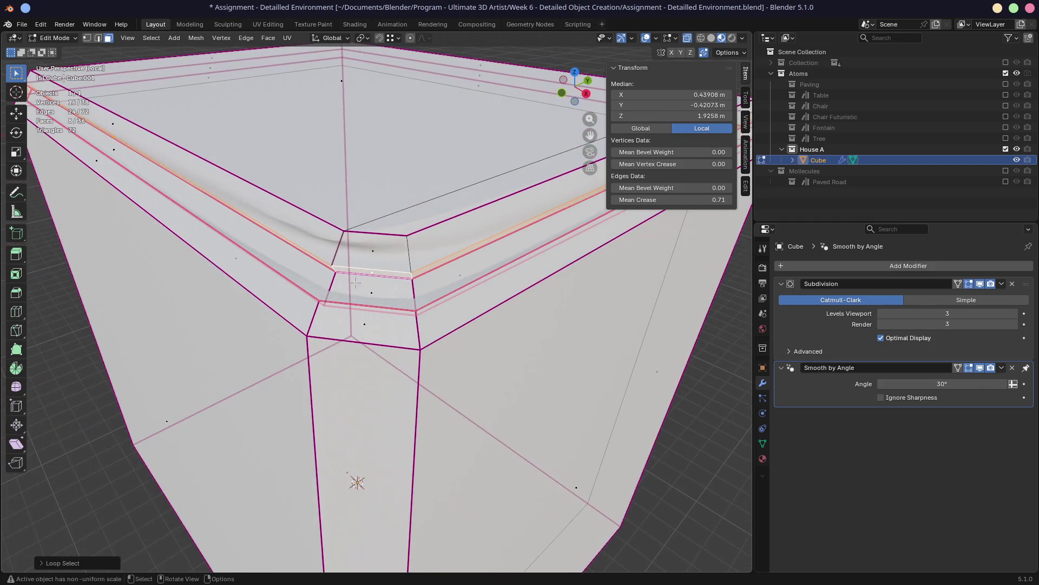
Crease the face loop along the top edge to 1.0, inspect it, then deselect all
{"action": "left_click", "coordinate": [341, 252]}
{"action": "left_click", "coordinate": [341, 250], "text": "alt"}
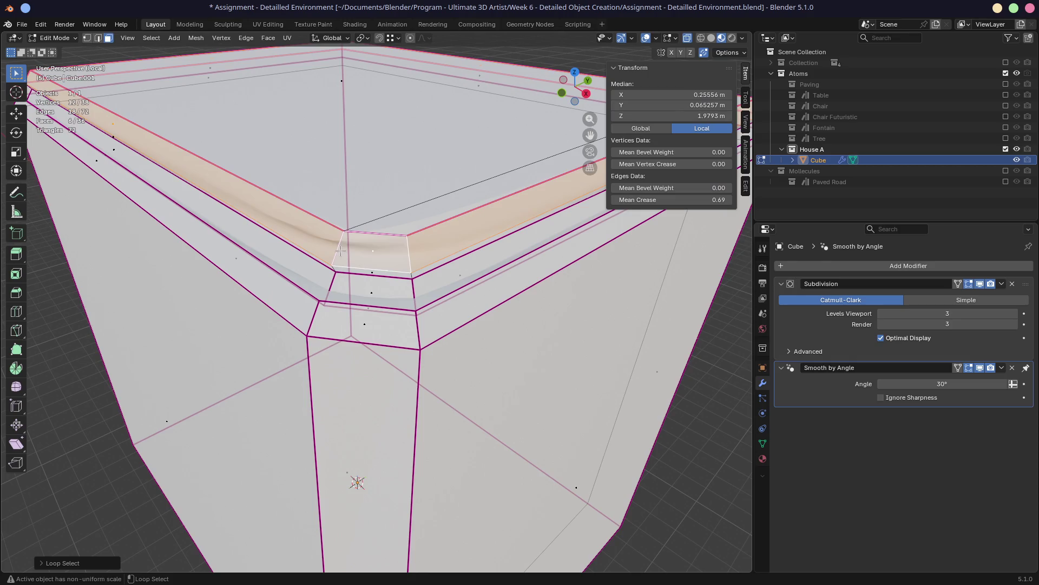
{"action": "key", "text": "shift+e"}
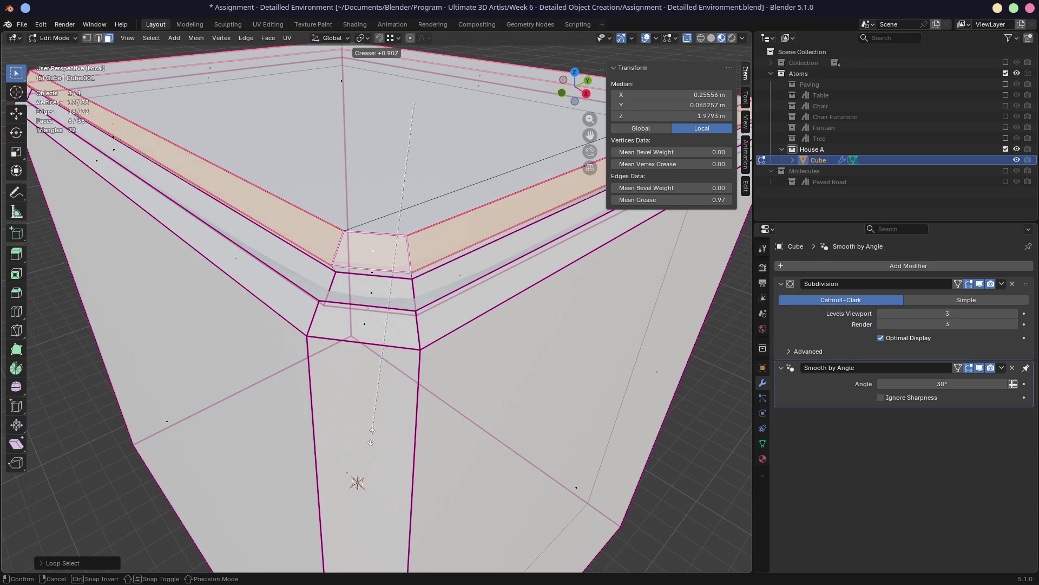
{"action": "left_click", "coordinate": [216, 77]}
{"action": "mouse_move", "coordinate": [244, 123]}
{"action": "middle_mouse_down"}
{"action": "mouse_move", "coordinate": [320, 173]}
{"action": "mouse_move", "coordinate": [384, 144]}
{"action": "mouse_move", "coordinate": [314, 173]}
{"action": "middle_mouse_up"}
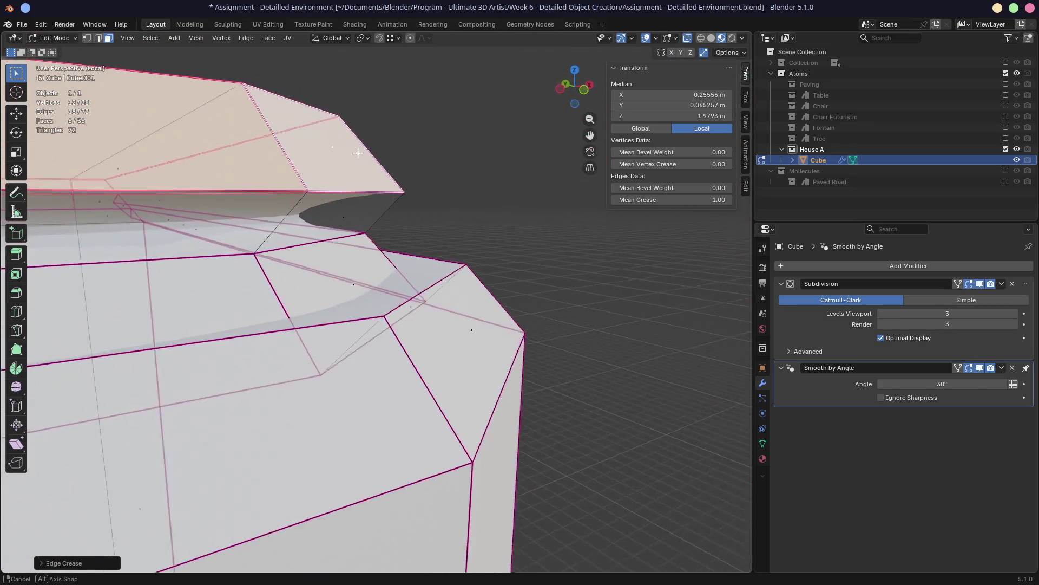
{"action": "middle_click_drag", "start_coordinate": [352, 207], "coordinate": [441, 242]}
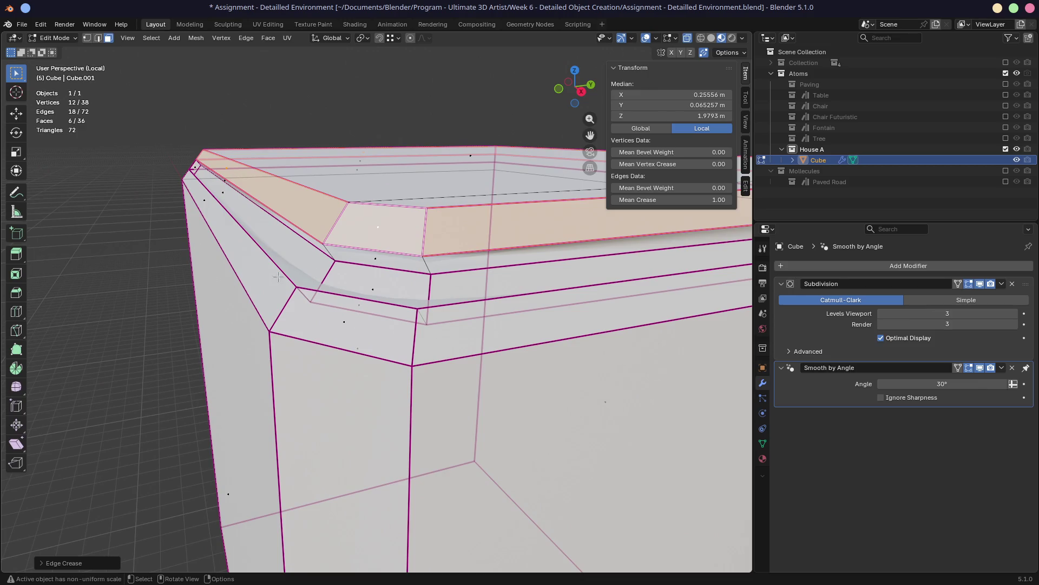
{"action": "mouse_move", "coordinate": [244, 309]}
{"action": "middle_mouse_down"}
{"action": "mouse_move", "coordinate": [519, 258]}
{"action": "mouse_move", "coordinate": [332, 255]}
{"action": "mouse_move", "coordinate": [331, 245]}
{"action": "mouse_move", "coordinate": [439, 245]}
{"action": "mouse_move", "coordinate": [360, 284]}
{"action": "mouse_move", "coordinate": [422, 235]}
{"action": "mouse_move", "coordinate": [399, 246]}
{"action": "mouse_move", "coordinate": [373, 219]}
{"action": "mouse_move", "coordinate": [358, 252]}
{"action": "middle_mouse_up"}
{"action": "scroll", "coordinate": [360, 286], "scroll_direction": "up", "scroll_amount": 2}
{"action": "scroll", "coordinate": [357, 252], "scroll_direction": "up", "scroll_amount": 1}
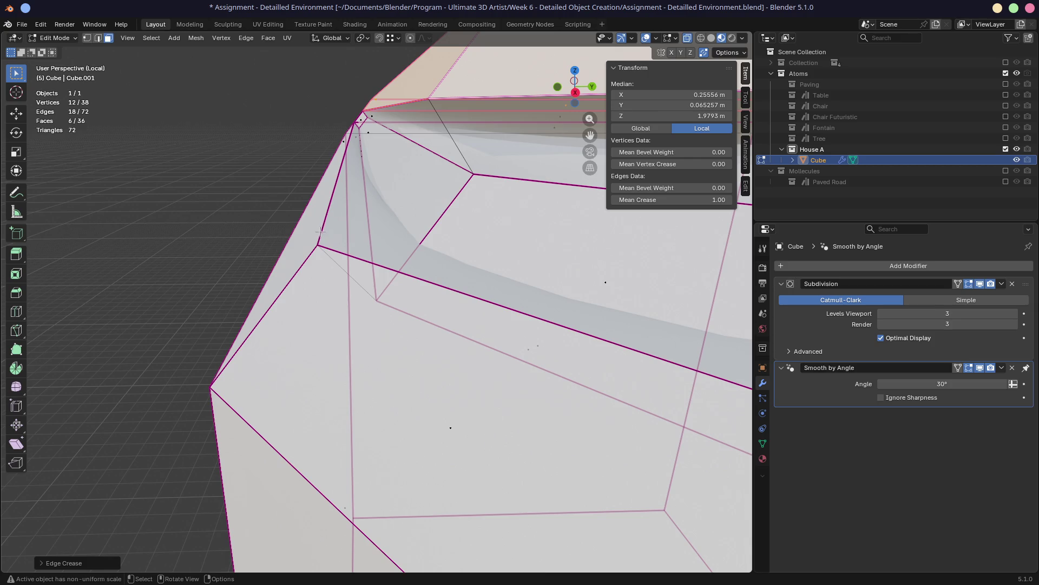
{"action": "key", "text": "alt+a"}
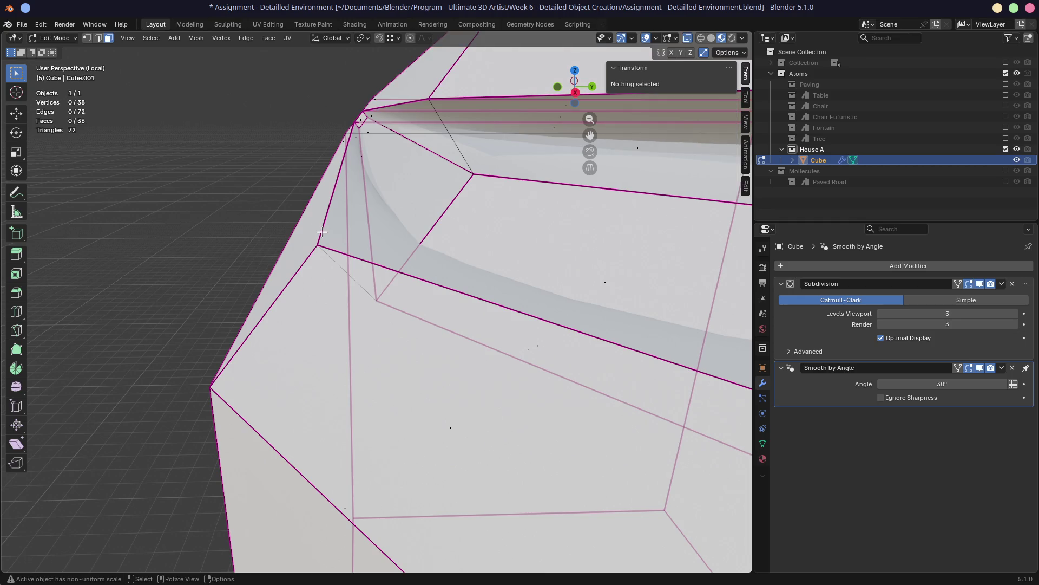
Give a corner edge a partial crease with Shift+E and check it from other angles
{"action": "middle_click_drag", "start_coordinate": [321, 233], "coordinate": [333, 237]}
{"action": "left_click", "coordinate": [313, 221]}
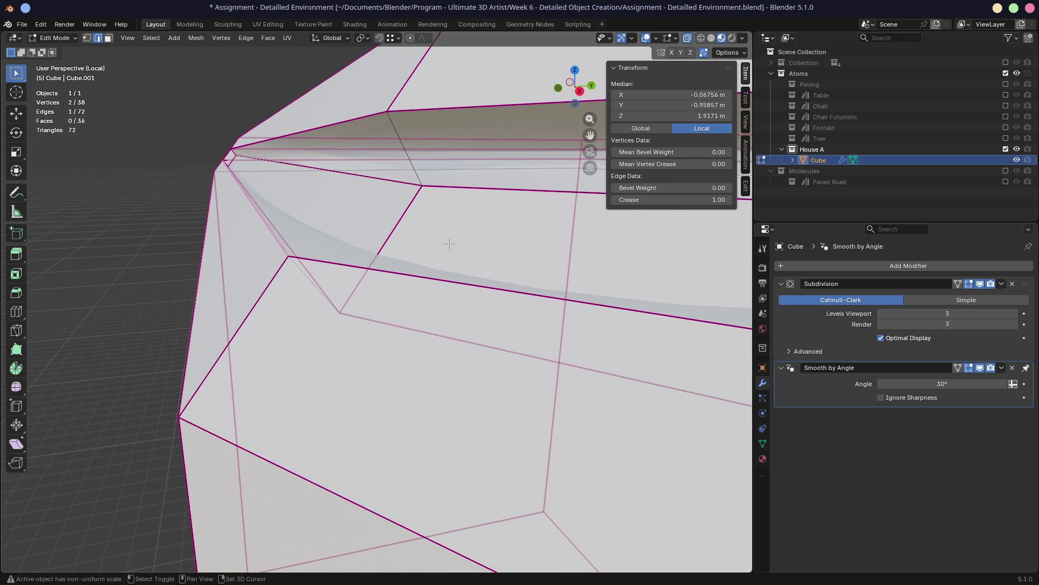
{"action": "key", "text": "shift+e"}
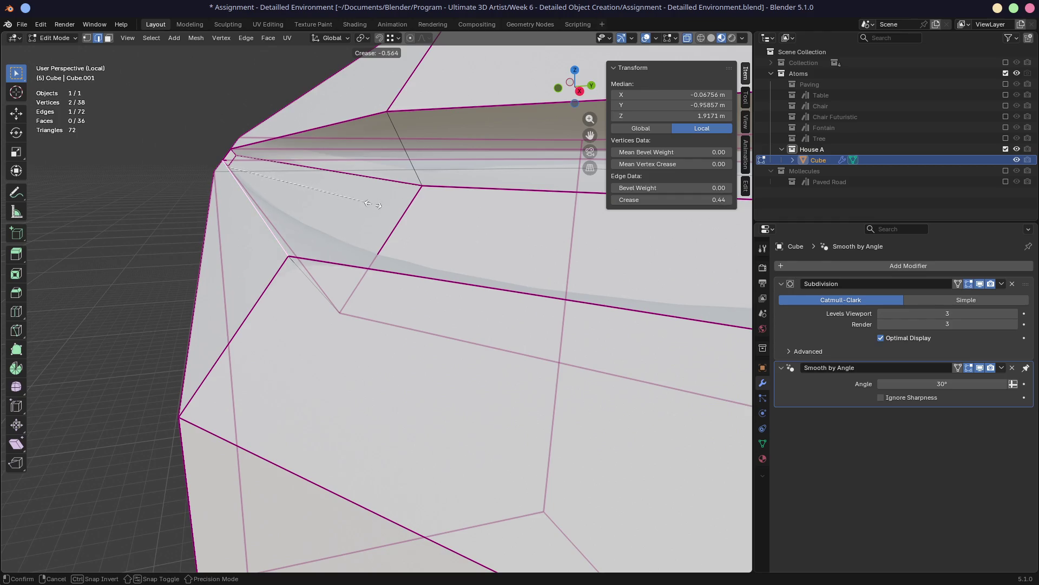
{"action": "left_click", "coordinate": [412, 217]}
{"action": "scroll", "coordinate": [412, 217], "scroll_direction": "up", "scroll_amount": 4}
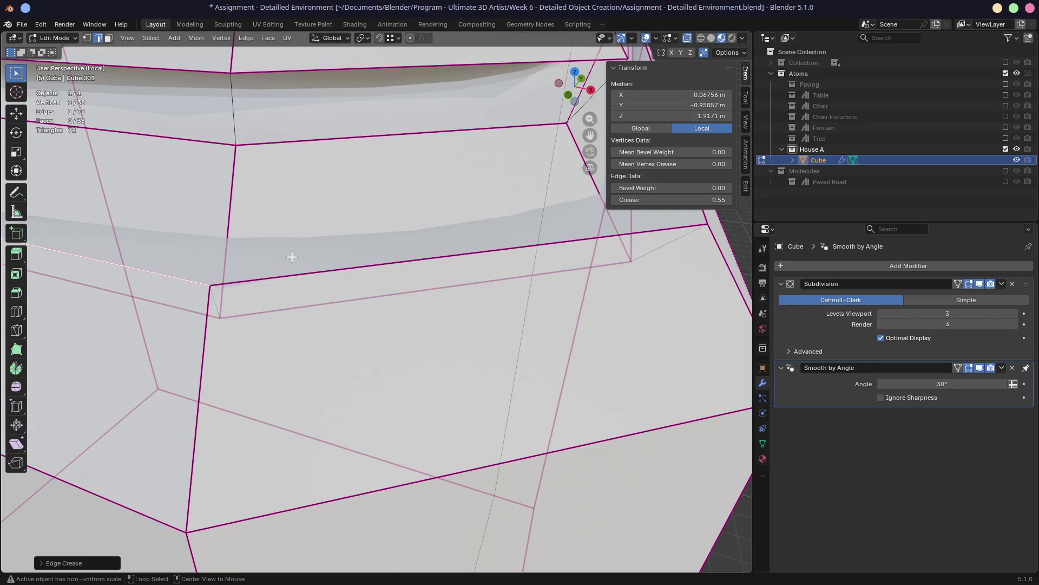
{"action": "mouse_move", "coordinate": [292, 257]}
{"action": "middle_mouse_down"}
{"action": "mouse_move", "coordinate": [217, 215]}
{"action": "mouse_move", "coordinate": [284, 244]}
{"action": "middle_mouse_up"}
{"action": "scroll", "coordinate": [325, 268], "scroll_direction": "up", "scroll_amount": 3}
{"action": "mouse_move", "coordinate": [341, 284]}
{"action": "middle_mouse_down"}
{"action": "mouse_move", "coordinate": [400, 319]}
{"action": "mouse_move", "coordinate": [487, 309]}
{"action": "mouse_move", "coordinate": [477, 336]}
{"action": "middle_mouse_up"}
{"action": "scroll", "coordinate": [488, 309], "scroll_direction": "up", "scroll_amount": 3}
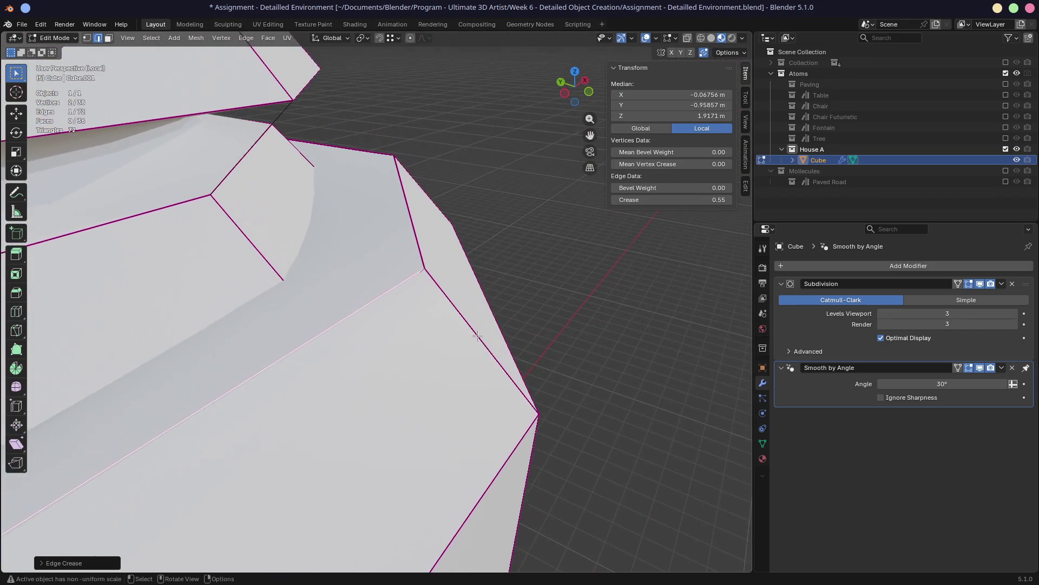
Set the trim edge loop's Mean Crease to exactly 1.00, then switch to the browser
{"action": "left_click", "coordinate": [422, 253], "text": "alt"}
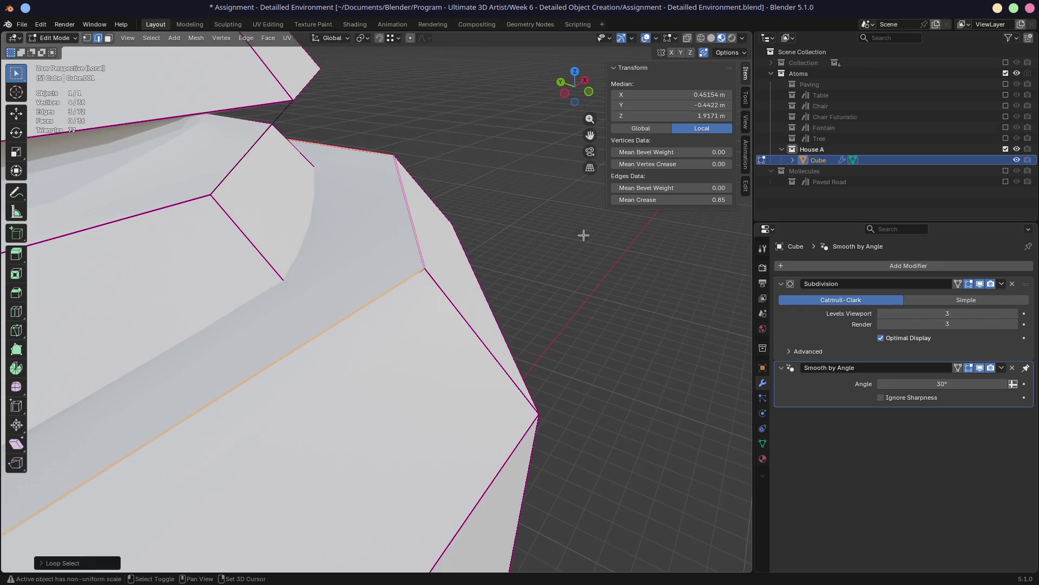
{"action": "left_click_drag", "start_coordinate": [718, 199], "coordinate": [707, 200]}
{"action": "mouse_move", "coordinate": [487, 244]}
{"action": "middle_mouse_down"}
{"action": "mouse_move", "coordinate": [399, 209]}
{"action": "mouse_move", "coordinate": [276, 231]}
{"action": "mouse_move", "coordinate": [301, 238]}
{"action": "mouse_move", "coordinate": [456, 212]}
{"action": "middle_mouse_up"}
{"action": "key", "text": "ctrl+z"}
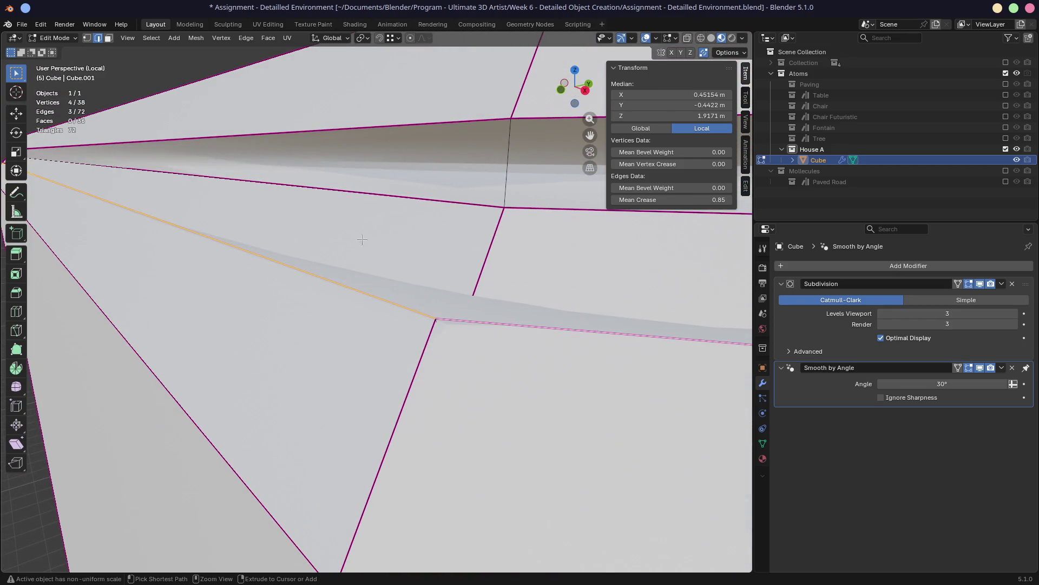
{"action": "double_click", "coordinate": [692, 201]}
{"action": "type", "text": "1"}
{"action": "key", "text": "Return"}
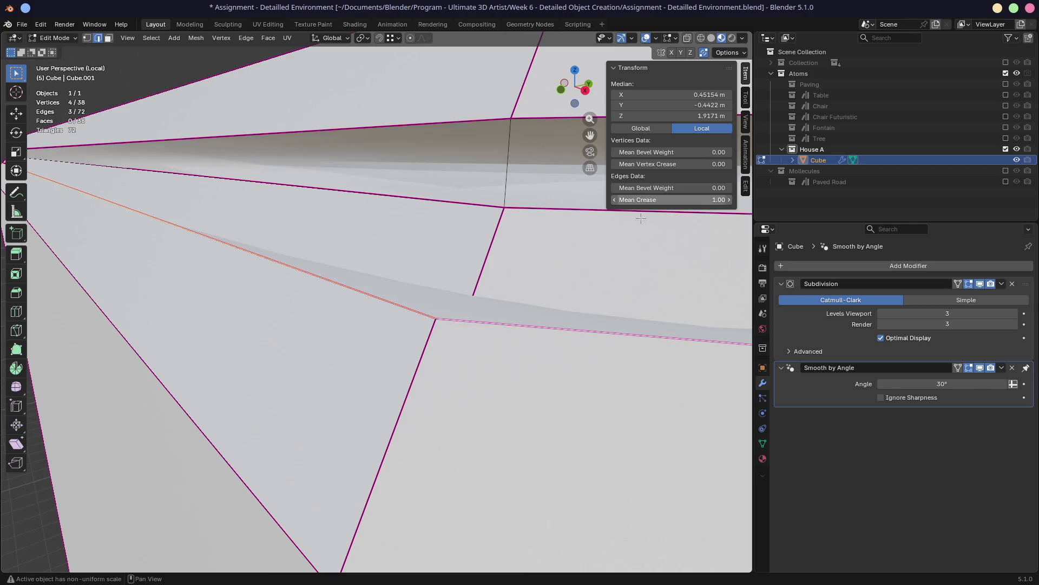
{"action": "middle_click_drag", "start_coordinate": [374, 270], "coordinate": [412, 302]}
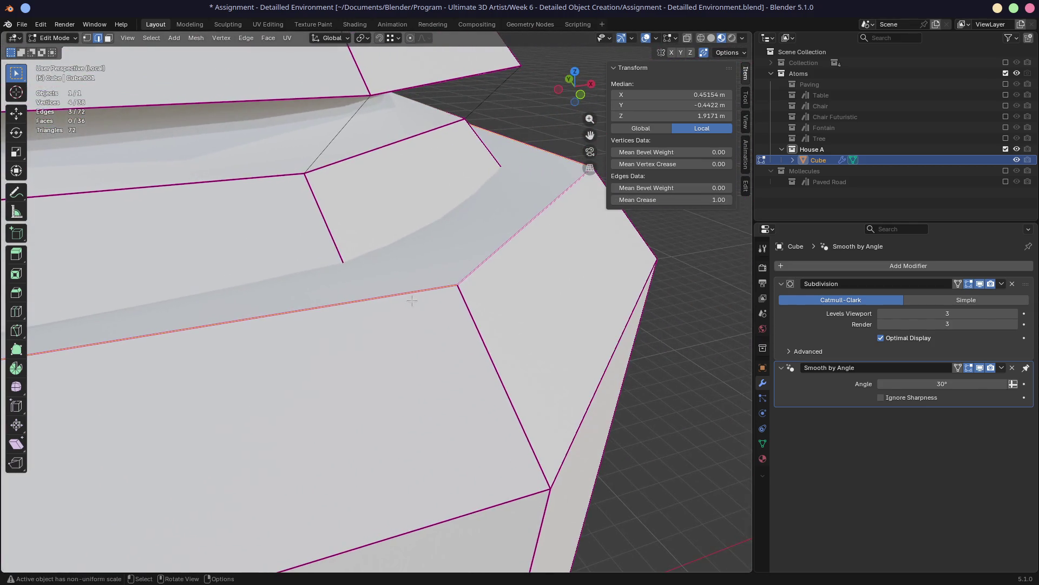
{"action": "key", "text": "alt+Tab"}
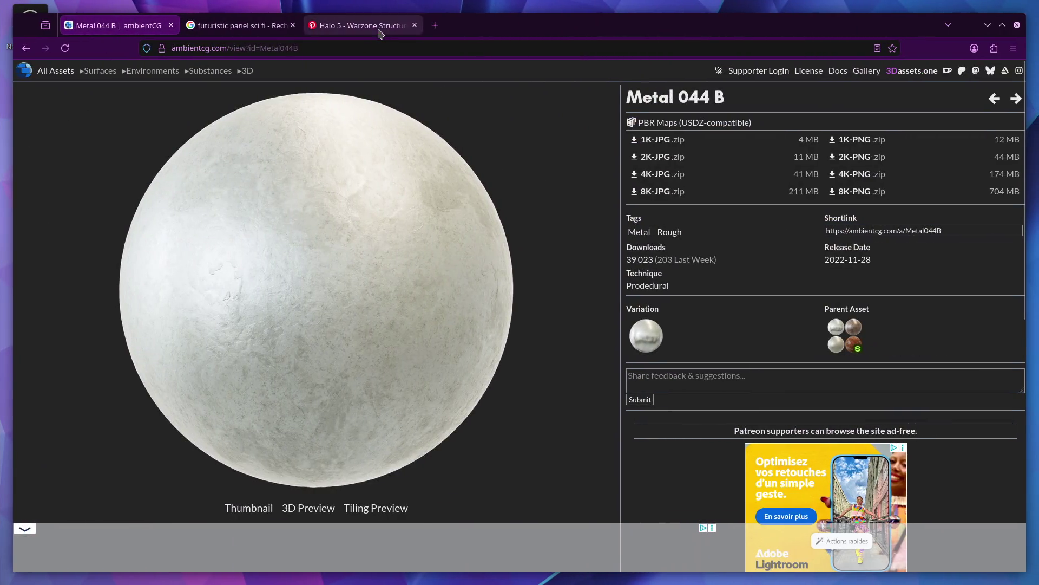
Close the Pinterest reference tab stuck behind its login wall
{"action": "left_click", "coordinate": [364, 25]}
{"action": "left_click", "coordinate": [284, 293]}
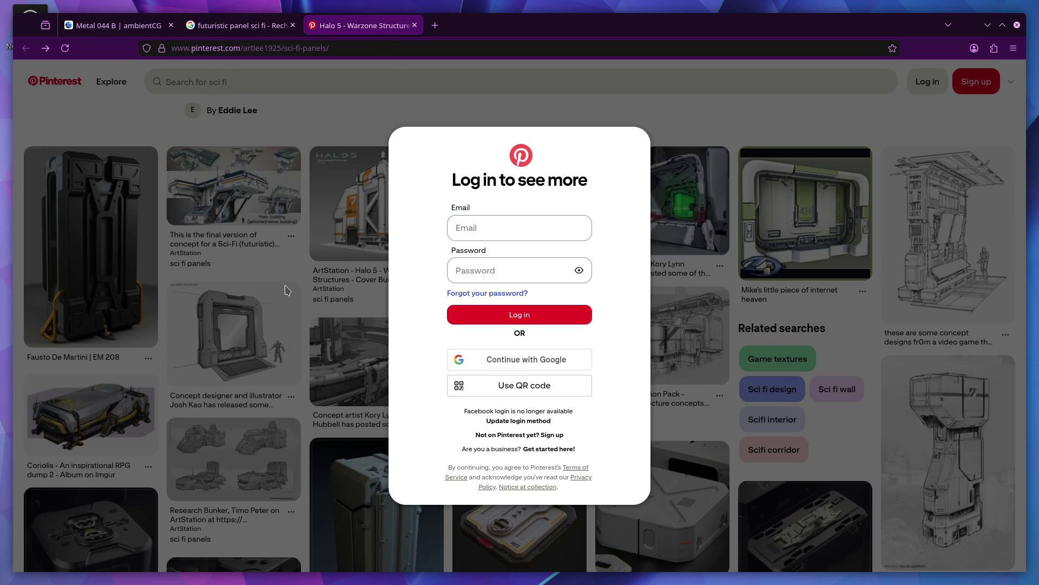
{"action": "left_click", "coordinate": [414, 25]}
{"action": "key", "text": "alt"}
Preview the 3D 20 Sci-fi Panels image result, go back, and open the Freepik sci-fi panel page in a new tab
{"action": "left_click", "coordinate": [179, 121]}
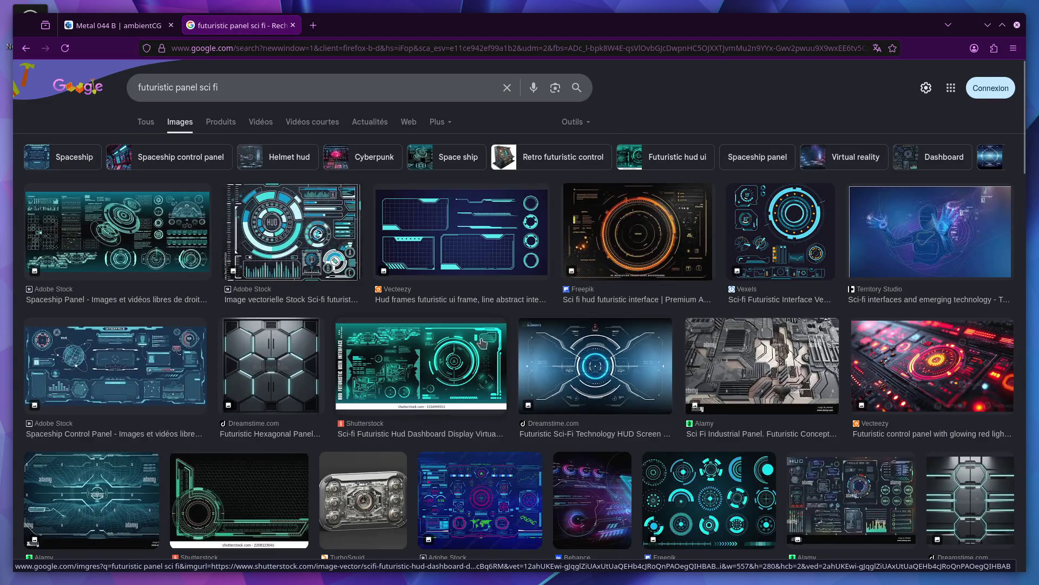
{"action": "scroll", "coordinate": [691, 384], "scroll_direction": "down", "scroll_amount": 5}
{"action": "scroll", "coordinate": [691, 384], "scroll_direction": "down", "scroll_amount": 5}
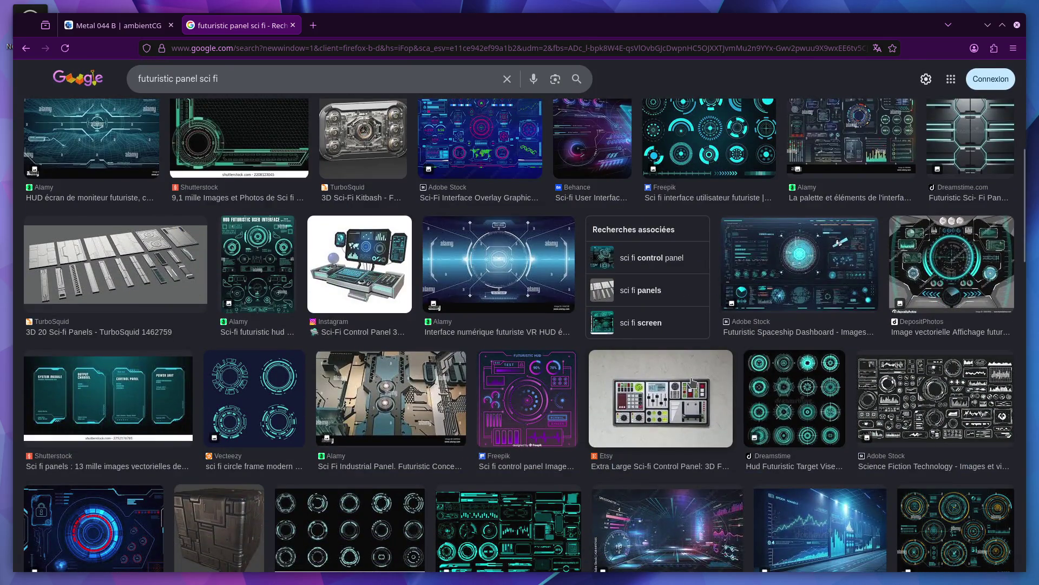
{"action": "left_click", "coordinate": [168, 279]}
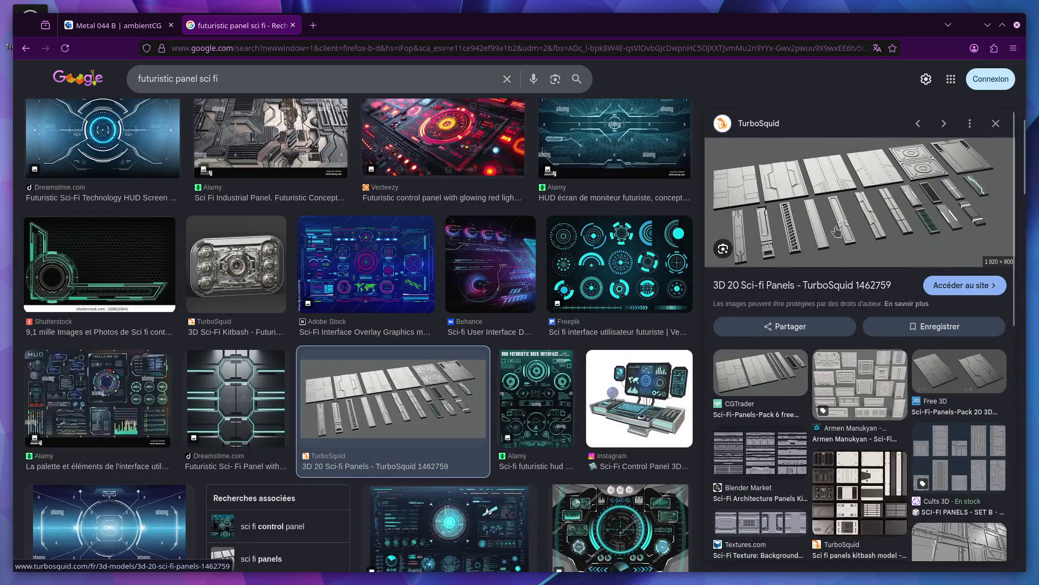
{"action": "scroll", "coordinate": [504, 357], "scroll_direction": "down", "scroll_amount": 2}
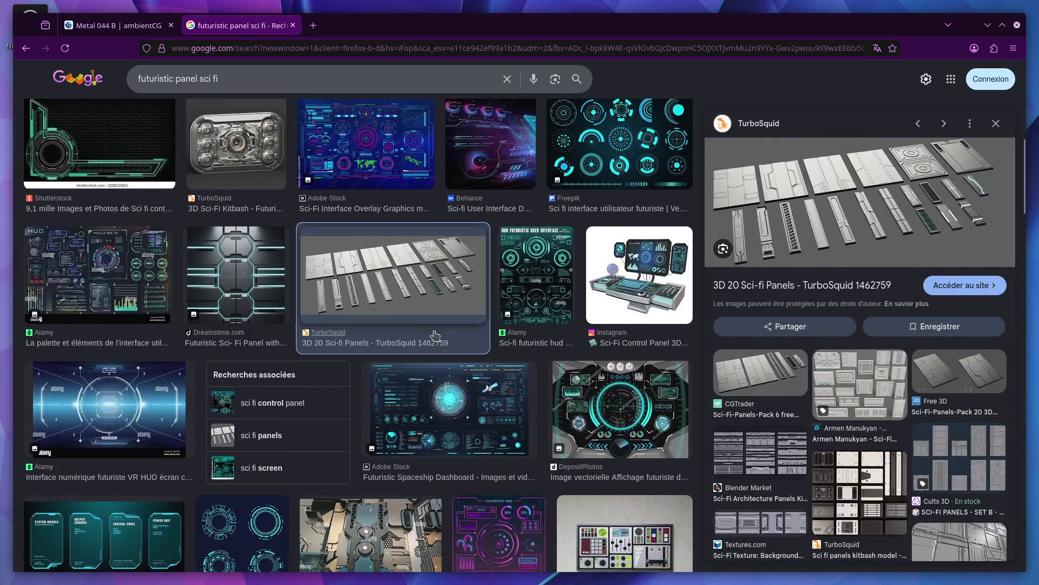
{"action": "scroll", "coordinate": [435, 335], "scroll_direction": "up", "scroll_amount": 5}
{"action": "key", "text": "Escape"}
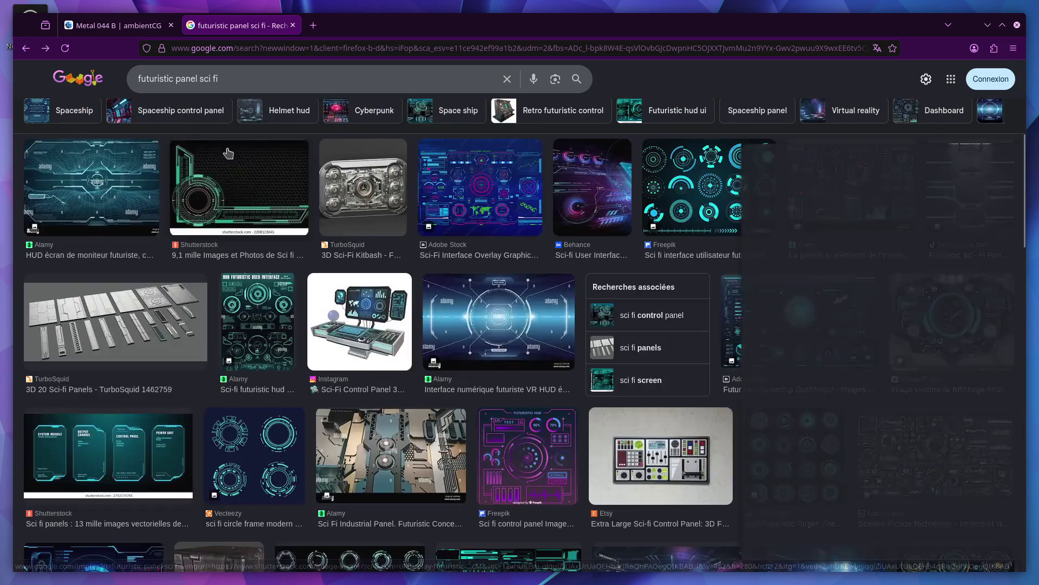
{"action": "key", "text": "alt+Left"}
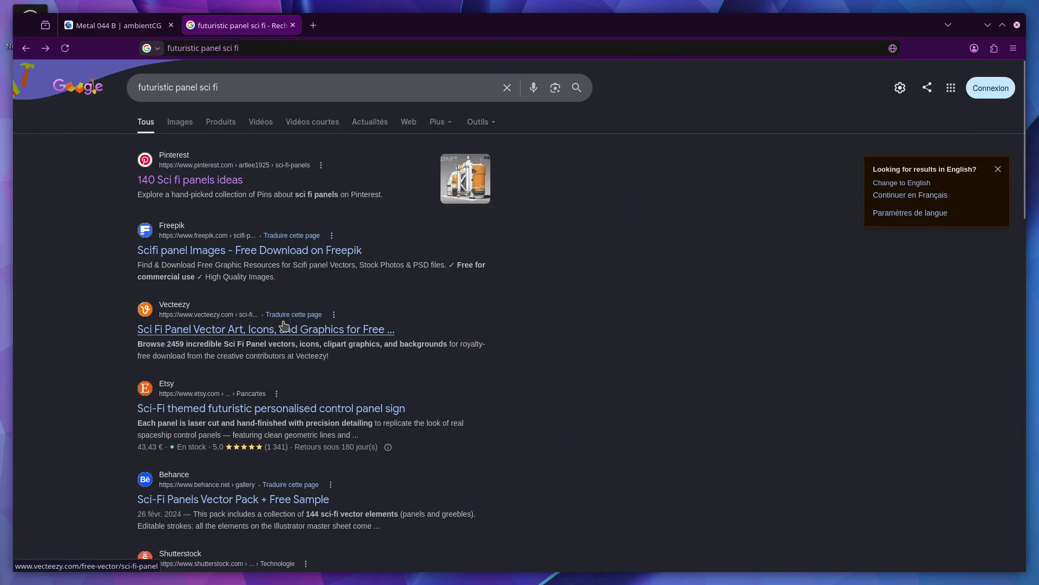
{"action": "middle_click", "coordinate": [249, 251]}
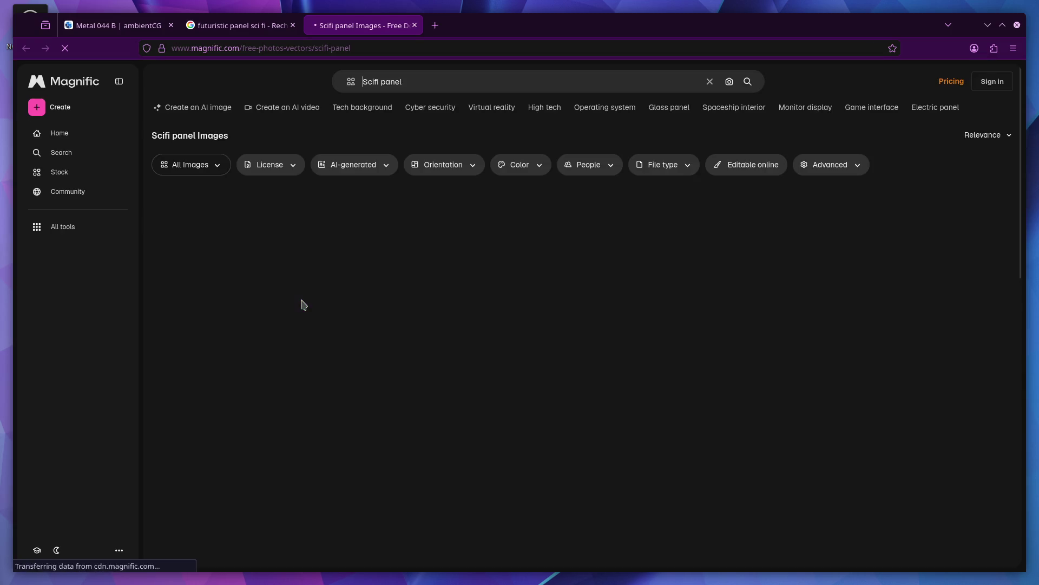
{"action": "scroll", "coordinate": [419, 371], "scroll_direction": "down", "scroll_amount": 4}
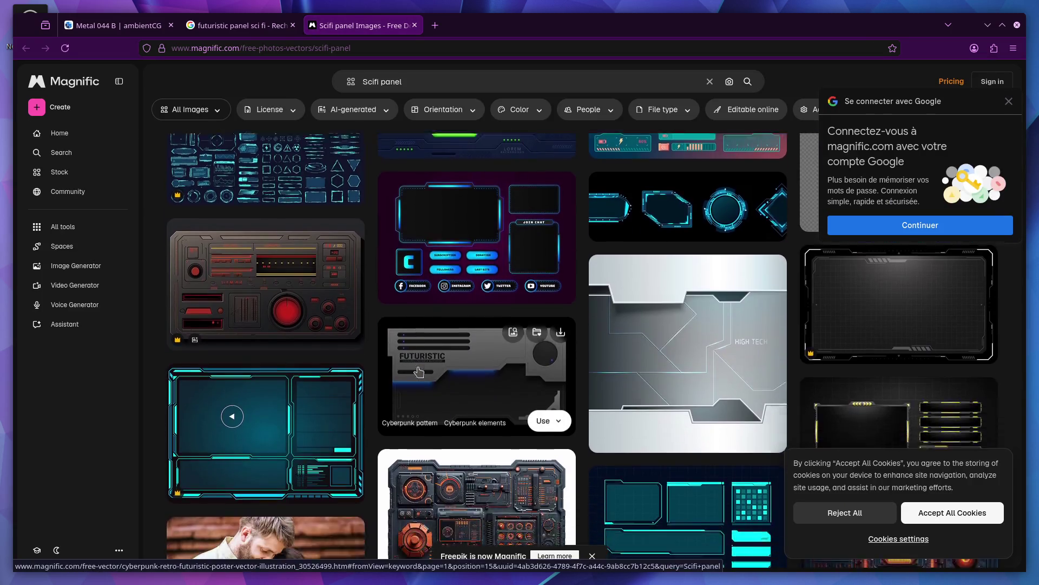
{"action": "scroll", "coordinate": [419, 372], "scroll_direction": "down", "scroll_amount": 3}
{"action": "scroll", "coordinate": [419, 371], "scroll_direction": "down", "scroll_amount": 4}
{"action": "scroll", "coordinate": [419, 371], "scroll_direction": "down", "scroll_amount": 3}
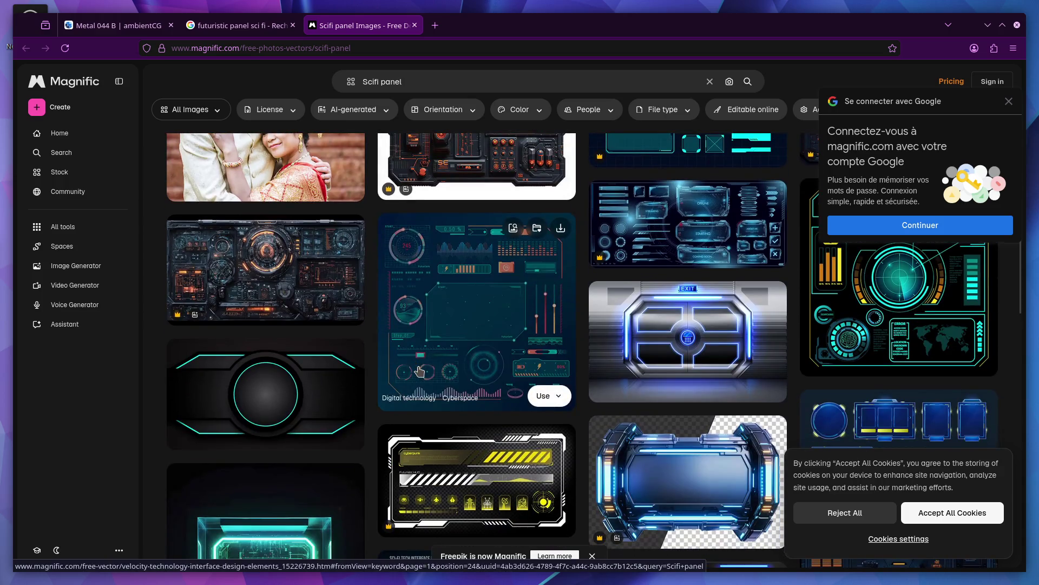
{"action": "scroll", "coordinate": [419, 371], "scroll_direction": "down", "scroll_amount": 3}
{"action": "scroll", "coordinate": [419, 370], "scroll_direction": "down", "scroll_amount": 3}
{"action": "scroll", "coordinate": [419, 371], "scroll_direction": "down", "scroll_amount": 4}
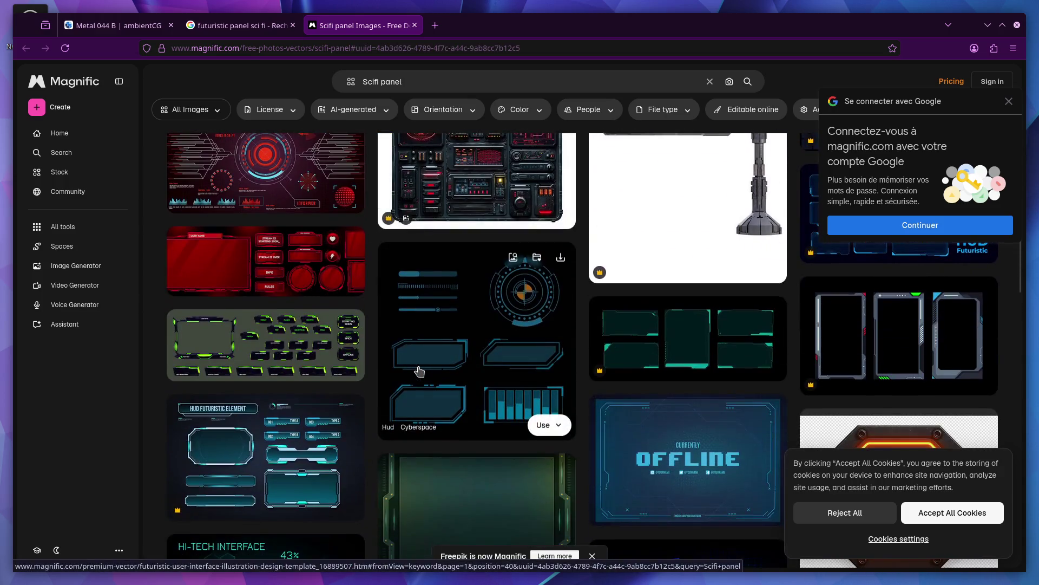
{"action": "scroll", "coordinate": [420, 371], "scroll_direction": "up", "scroll_amount": 3}
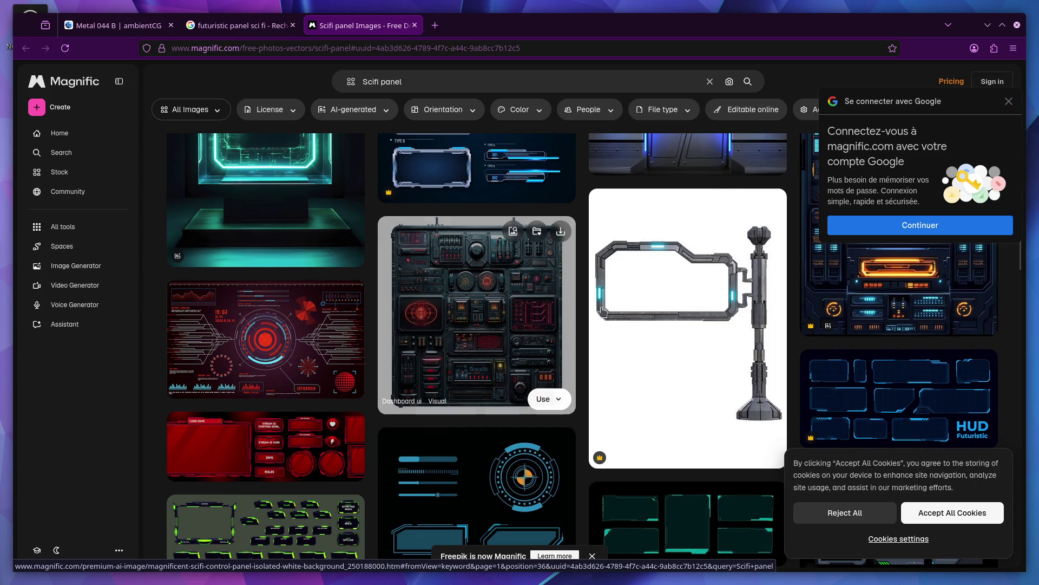
Open the white sci-fi monitor image in Magnific, then switch back to Blender
{"action": "left_click", "coordinate": [666, 309]}
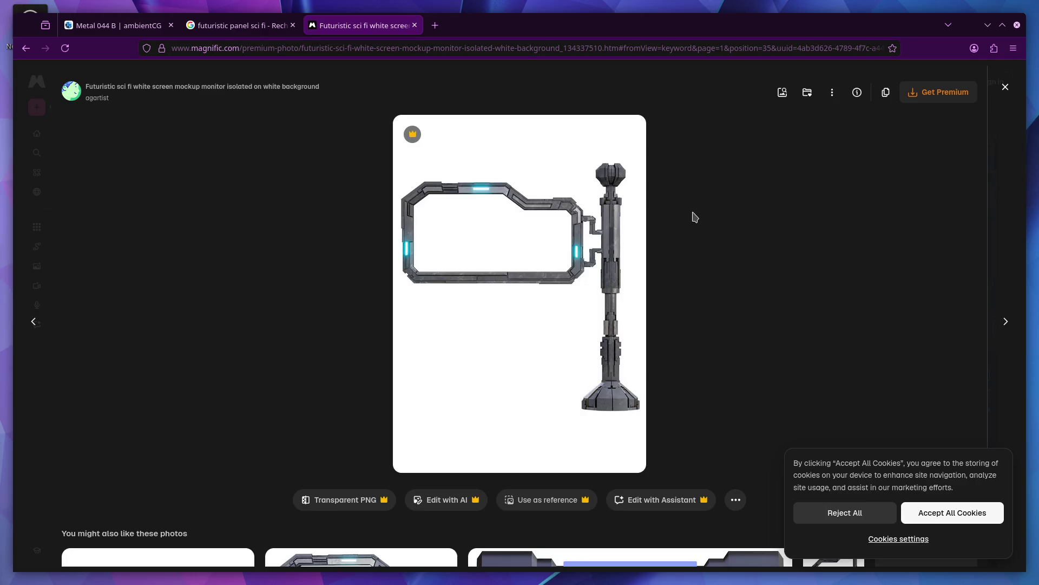
{"action": "key", "text": "alt+Tab"}
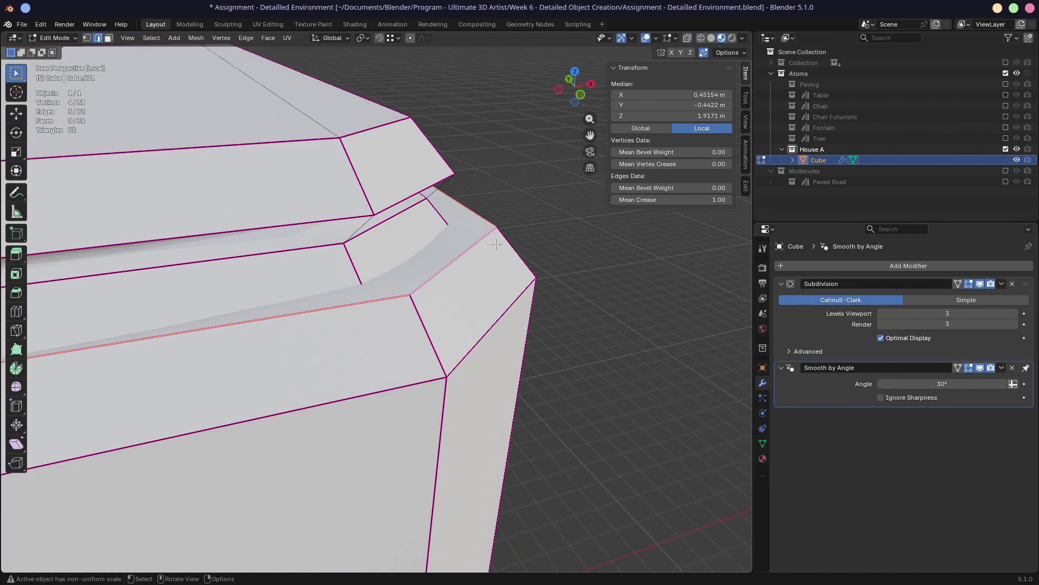
Orbit around the creased trim corner, return to the browser and close the monitor image detail
{"action": "middle_click_drag", "start_coordinate": [498, 243], "coordinate": [404, 211]}
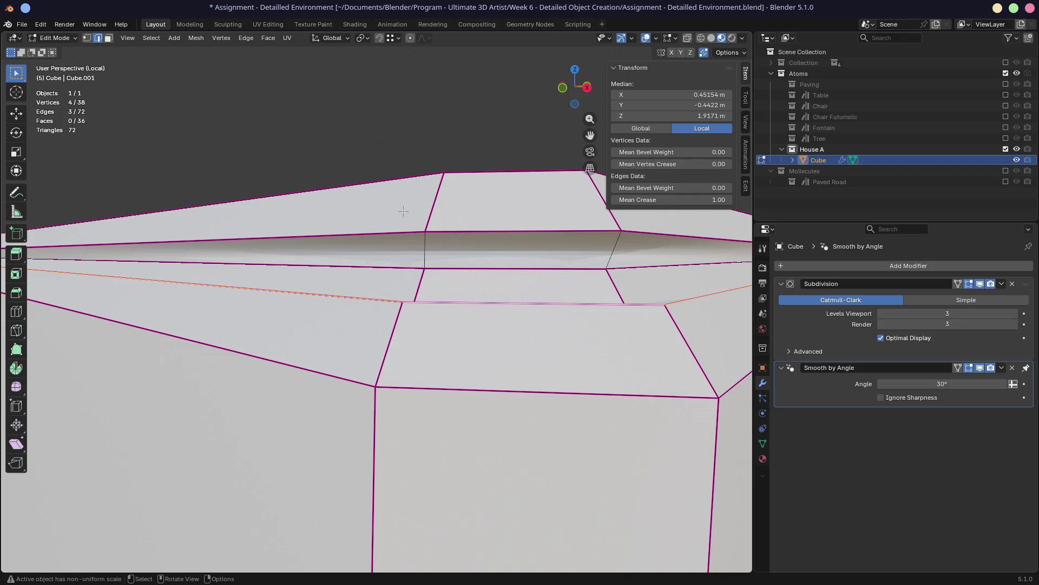
{"action": "key", "text": "alt+Tab"}
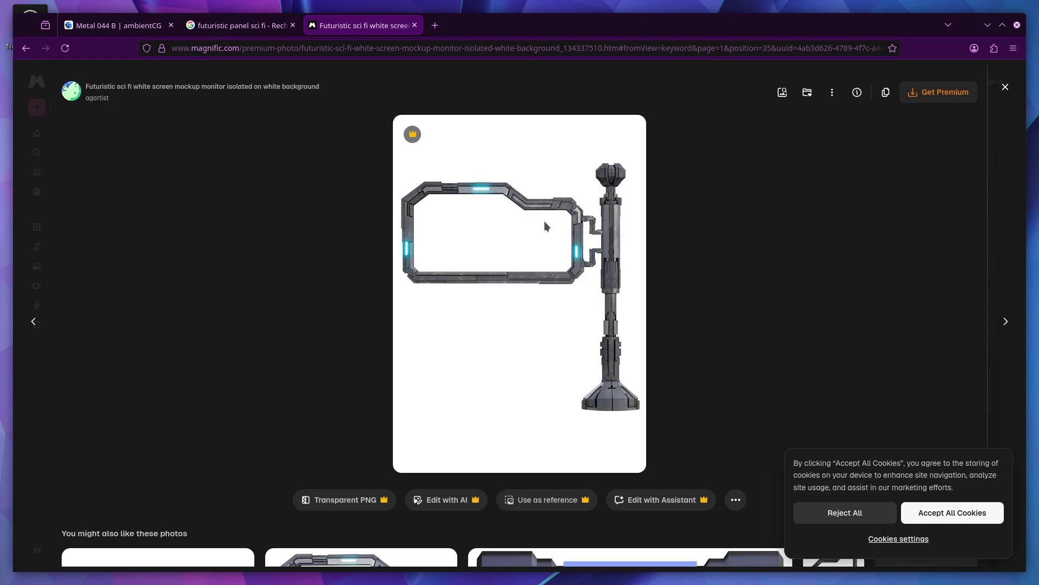
{"action": "key", "text": "Escape"}
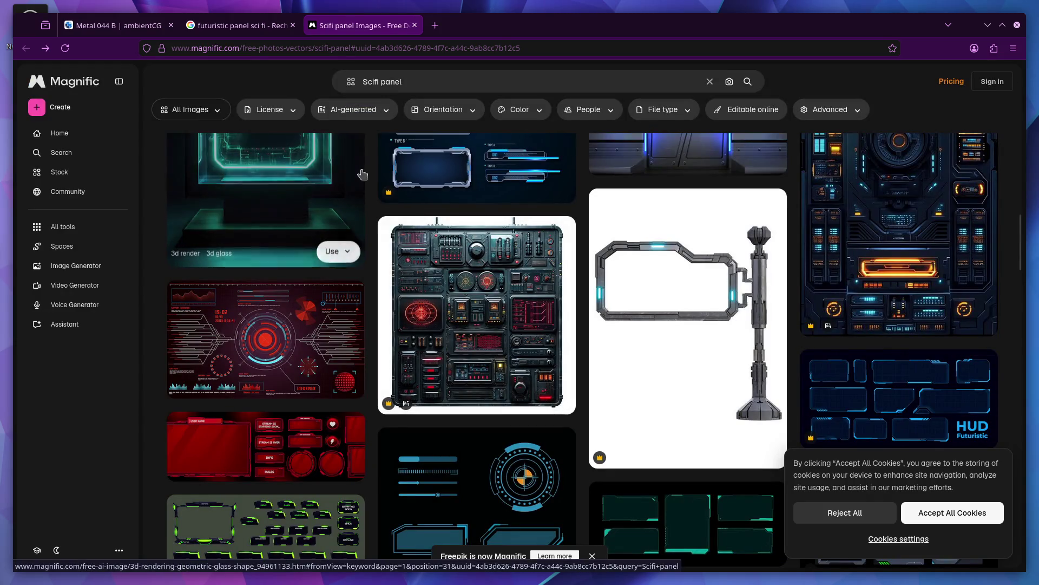
Search Google Images for 'futuristic panel sci fi halo 4' and open the first result's Pinterest board
{"action": "left_click", "coordinate": [239, 26]}
{"action": "left_click", "coordinate": [179, 122]}
{"action": "left_click", "coordinate": [325, 87]}
{"action": "type", "text": "halo 4"}
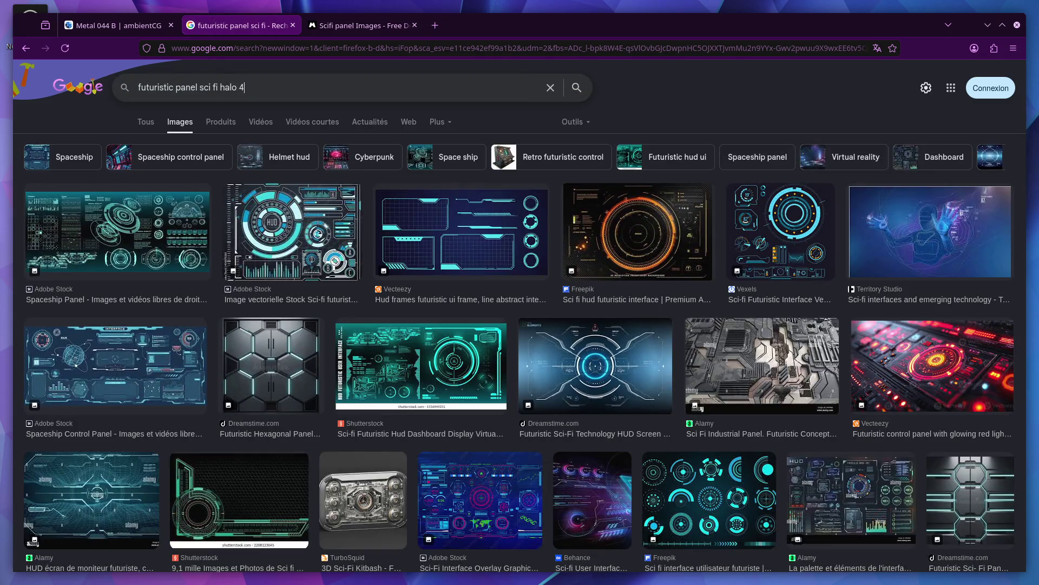
{"action": "key", "text": "Return"}
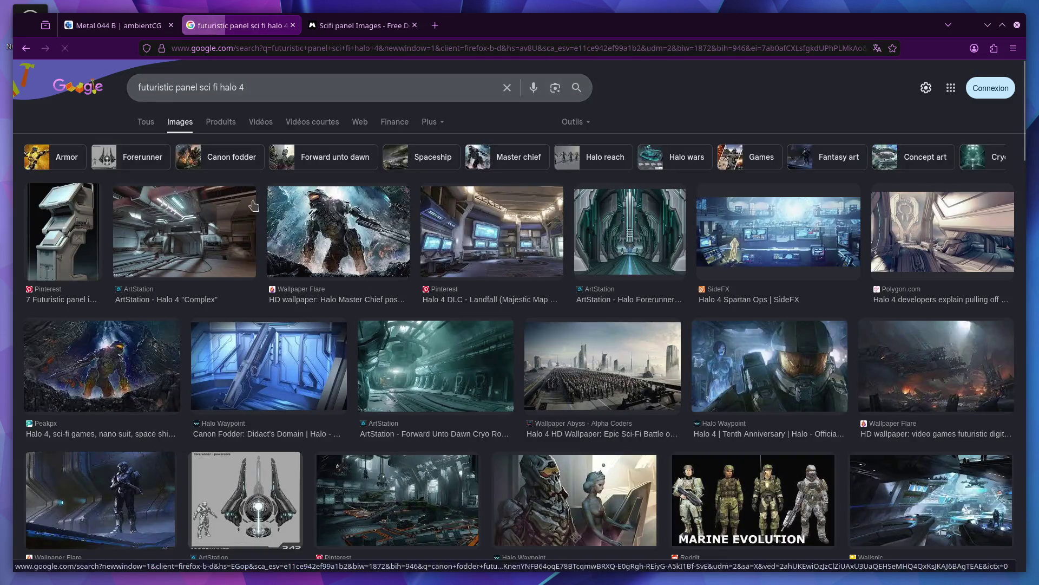
{"action": "left_click", "coordinate": [73, 237]}
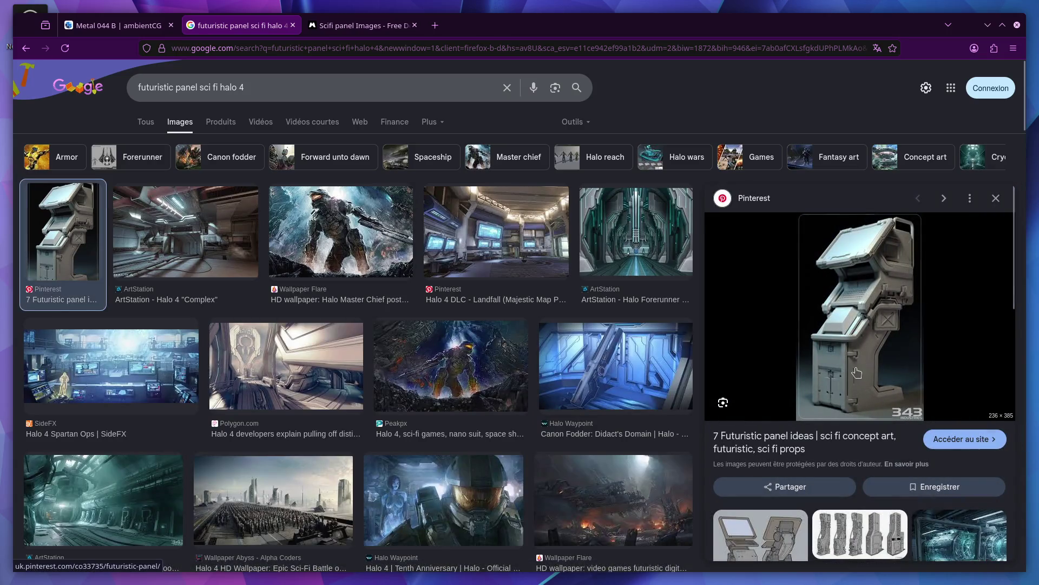
{"action": "left_click", "coordinate": [859, 358]}
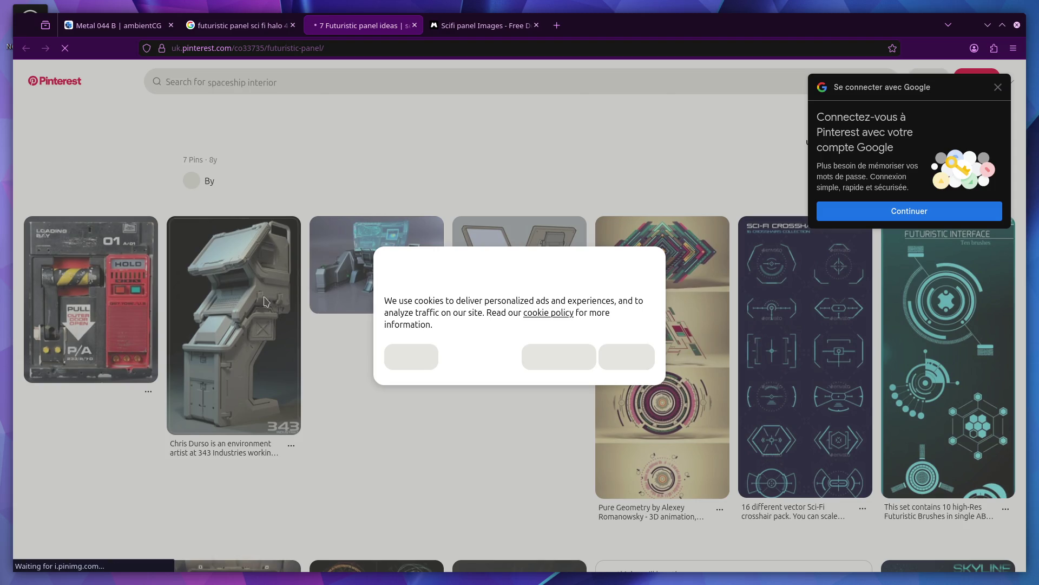
Dismiss Pinterest's cookie dialog, open the white Halo 4 console pin, then orbit the model in Blender
{"action": "left_click", "coordinate": [411, 357]}
{"action": "left_click", "coordinate": [244, 350]}
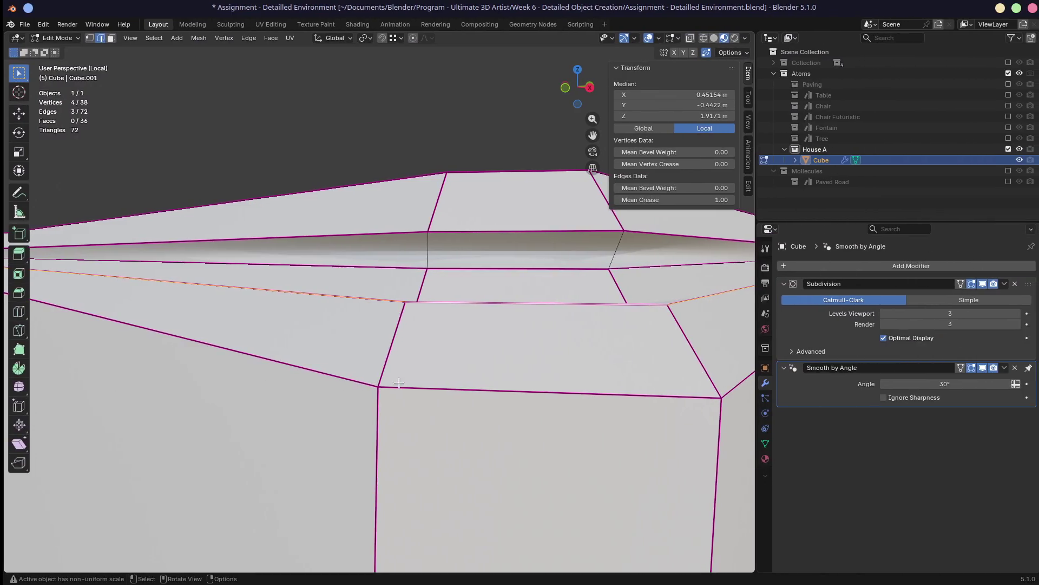
{"action": "middle_click_drag", "start_coordinate": [400, 382], "coordinate": [486, 281]}
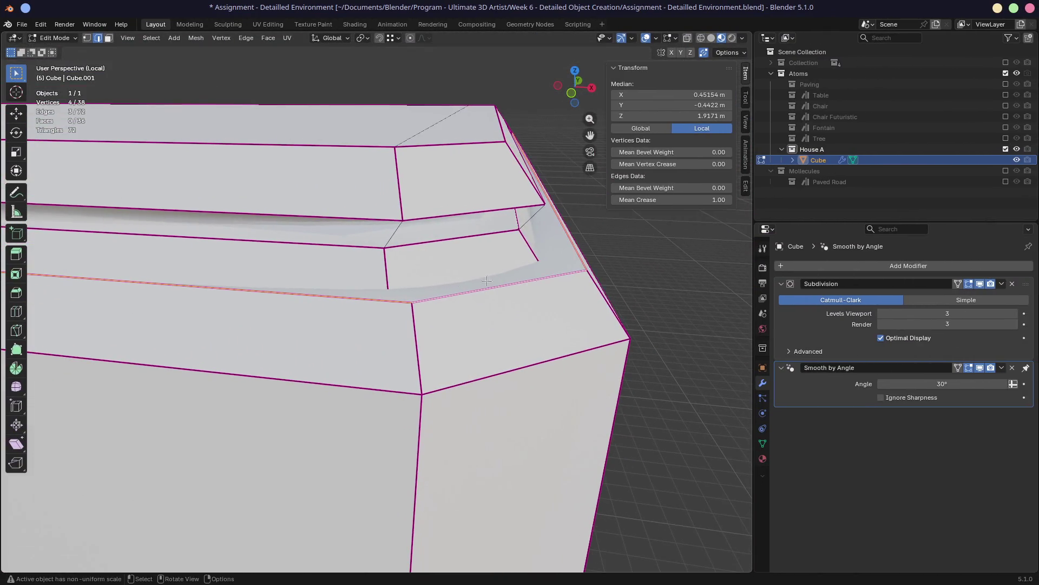
Remove the Subdivision modifier and clear the crease on all edges of the cube
{"action": "left_click", "coordinate": [1011, 284]}
{"action": "mouse_move", "coordinate": [487, 326]}
{"action": "middle_mouse_down"}
{"action": "mouse_move", "coordinate": [454, 292]}
{"action": "mouse_move", "coordinate": [413, 482]}
{"action": "middle_mouse_up"}
{"action": "mouse_move", "coordinate": [434, 275]}
{"action": "middle_mouse_down"}
{"action": "mouse_move", "coordinate": [456, 243]}
{"action": "mouse_move", "coordinate": [488, 227]}
{"action": "middle_mouse_up"}
{"action": "key", "text": "a"}
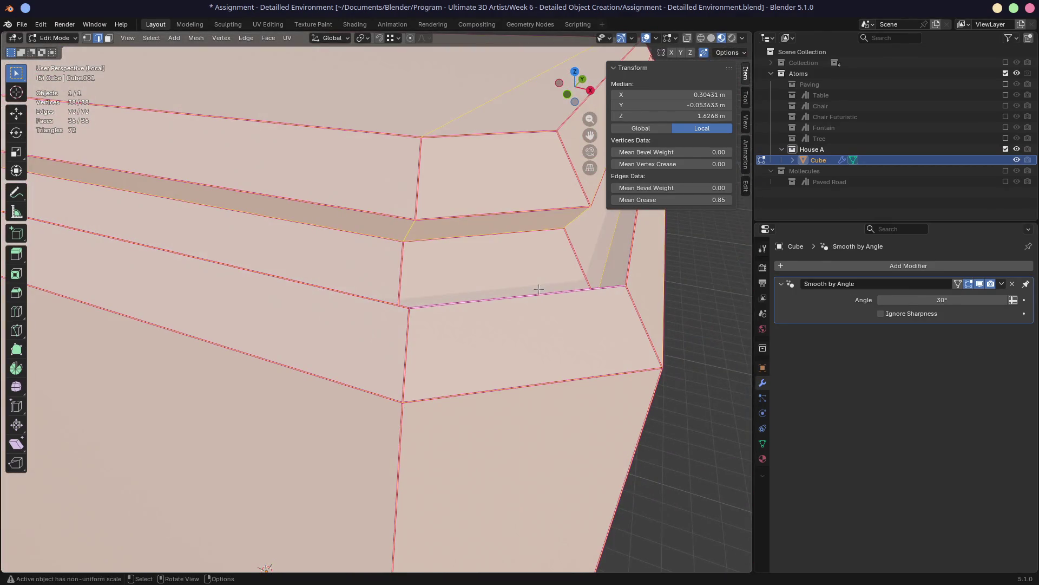
{"action": "double_click", "coordinate": [698, 200]}
{"action": "type", "text": "0"}
{"action": "key", "text": "Return"}
{"action": "left_click", "coordinate": [443, 304]}
{"action": "mouse_move", "coordinate": [442, 305]}
{"action": "middle_mouse_down"}
{"action": "mouse_move", "coordinate": [463, 317]}
{"action": "mouse_move", "coordinate": [480, 307]}
{"action": "mouse_move", "coordinate": [451, 326]}
{"action": "middle_mouse_up"}
Select the top trim and rim edges around the corner and start a bevel (Ctrl+B)
{"action": "left_click", "coordinate": [402, 307]}
{"action": "left_click", "coordinate": [487, 273], "text": "shift"}
{"action": "left_click", "coordinate": [560, 249], "text": "shift"}
{"action": "middle_click_drag", "start_coordinate": [561, 249], "coordinate": [546, 245]}
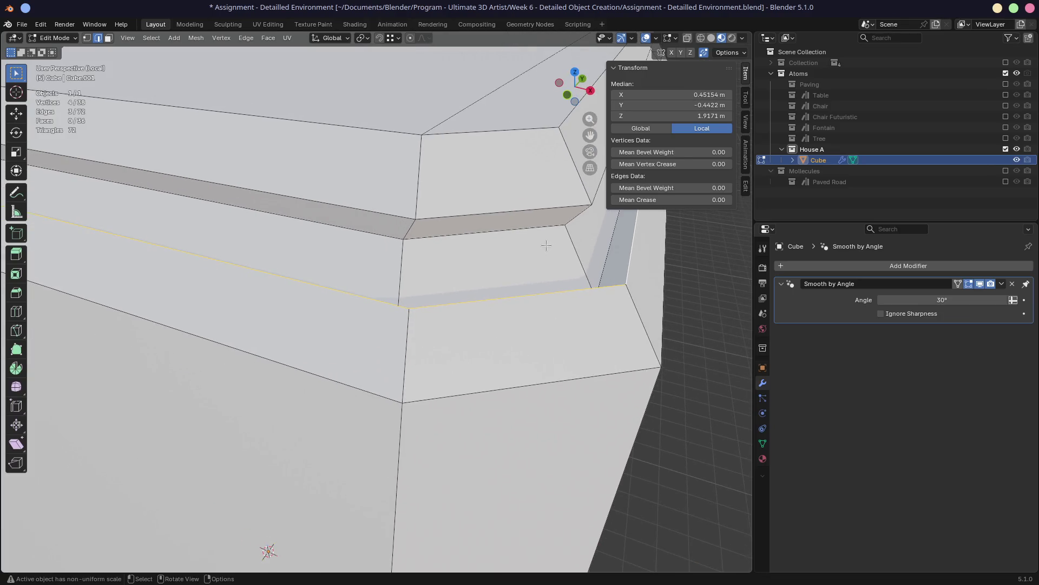
{"action": "mouse_move", "coordinate": [566, 279]}
{"action": "middle_mouse_down"}
{"action": "mouse_move", "coordinate": [502, 257]}
{"action": "mouse_move", "coordinate": [633, 274]}
{"action": "middle_mouse_up"}
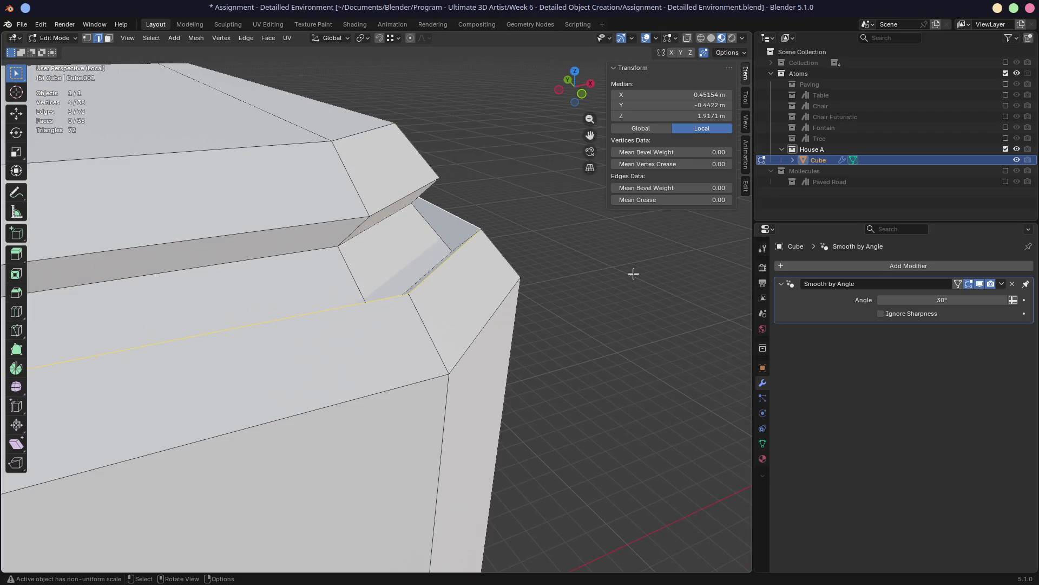
{"action": "scroll", "coordinate": [424, 148], "scroll_direction": "up", "scroll_amount": 2}
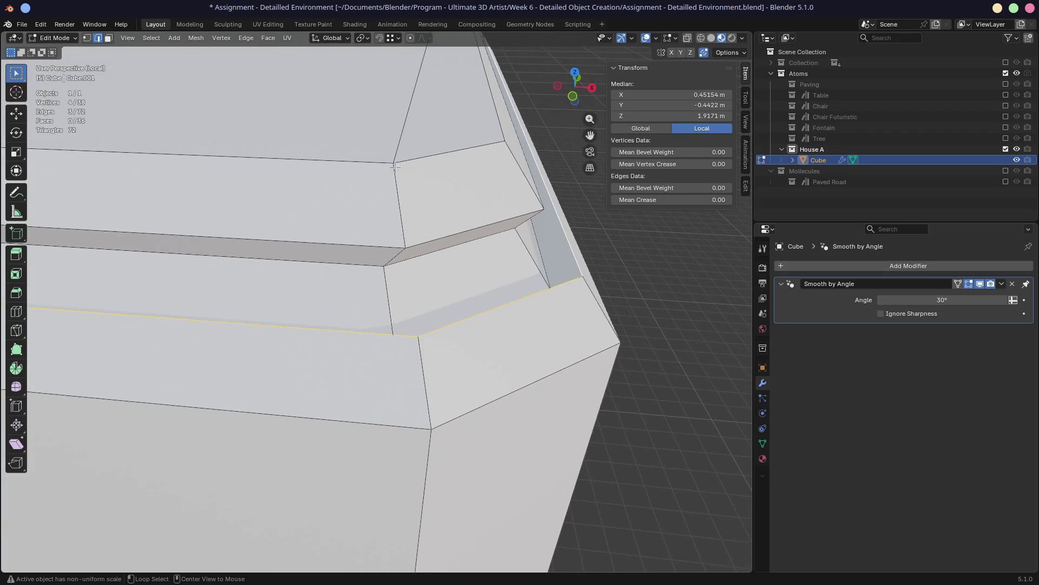
{"action": "scroll", "coordinate": [390, 211], "scroll_direction": "up", "scroll_amount": 1}
{"action": "scroll", "coordinate": [354, 277], "scroll_direction": "up", "scroll_amount": 1}
{"action": "left_click", "coordinate": [353, 277]}
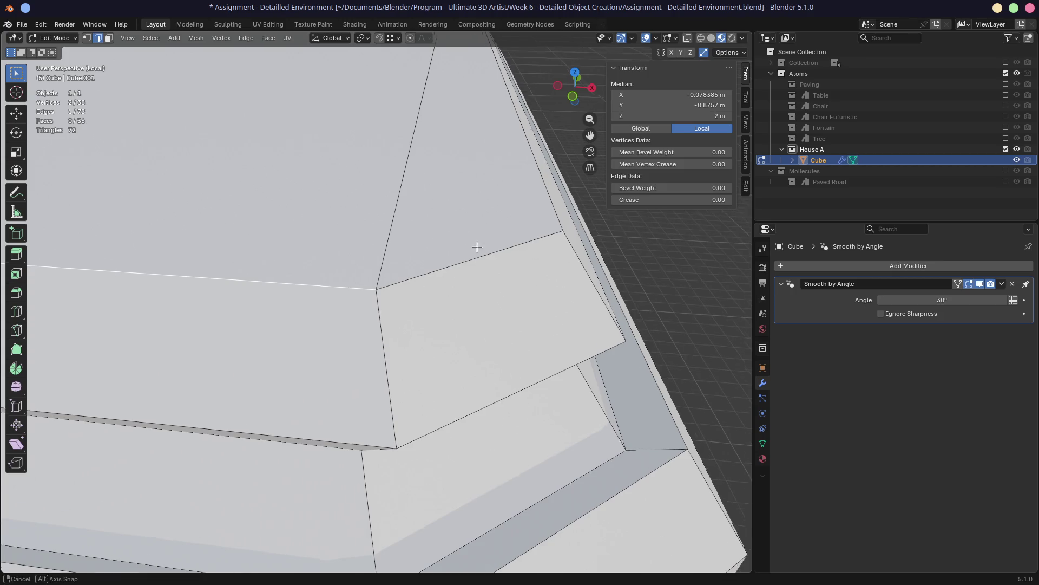
{"action": "middle_click_drag", "start_coordinate": [488, 268], "coordinate": [427, 297]}
{"action": "left_click", "coordinate": [428, 296], "text": "shift"}
{"action": "left_click", "coordinate": [540, 294], "text": "shift"}
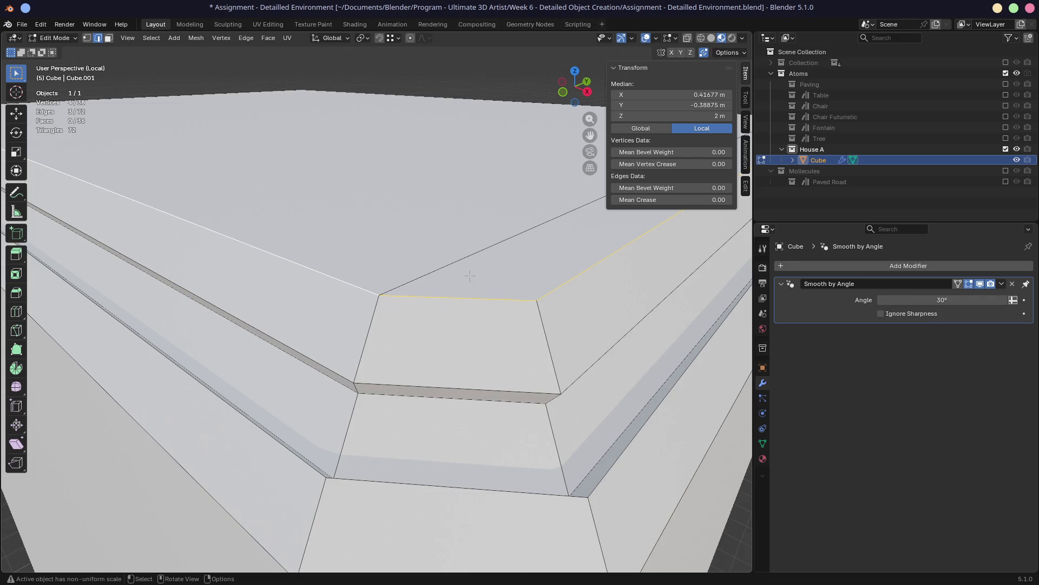
{"action": "scroll", "coordinate": [469, 276], "scroll_direction": "down", "scroll_amount": 3}
{"action": "mouse_move", "coordinate": [519, 263]}
{"action": "middle_mouse_down"}
{"action": "mouse_move", "coordinate": [540, 259]}
{"action": "mouse_move", "coordinate": [519, 268]}
{"action": "middle_mouse_up"}
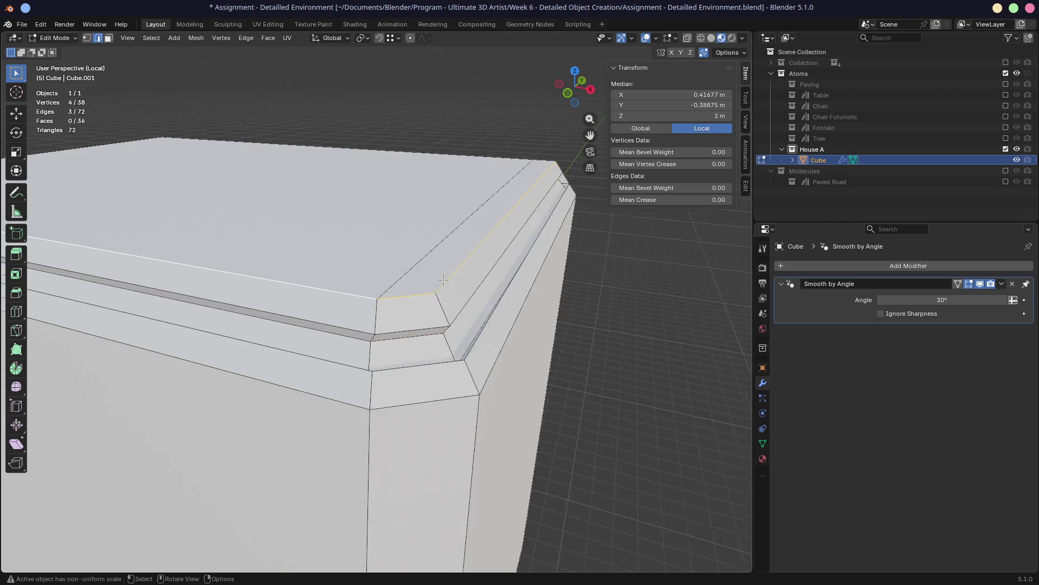
{"action": "scroll", "coordinate": [455, 277], "scroll_direction": "up", "scroll_amount": 3}
{"action": "key", "text": "ctrl+b"}
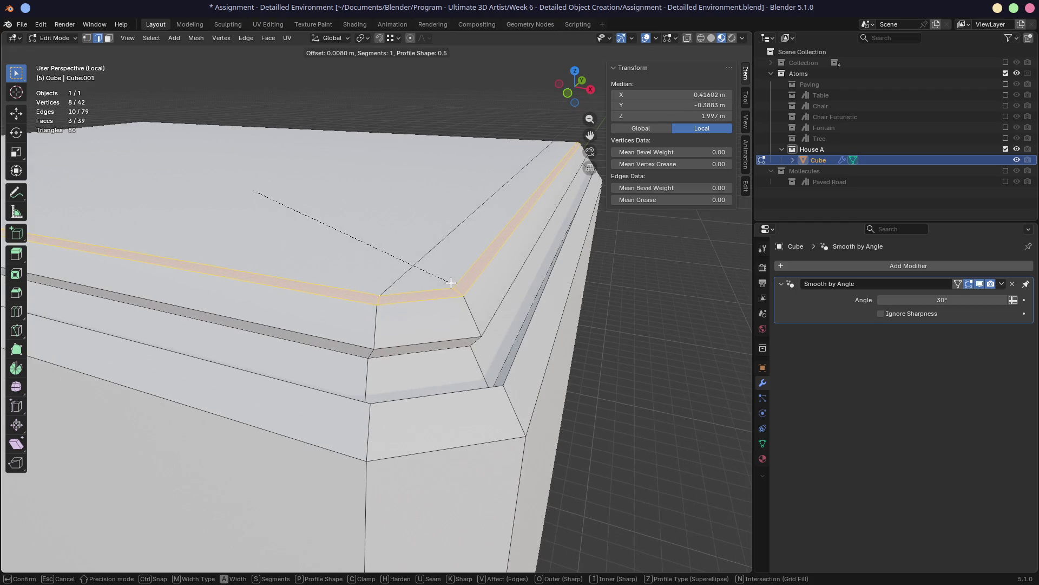
{"action": "scroll", "coordinate": [451, 282], "scroll_direction": "up", "scroll_amount": 1}
Confirm the two-segment bevel on the top trim and inspect it from object mode
{"action": "left_click", "coordinate": [451, 280]}
{"action": "mouse_move", "coordinate": [450, 280]}
{"action": "middle_mouse_down"}
{"action": "mouse_move", "coordinate": [528, 280]}
{"action": "mouse_move", "coordinate": [464, 285]}
{"action": "middle_mouse_up"}
{"action": "key", "text": "Tab"}
{"action": "mouse_move", "coordinate": [407, 302]}
{"action": "middle_mouse_down"}
{"action": "mouse_move", "coordinate": [452, 292]}
{"action": "mouse_move", "coordinate": [380, 304]}
{"action": "mouse_move", "coordinate": [449, 285]}
{"action": "mouse_move", "coordinate": [389, 300]}
{"action": "mouse_move", "coordinate": [308, 288]}
{"action": "mouse_move", "coordinate": [373, 307]}
{"action": "mouse_move", "coordinate": [480, 291]}
{"action": "middle_mouse_up"}
{"action": "scroll", "coordinate": [390, 297], "scroll_direction": "up", "scroll_amount": 3}
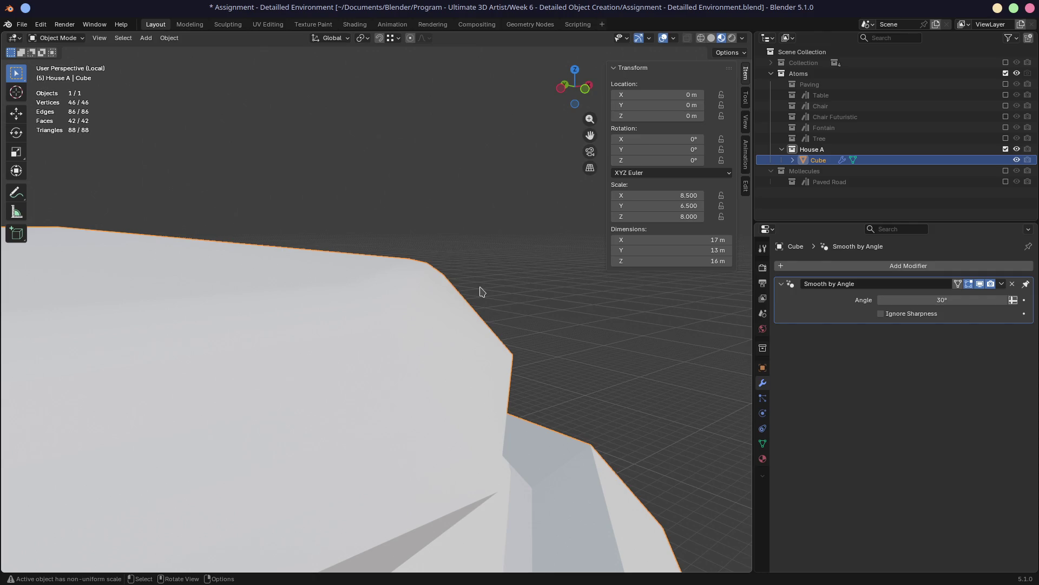
Back in edit mode, preview a Subdivision Surface modifier on the cube, then remove it
{"action": "mouse_move", "coordinate": [479, 291]}
{"action": "middle_mouse_down"}
{"action": "mouse_move", "coordinate": [305, 293]}
{"action": "mouse_move", "coordinate": [396, 286]}
{"action": "mouse_move", "coordinate": [431, 297]}
{"action": "middle_mouse_up"}
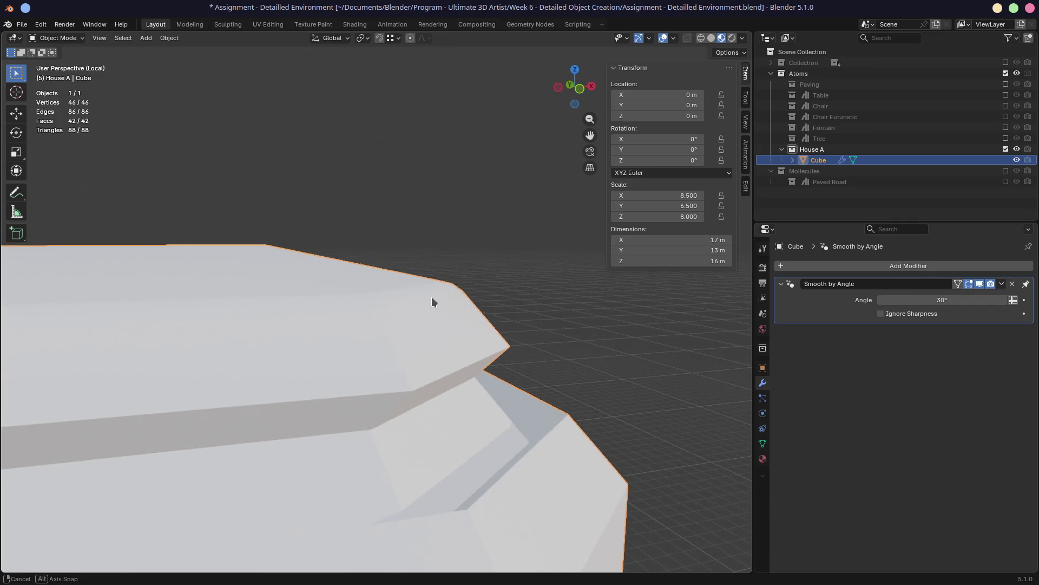
{"action": "key", "text": "Tab"}
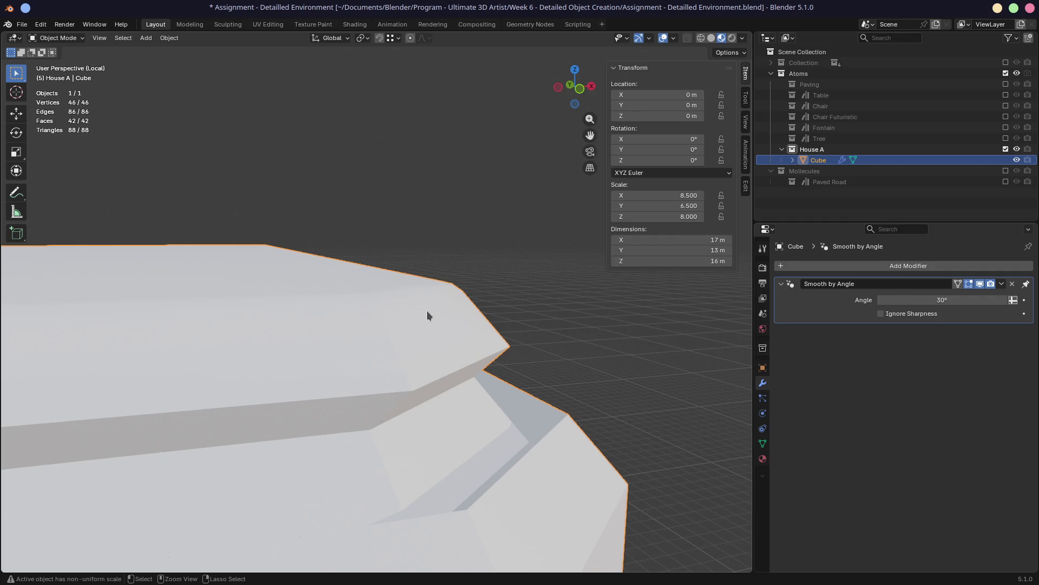
{"action": "key", "text": "ctrl+3"}
{"action": "key", "text": "ctrl+x"}
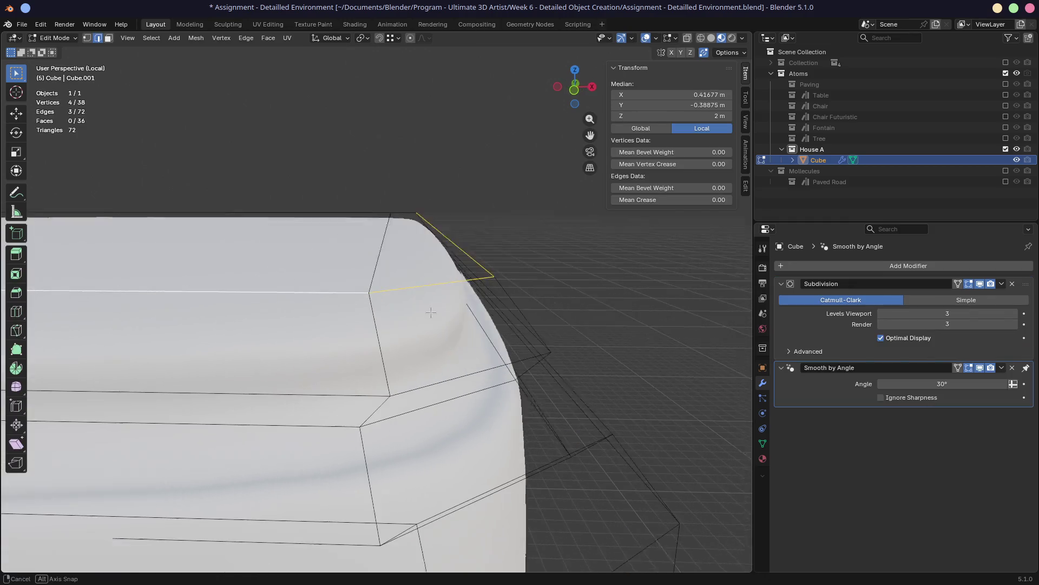
{"action": "scroll", "coordinate": [427, 311], "scroll_direction": "up", "scroll_amount": 5}
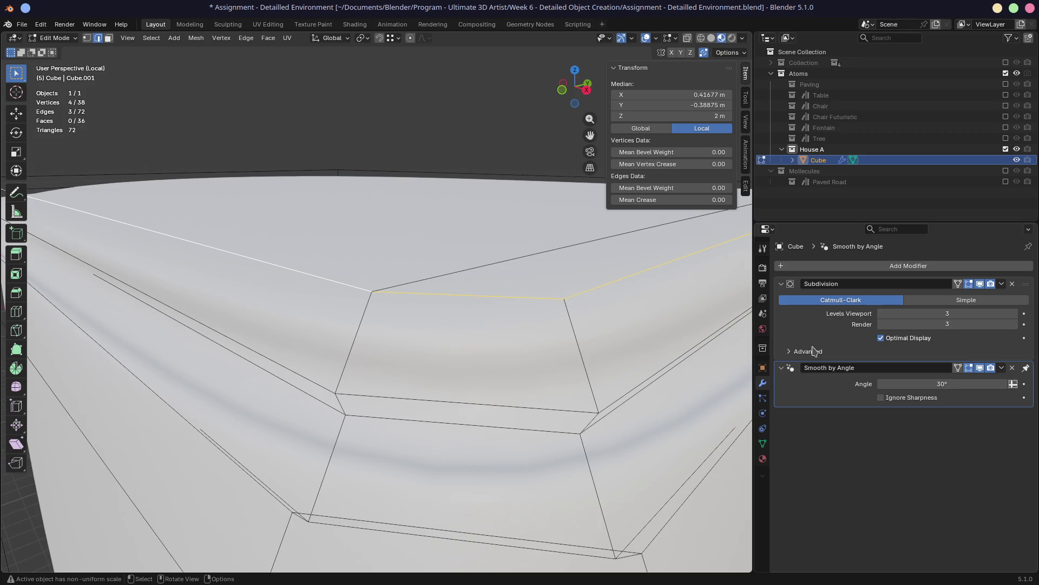
{"action": "left_click", "coordinate": [1011, 284]}
{"action": "mouse_move", "coordinate": [455, 350]}
{"action": "middle_mouse_down"}
{"action": "mouse_move", "coordinate": [419, 388]}
{"action": "mouse_move", "coordinate": [395, 305]}
{"action": "mouse_move", "coordinate": [290, 301]}
{"action": "middle_mouse_up"}
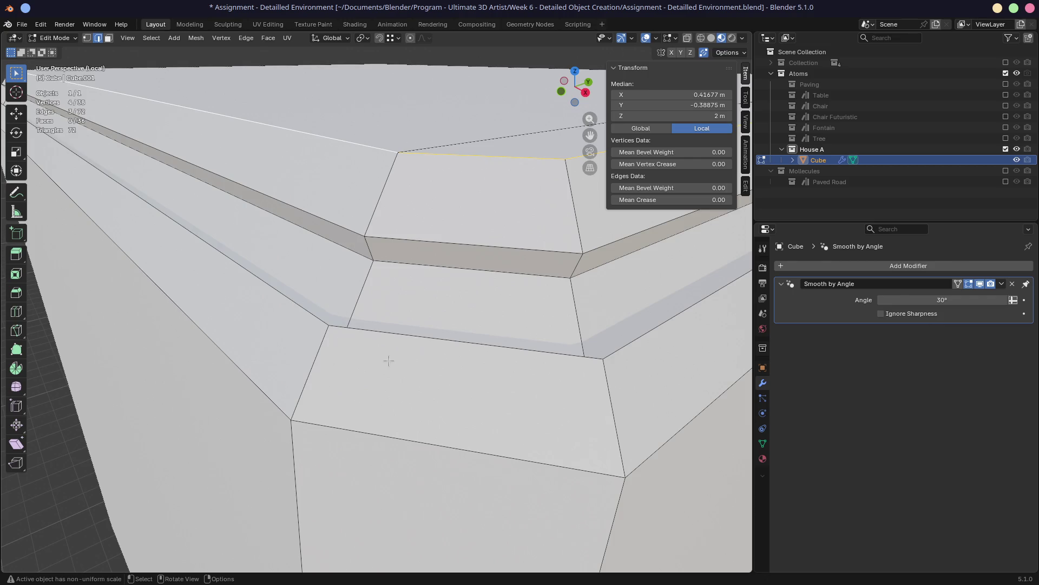
{"action": "scroll", "coordinate": [385, 352], "scroll_direction": "down", "scroll_amount": 3}
{"action": "scroll", "coordinate": [385, 353], "scroll_direction": "down", "scroll_amount": 2}
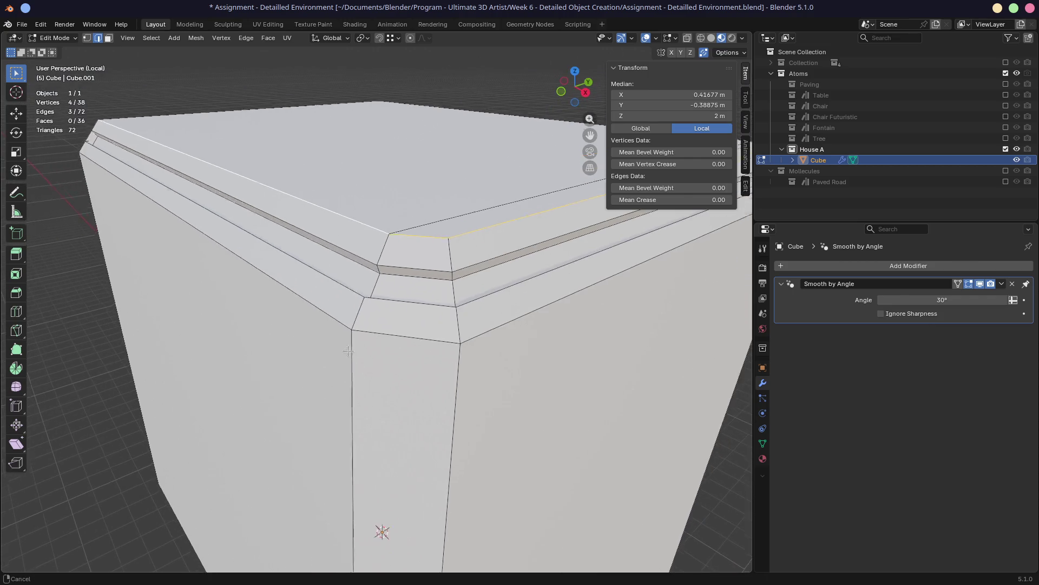
{"action": "scroll", "coordinate": [386, 353], "scroll_direction": "down", "scroll_amount": 4}
{"action": "scroll", "coordinate": [386, 353], "scroll_direction": "down", "scroll_amount": 2}
{"action": "scroll", "coordinate": [383, 419], "scroll_direction": "up", "scroll_amount": 4}
{"action": "mouse_move", "coordinate": [385, 420]}
{"action": "middle_mouse_down"}
{"action": "mouse_move", "coordinate": [419, 315]}
{"action": "mouse_move", "coordinate": [406, 268]}
{"action": "middle_mouse_up"}
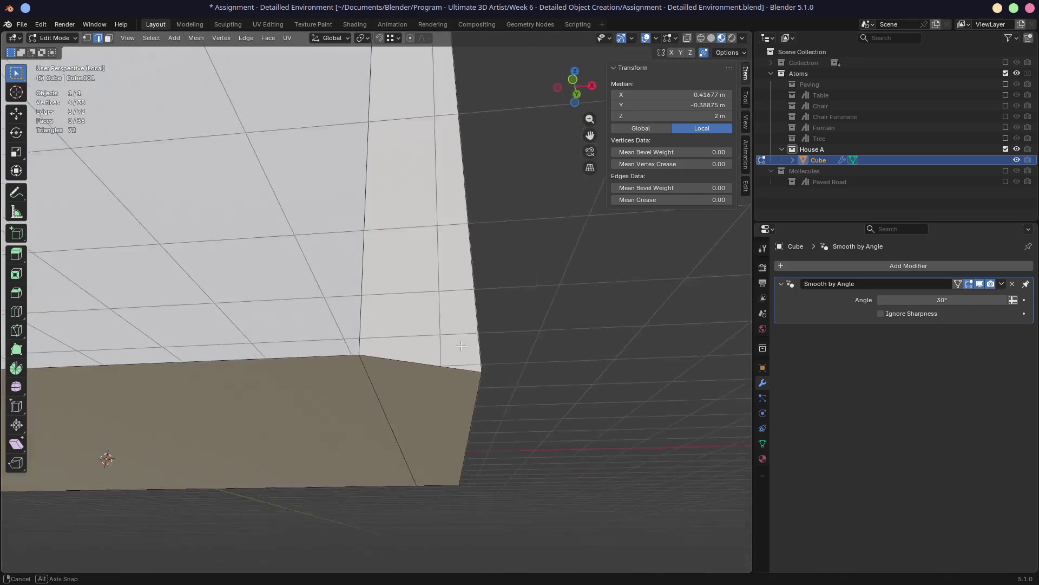
{"action": "scroll", "coordinate": [398, 243], "scroll_direction": "down", "scroll_amount": 4}
{"action": "scroll", "coordinate": [390, 234], "scroll_direction": "down", "scroll_amount": 3}
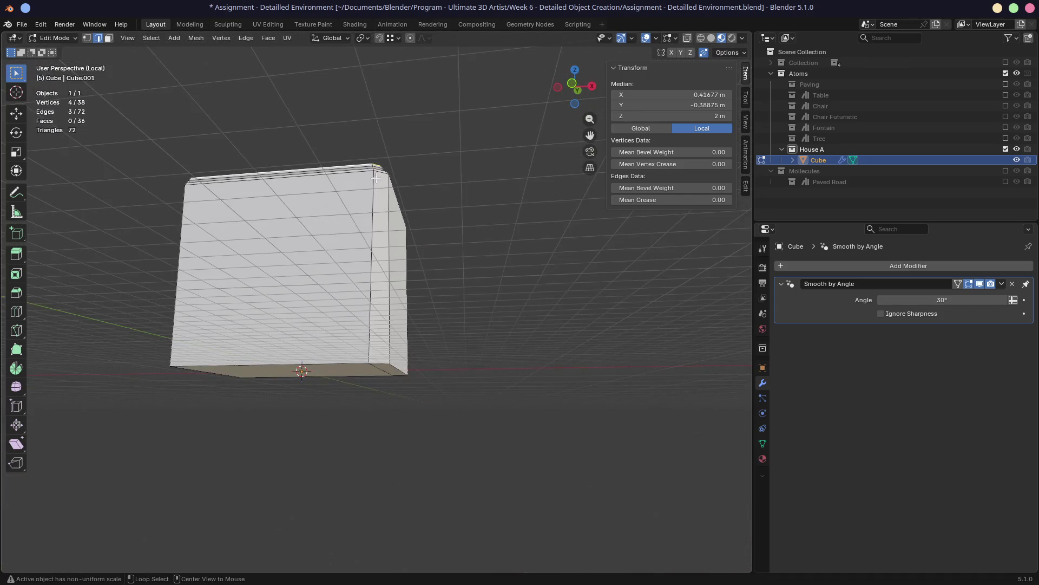
{"action": "middle_click_drag", "start_coordinate": [373, 163], "coordinate": [378, 228]}
{"action": "scroll", "coordinate": [378, 325], "scroll_direction": "up", "scroll_amount": 4}
{"action": "middle_click_drag", "start_coordinate": [373, 322], "coordinate": [378, 268]}
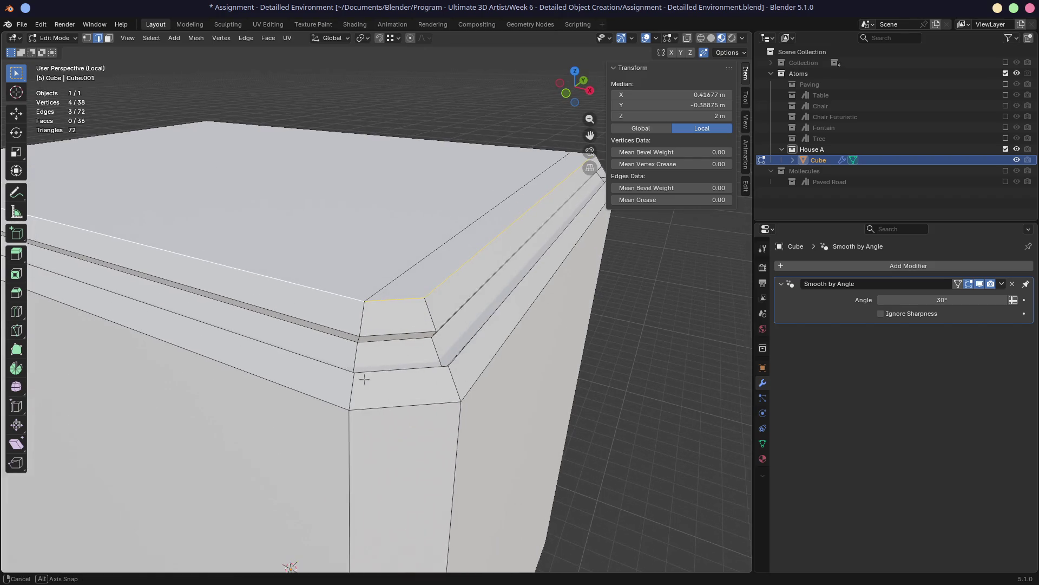
{"action": "scroll", "coordinate": [380, 354], "scroll_direction": "up", "scroll_amount": 2}
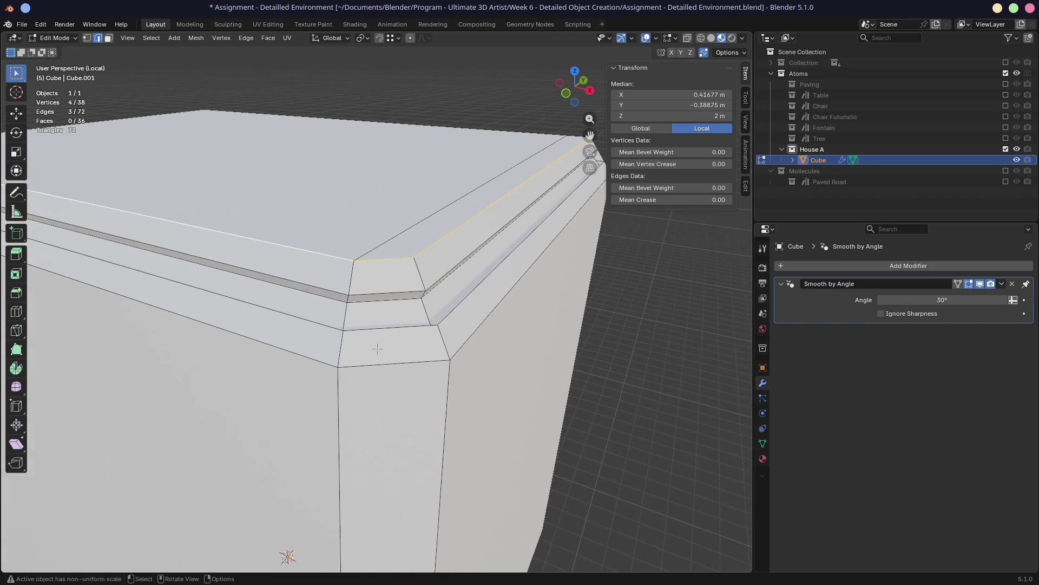
{"action": "scroll", "coordinate": [374, 349], "scroll_direction": "up", "scroll_amount": 3}
{"action": "mouse_move", "coordinate": [374, 349]}
{"action": "middle_mouse_down"}
{"action": "mouse_move", "coordinate": [362, 360]}
{"action": "mouse_move", "coordinate": [386, 329]}
{"action": "mouse_move", "coordinate": [340, 314]}
{"action": "middle_mouse_up"}
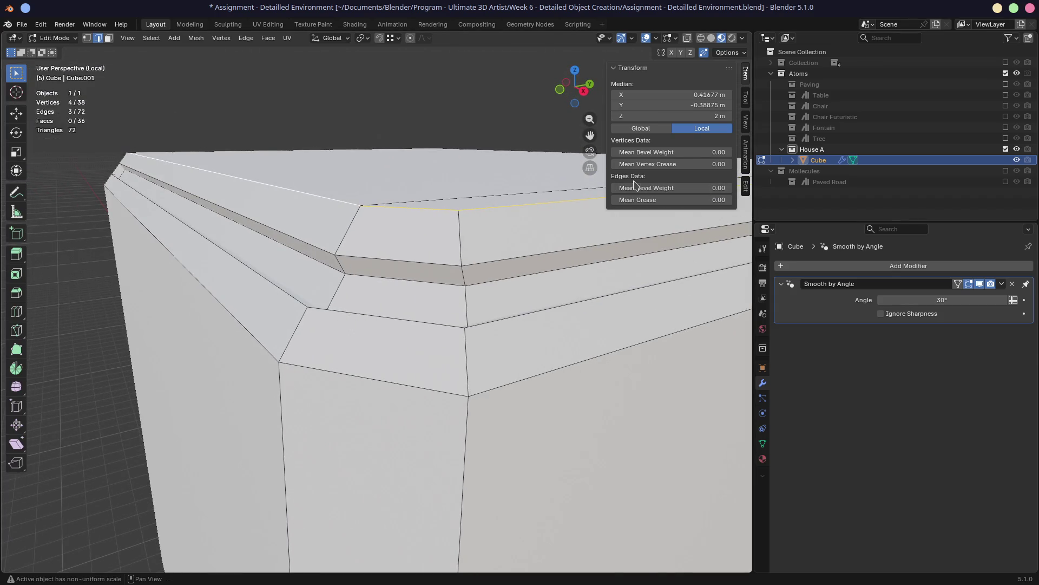
Launch Render Animation from the Render menu and close the empty result window
{"action": "left_click", "coordinate": [64, 24]}
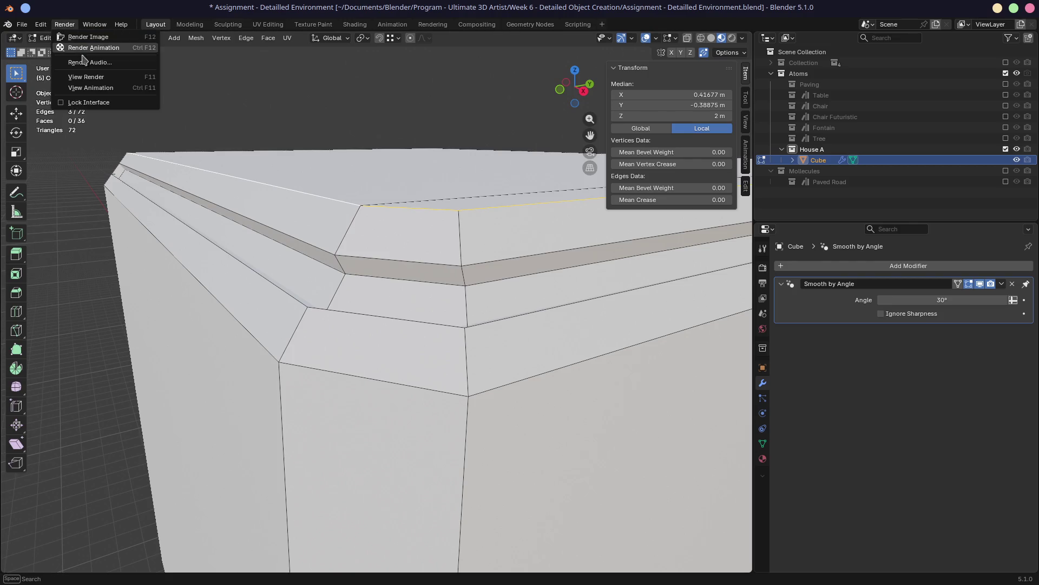
{"action": "left_click", "coordinate": [87, 76]}
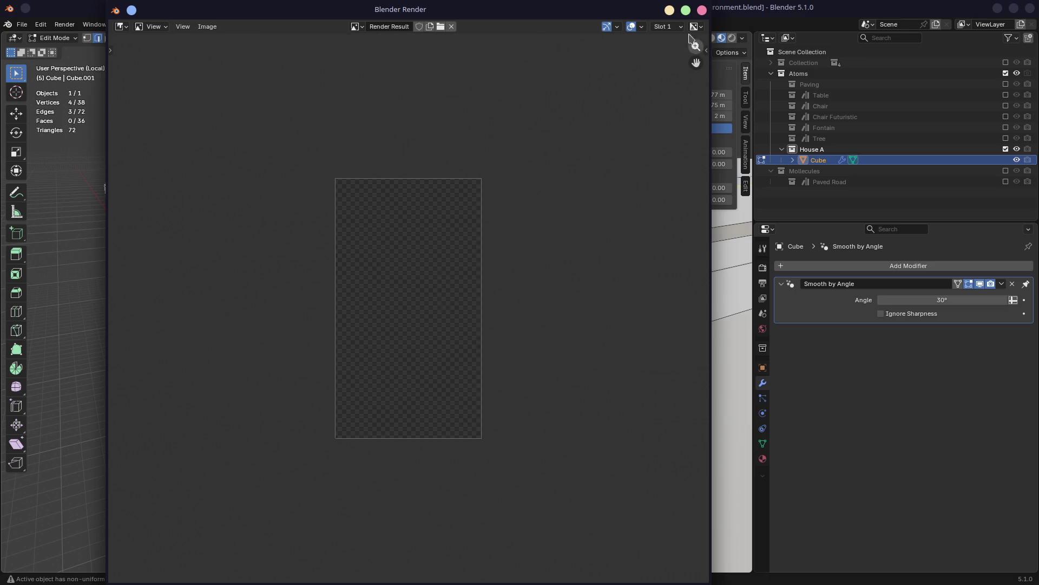
{"action": "left_click", "coordinate": [702, 9]}
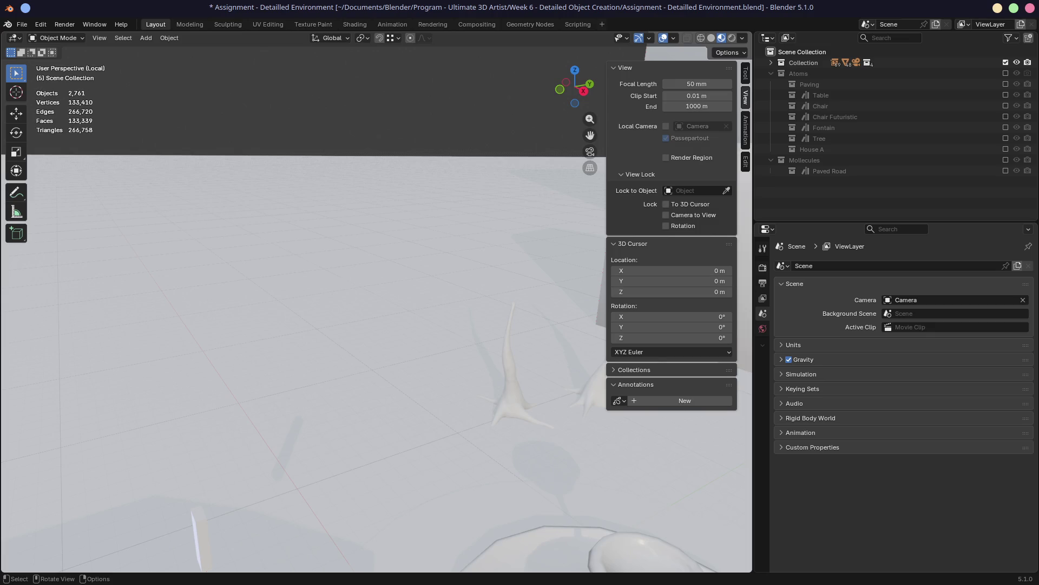
Render the current frame of the red-lit scene with F12, then close the render window
{"action": "key", "text": "F12"}
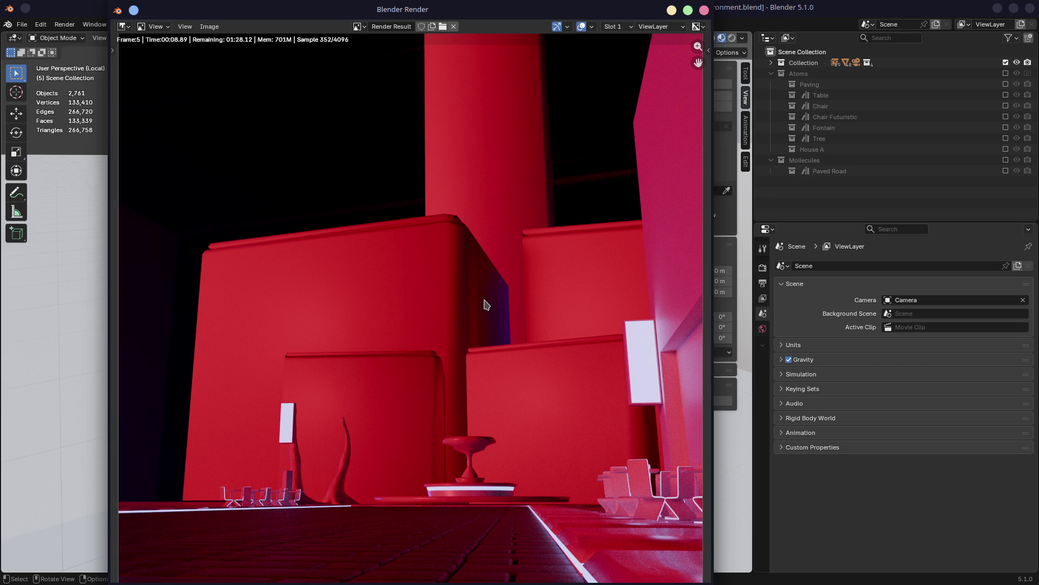
{"action": "scroll", "coordinate": [487, 302], "scroll_direction": "down", "scroll_amount": 1}
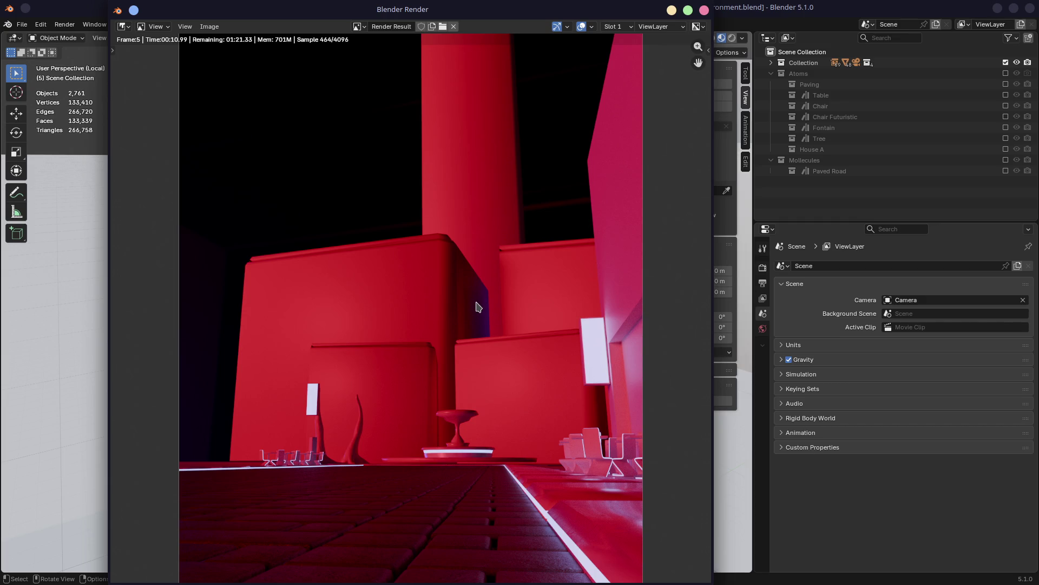
{"action": "scroll", "coordinate": [415, 336], "scroll_direction": "down", "scroll_amount": 2}
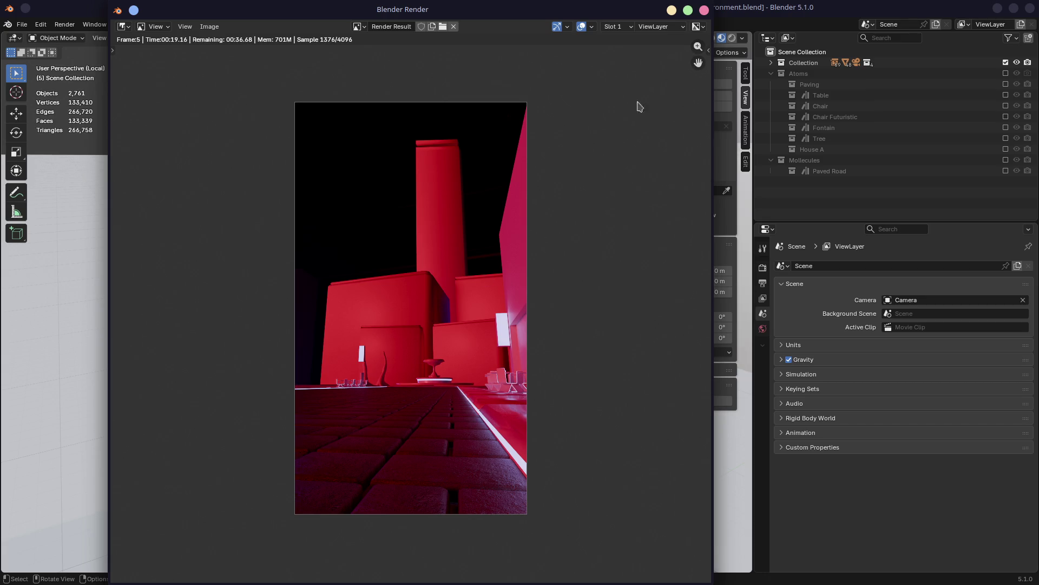
{"action": "left_click", "coordinate": [704, 10]}
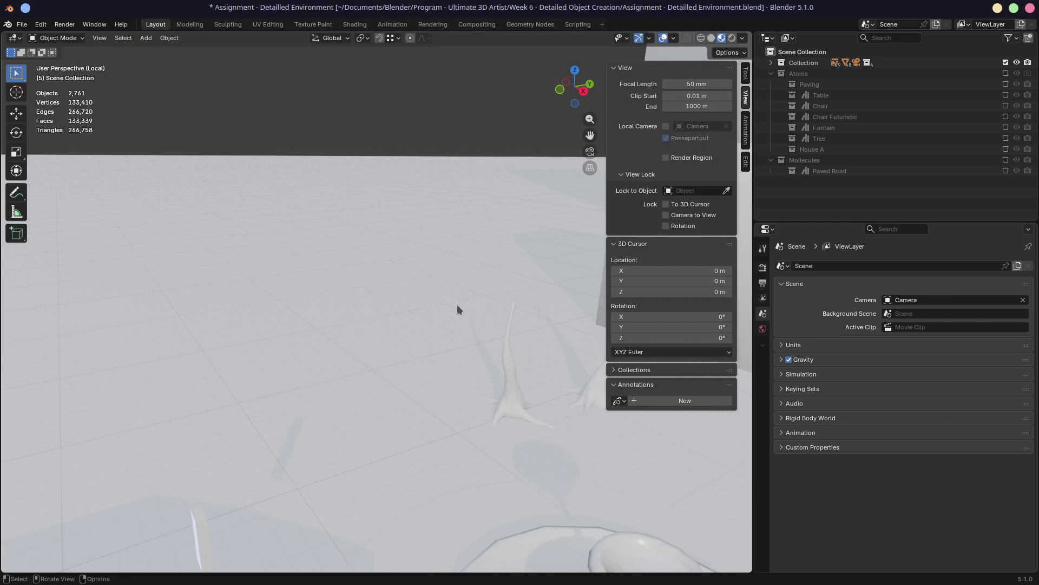
{"action": "mouse_move", "coordinate": [457, 305]}
{"action": "middle_mouse_down"}
{"action": "mouse_move", "coordinate": [391, 323]}
{"action": "mouse_move", "coordinate": [280, 255]}
{"action": "middle_mouse_up"}
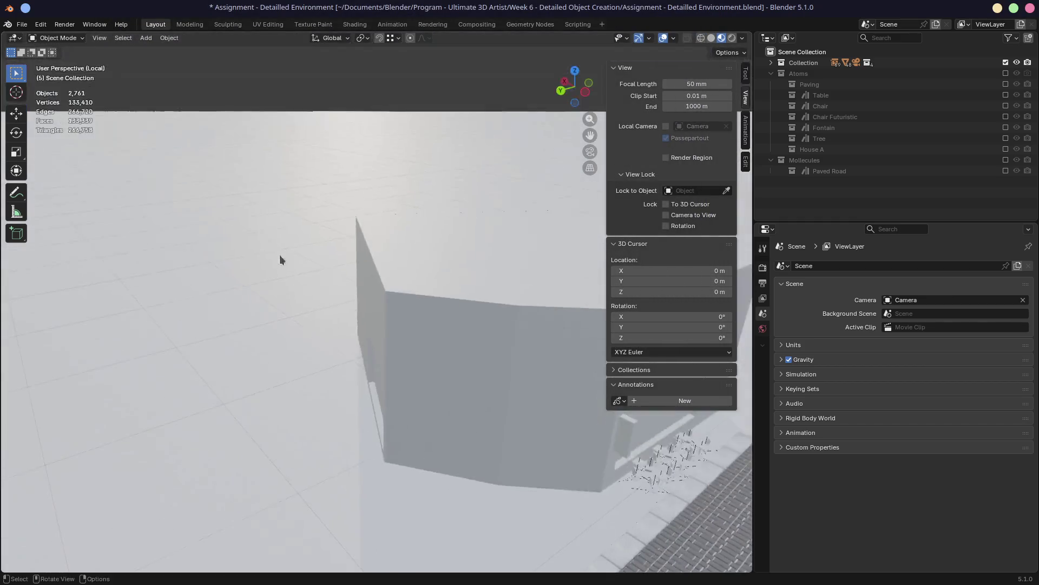
{"action": "scroll", "coordinate": [280, 255], "scroll_direction": "down", "scroll_amount": 3}
Hide the main Collection and show the House A collection so the cube stands alone
{"action": "left_click", "coordinate": [1007, 62]}
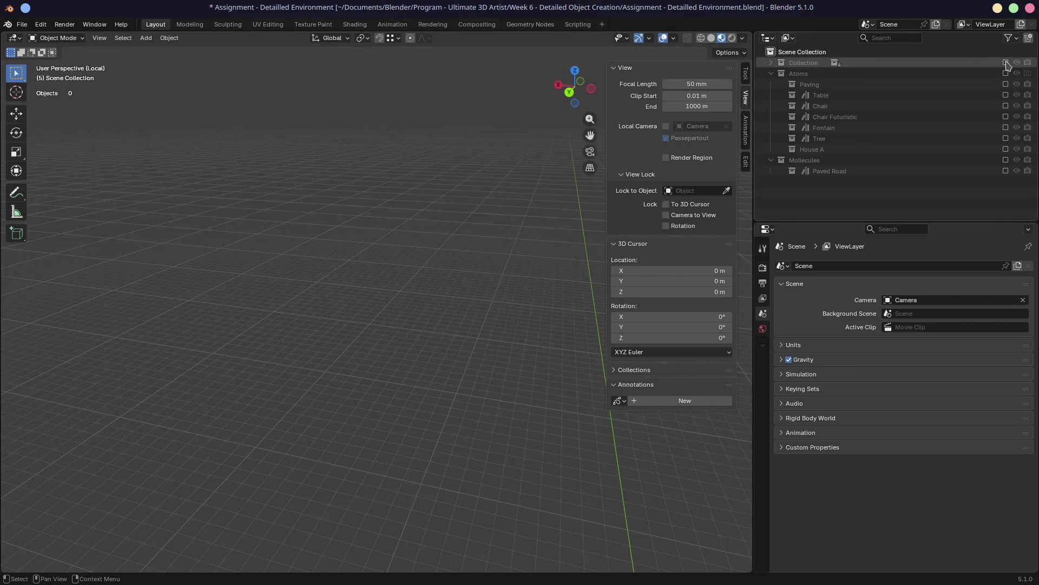
{"action": "left_click", "coordinate": [1006, 149]}
{"action": "middle_click_drag", "start_coordinate": [444, 331], "coordinate": [390, 344]}
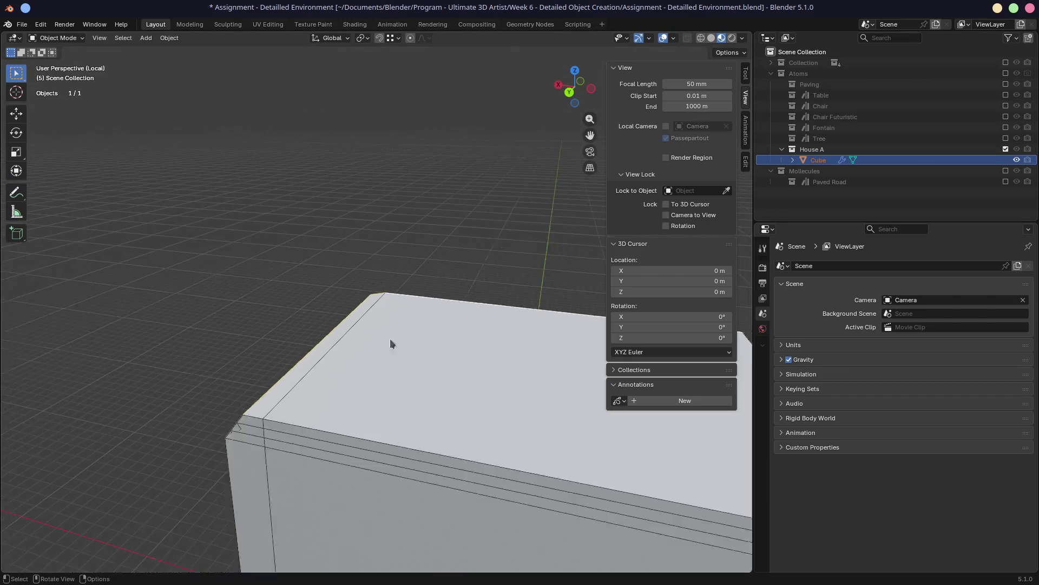
{"action": "scroll", "coordinate": [390, 339], "scroll_direction": "down", "scroll_amount": 3}
{"action": "middle_click_drag", "start_coordinate": [323, 397], "coordinate": [244, 365]}
{"action": "scroll", "coordinate": [379, 294], "scroll_direction": "up", "scroll_amount": 3}
{"action": "mouse_move", "coordinate": [378, 295]}
{"action": "middle_mouse_down"}
{"action": "mouse_move", "coordinate": [349, 319]}
{"action": "mouse_move", "coordinate": [381, 328]}
{"action": "mouse_move", "coordinate": [333, 332]}
{"action": "mouse_move", "coordinate": [395, 353]}
{"action": "mouse_move", "coordinate": [355, 376]}
{"action": "middle_mouse_up"}
{"action": "scroll", "coordinate": [349, 319], "scroll_direction": "up", "scroll_amount": 3}
{"action": "scroll", "coordinate": [397, 353], "scroll_direction": "up", "scroll_amount": 2}
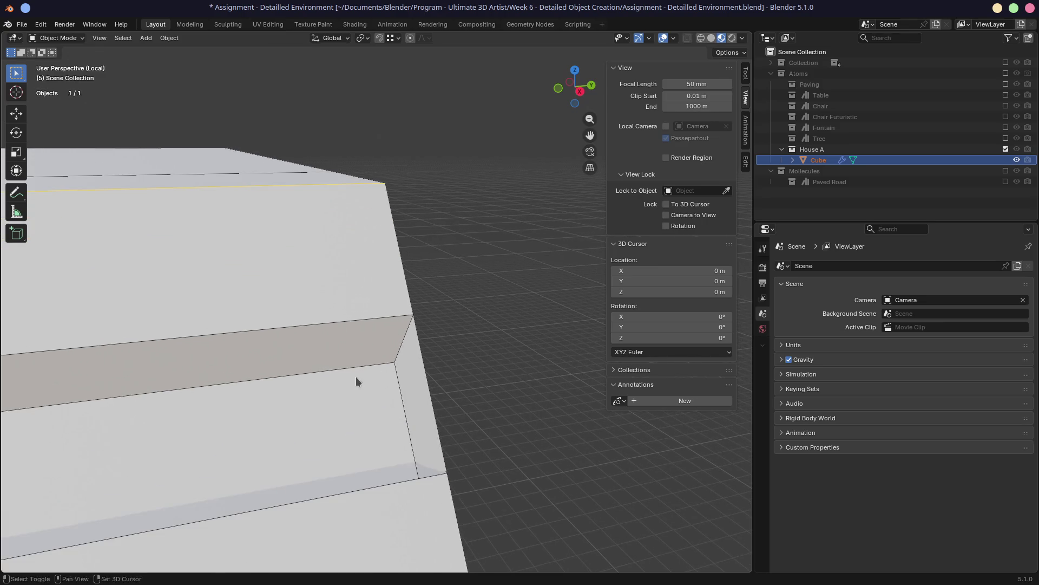
{"action": "scroll", "coordinate": [356, 376], "scroll_direction": "up", "scroll_amount": 2}
Select the house cube and enter edit mode on its mesh
{"action": "left_click", "coordinate": [458, 316]}
{"action": "key", "text": "Tab"}
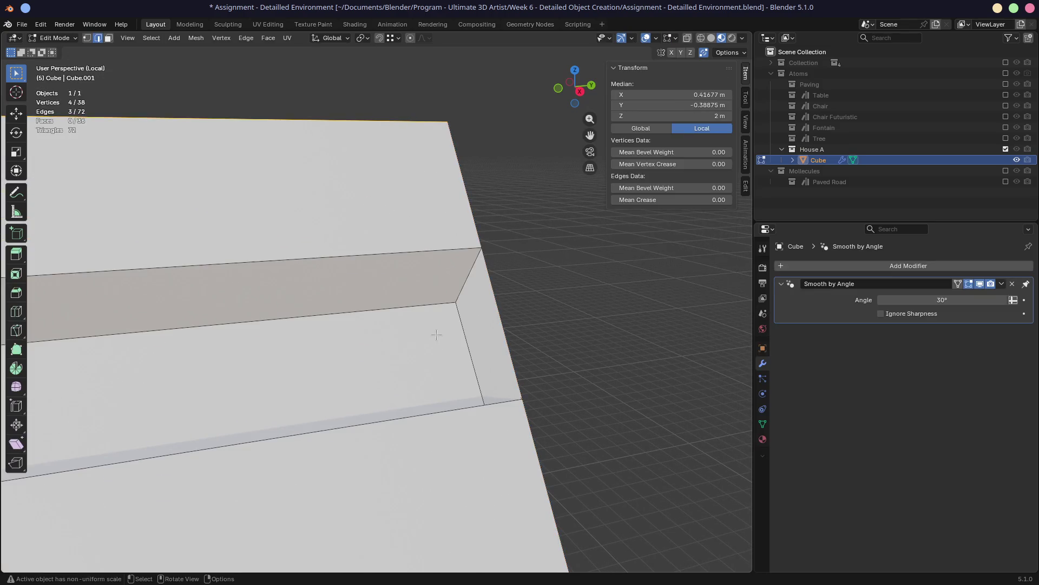
Vertex-slide the trim corner vertex along its edge twice, then bring up the reference video
{"action": "key", "text": "1"}
{"action": "left_click", "coordinate": [454, 307]}
{"action": "key", "text": "g"}
{"action": "key", "text": "g"}
{"action": "left_click", "coordinate": [445, 306]}
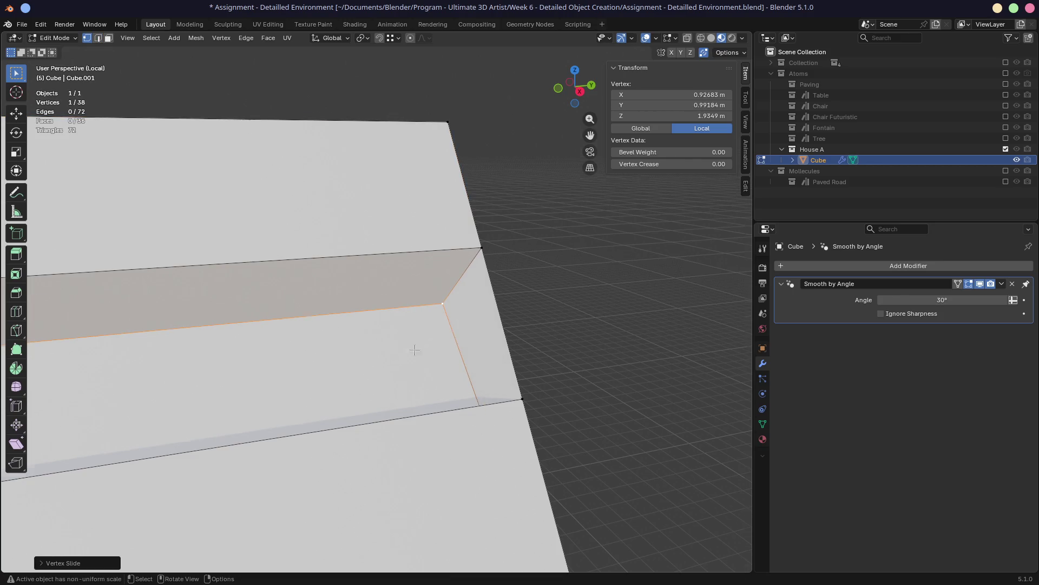
{"action": "middle_click_drag", "start_coordinate": [445, 306], "coordinate": [542, 372]}
{"action": "key", "text": "g"}
{"action": "key", "text": "g"}
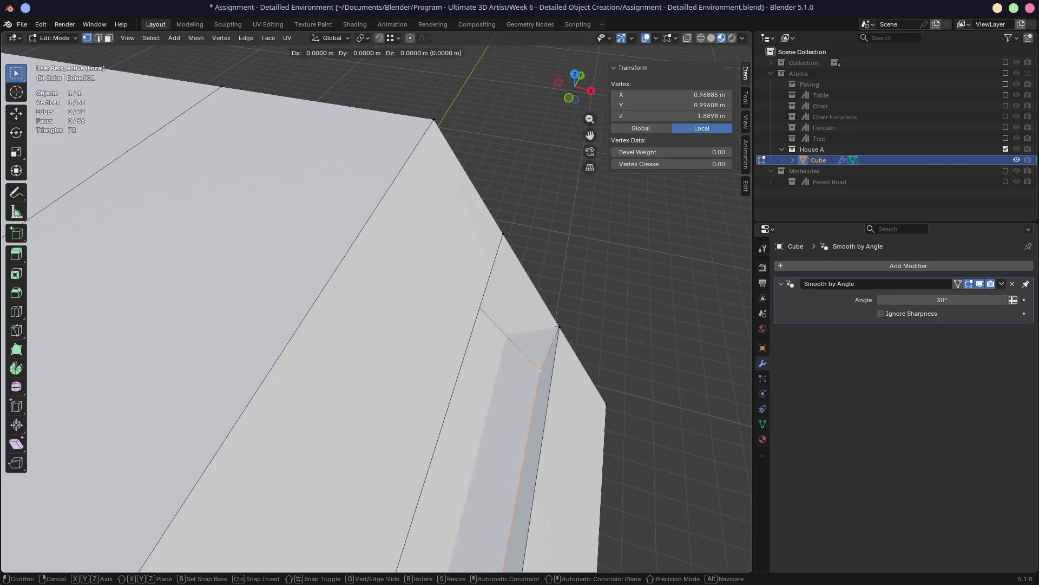
{"action": "left_click", "coordinate": [543, 372]}
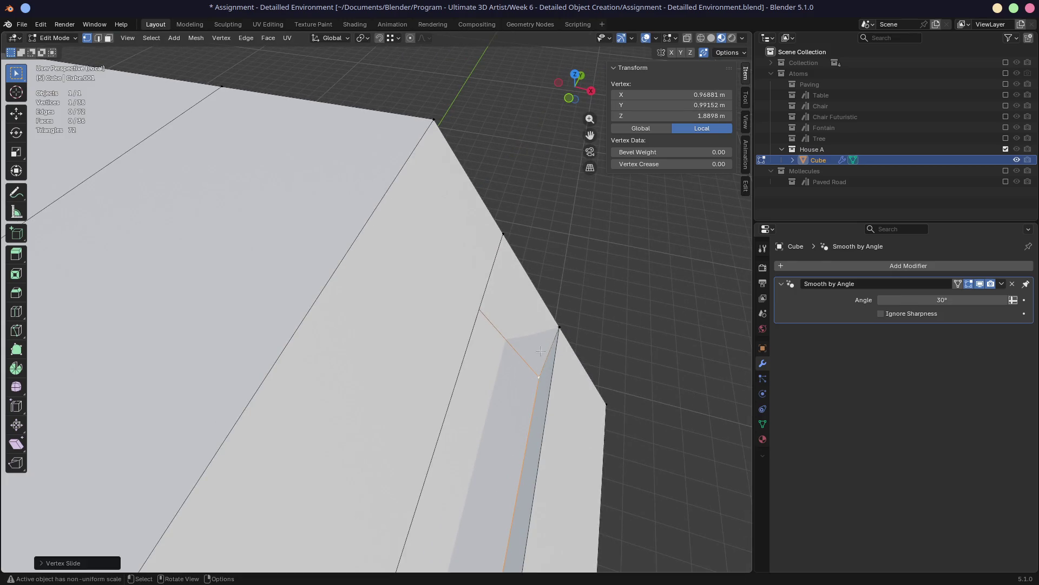
{"action": "middle_click_drag", "start_coordinate": [543, 358], "coordinate": [473, 316]}
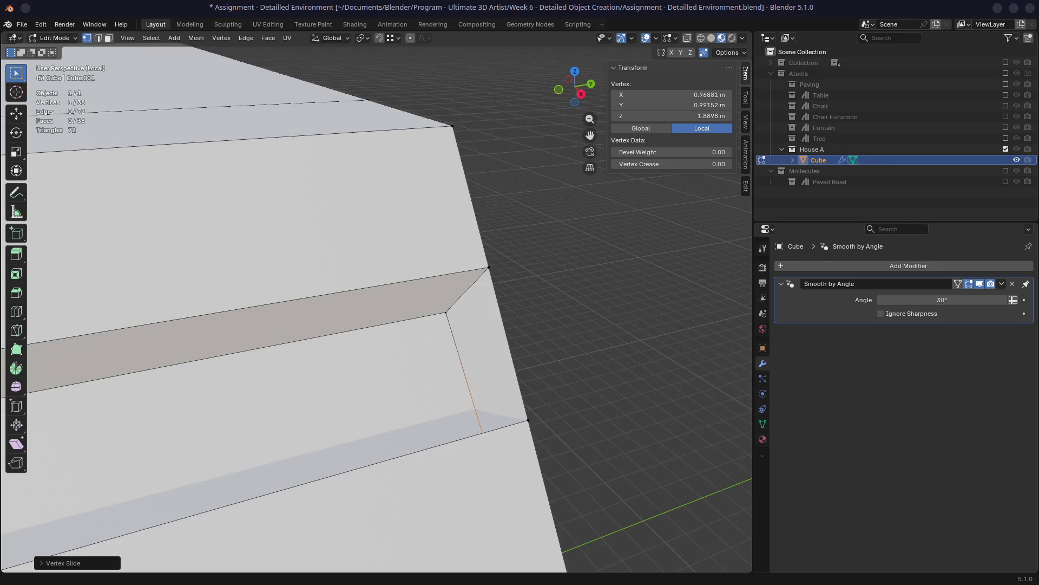
{"action": "left_click_drag", "start_coordinate": [382, 454], "coordinate": [433, 168]}
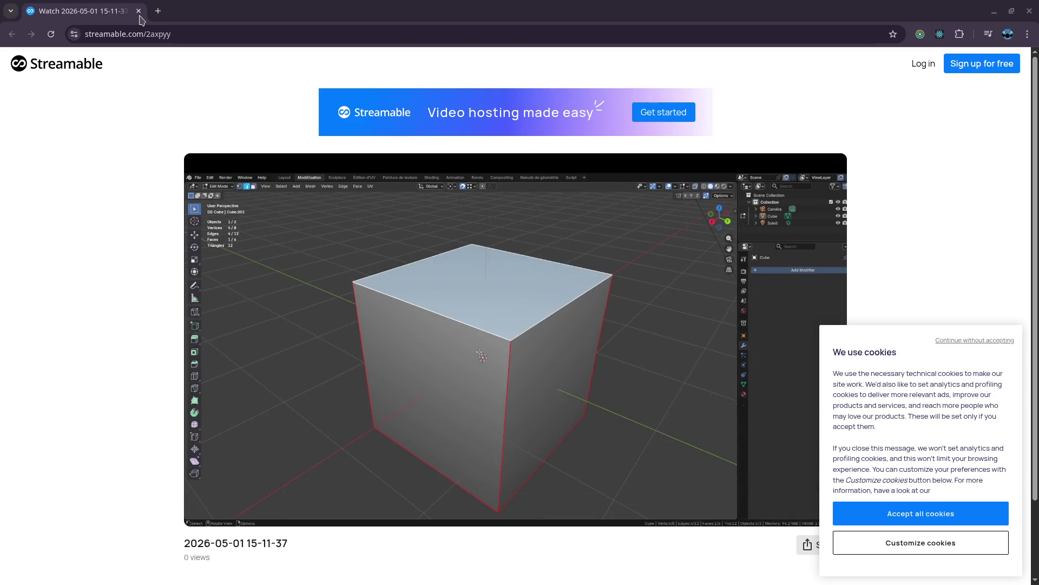
{"action": "key", "text": "alt+Tab"}
{"action": "middle_click_drag", "start_coordinate": [459, 280], "coordinate": [363, 355]}
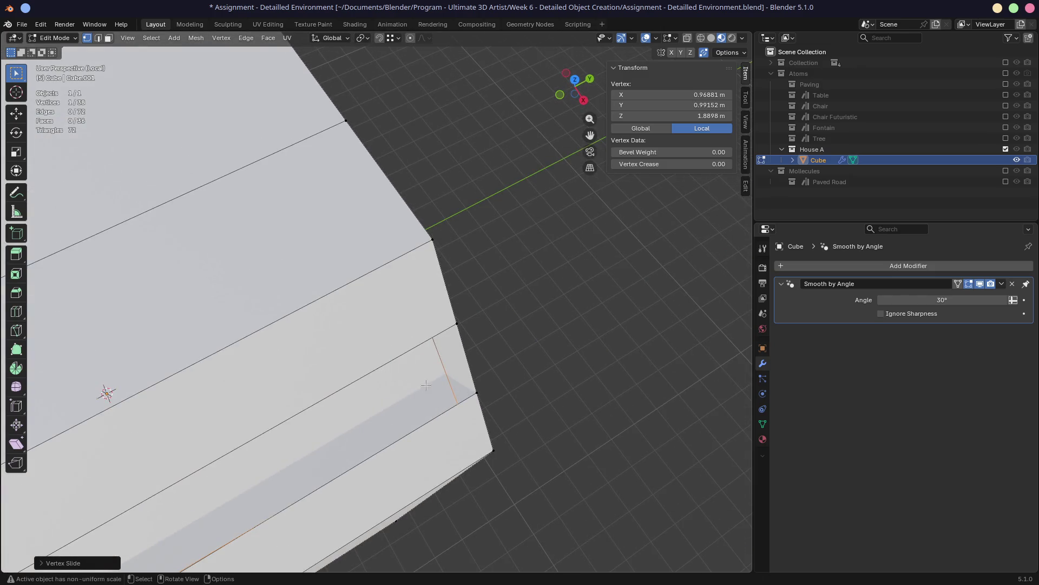
Knife-cut a new edge from the trim corner vertex up to the top edge
{"action": "middle_click_drag", "start_coordinate": [427, 384], "coordinate": [454, 243]}
{"action": "left_click_drag", "start_coordinate": [447, 205], "coordinate": [447, 214]}
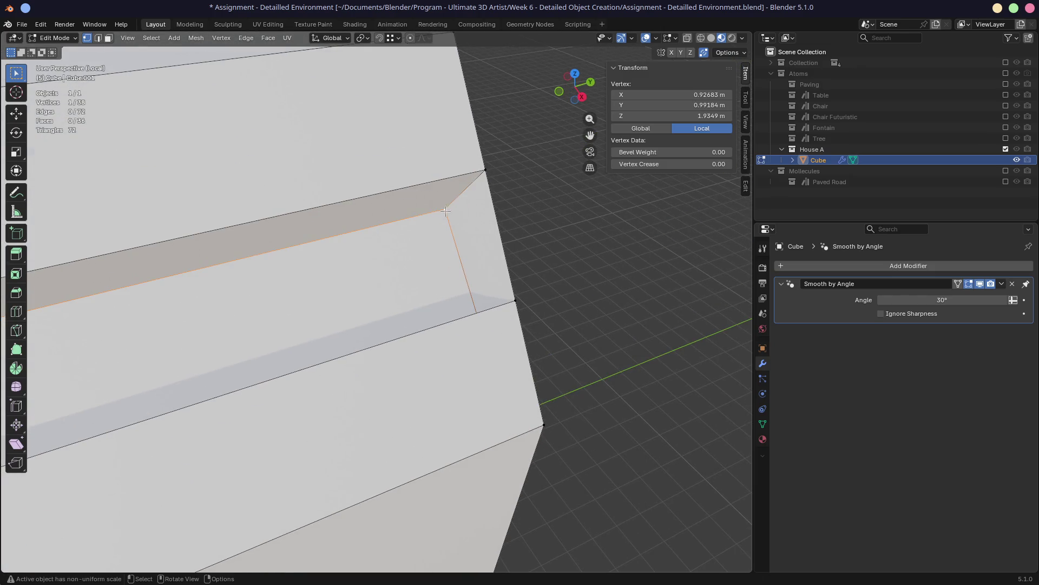
{"action": "key", "text": "k"}
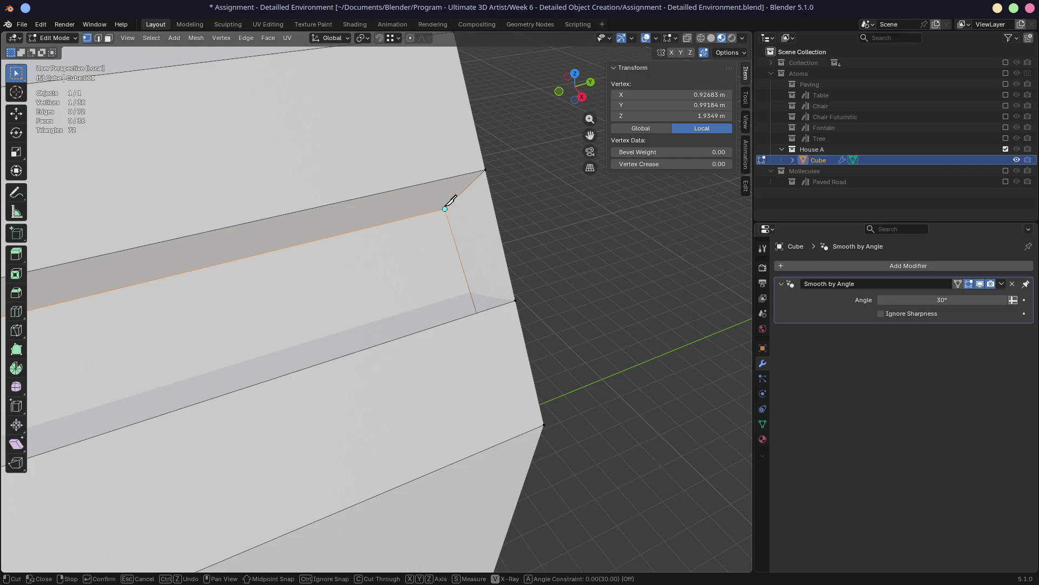
{"action": "middle_click_drag", "start_coordinate": [451, 202], "coordinate": [475, 218]}
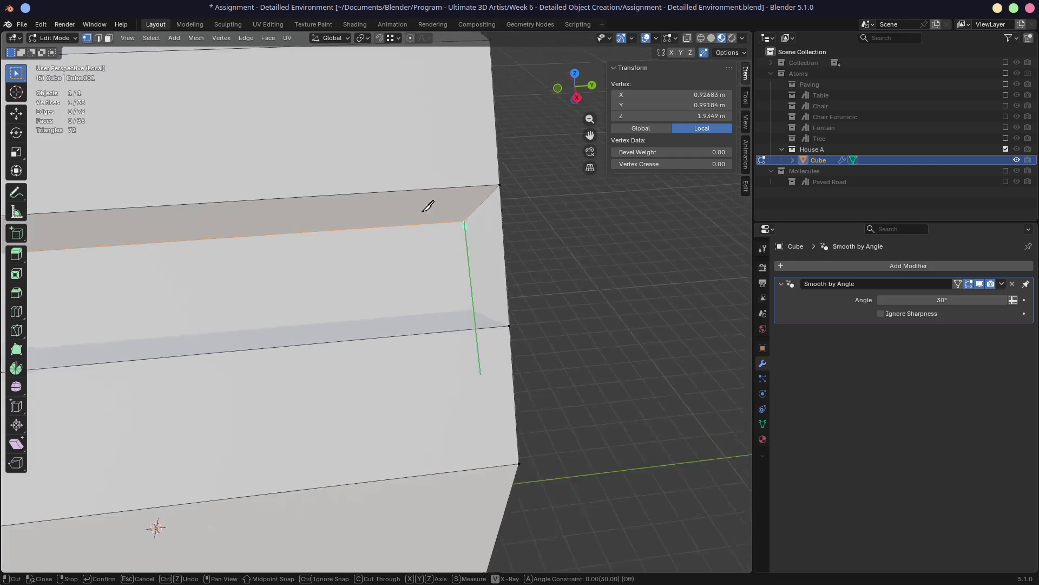
{"action": "left_click", "coordinate": [471, 225]}
{"action": "left_click", "coordinate": [470, 193]}
{"action": "middle_click_drag", "start_coordinate": [441, 269], "coordinate": [448, 245]}
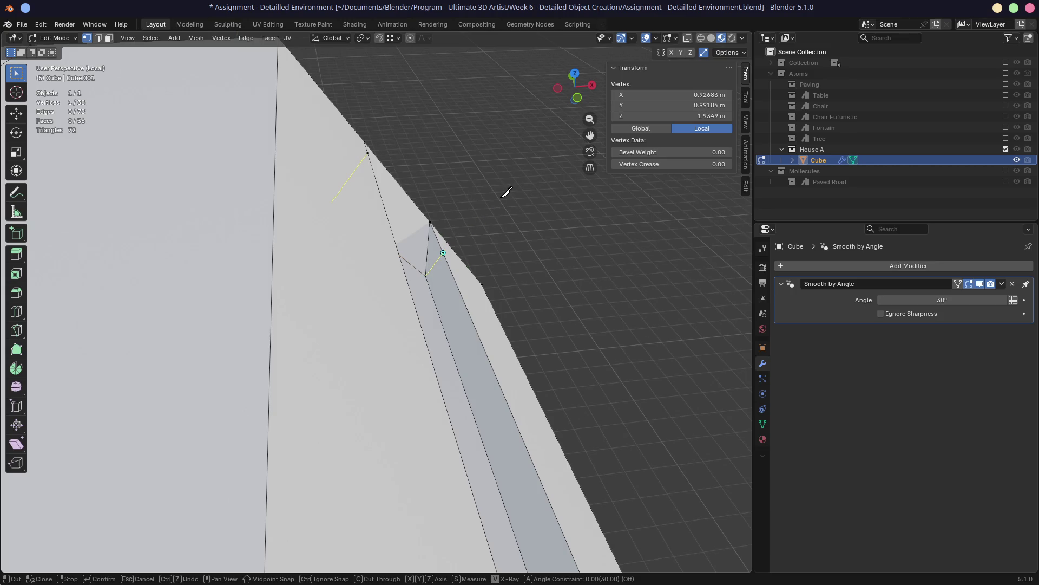
{"action": "key", "text": "Return"}
{"action": "mouse_move", "coordinate": [501, 192]}
{"action": "middle_mouse_down"}
{"action": "mouse_move", "coordinate": [445, 214]}
{"action": "mouse_move", "coordinate": [431, 191]}
{"action": "middle_mouse_up"}
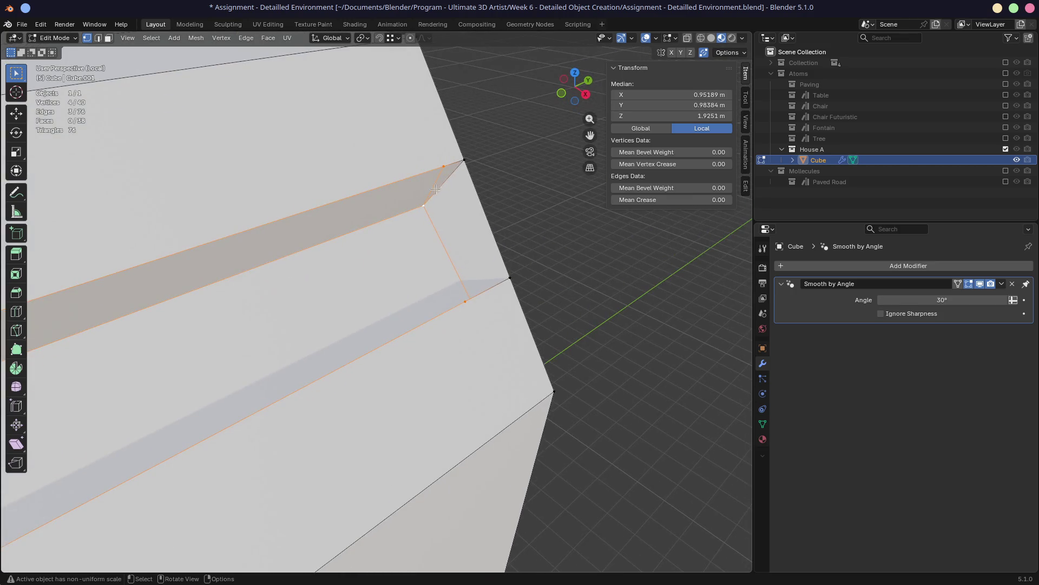
Delete two small faces at the trim corner, leaving openings, and select the next face
{"action": "left_click", "coordinate": [451, 182]}
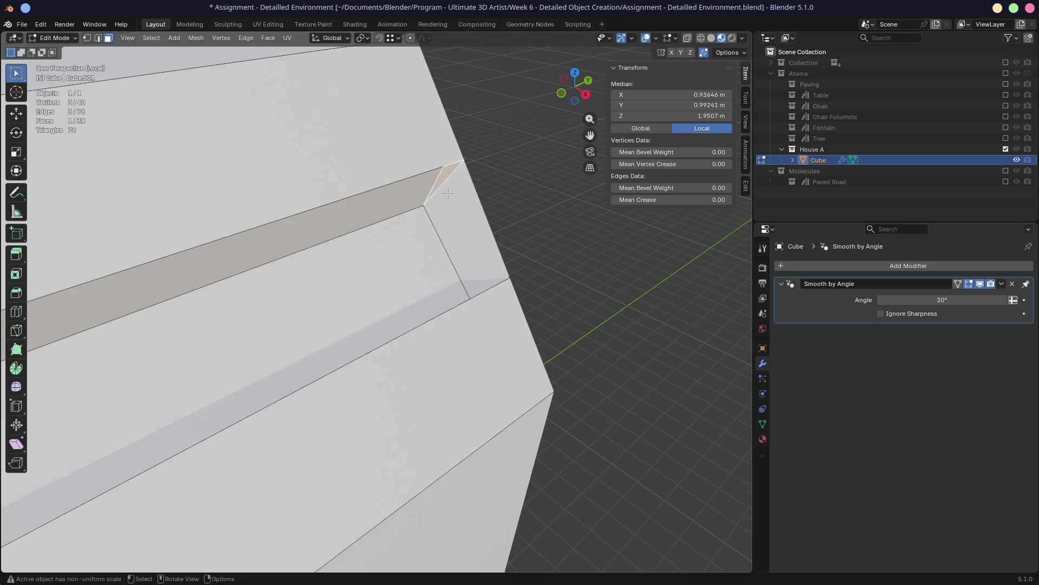
{"action": "key", "text": "x"}
{"action": "left_click", "coordinate": [447, 197]}
{"action": "mouse_move", "coordinate": [448, 198]}
{"action": "middle_mouse_down"}
{"action": "mouse_move", "coordinate": [522, 214]}
{"action": "mouse_move", "coordinate": [488, 211]}
{"action": "mouse_move", "coordinate": [486, 236]}
{"action": "middle_mouse_up"}
{"action": "left_click", "coordinate": [448, 224]}
{"action": "key", "text": "x"}
{"action": "left_click", "coordinate": [423, 241]}
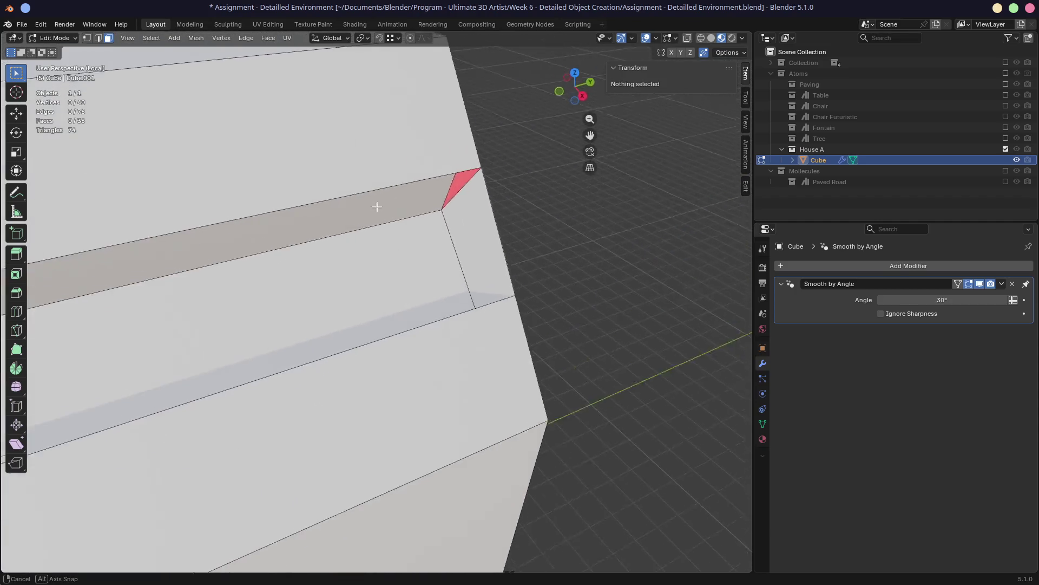
{"action": "left_click", "coordinate": [486, 235]}
Delete the remaining corner face and select an edge bordering the opening
{"action": "key", "text": "x"}
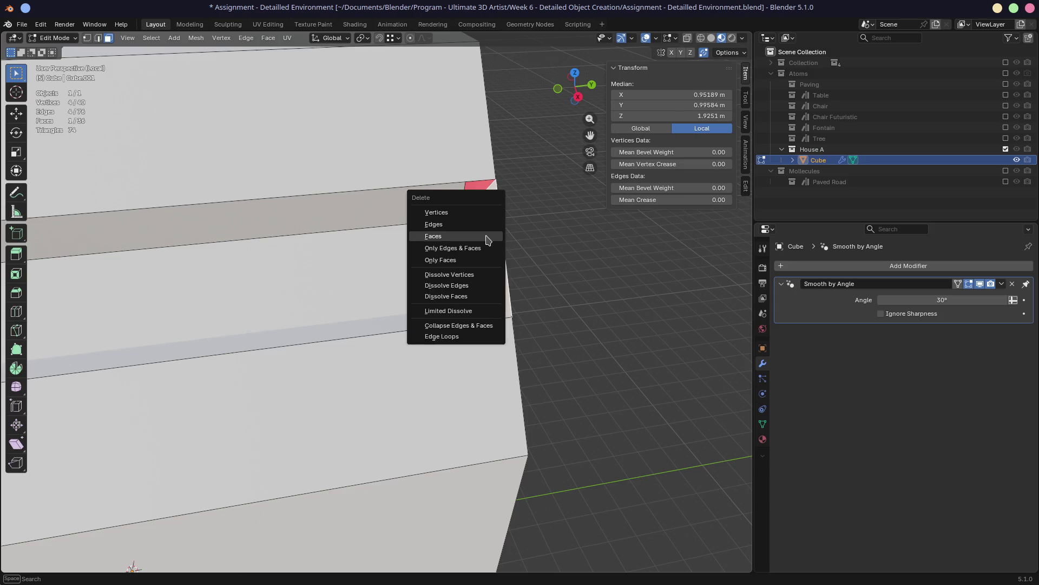
{"action": "left_click", "coordinate": [486, 239]}
{"action": "mouse_move", "coordinate": [492, 232]}
{"action": "middle_mouse_down"}
{"action": "mouse_move", "coordinate": [527, 213]}
{"action": "mouse_move", "coordinate": [455, 207]}
{"action": "middle_mouse_up"}
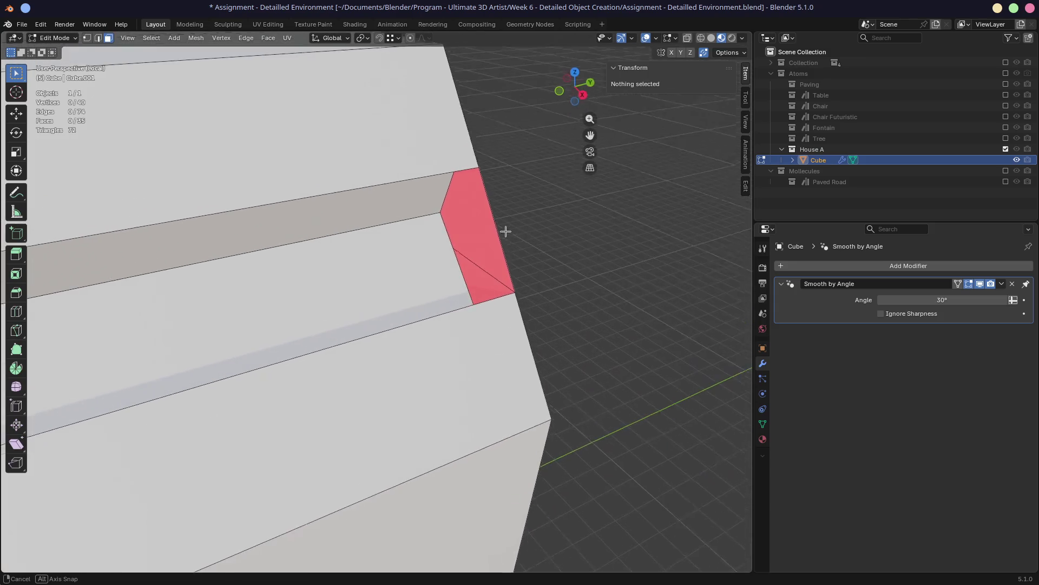
{"action": "key", "text": "1"}
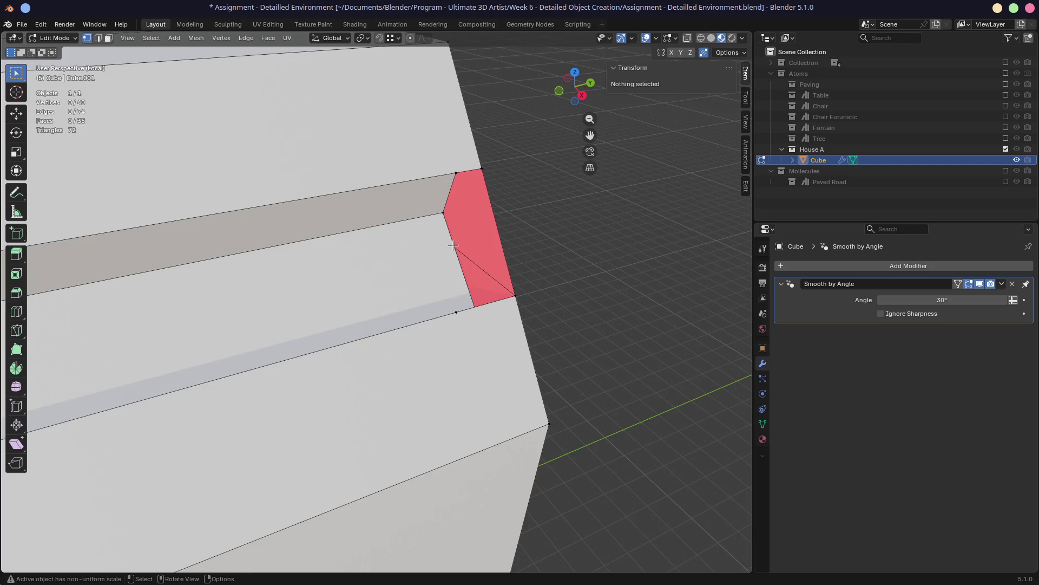
{"action": "key", "text": "2"}
{"action": "left_click", "coordinate": [457, 252]}
{"action": "mouse_move", "coordinate": [457, 252]}
{"action": "middle_mouse_down"}
{"action": "mouse_move", "coordinate": [505, 220]}
{"action": "mouse_move", "coordinate": [504, 236]}
{"action": "middle_mouse_up"}
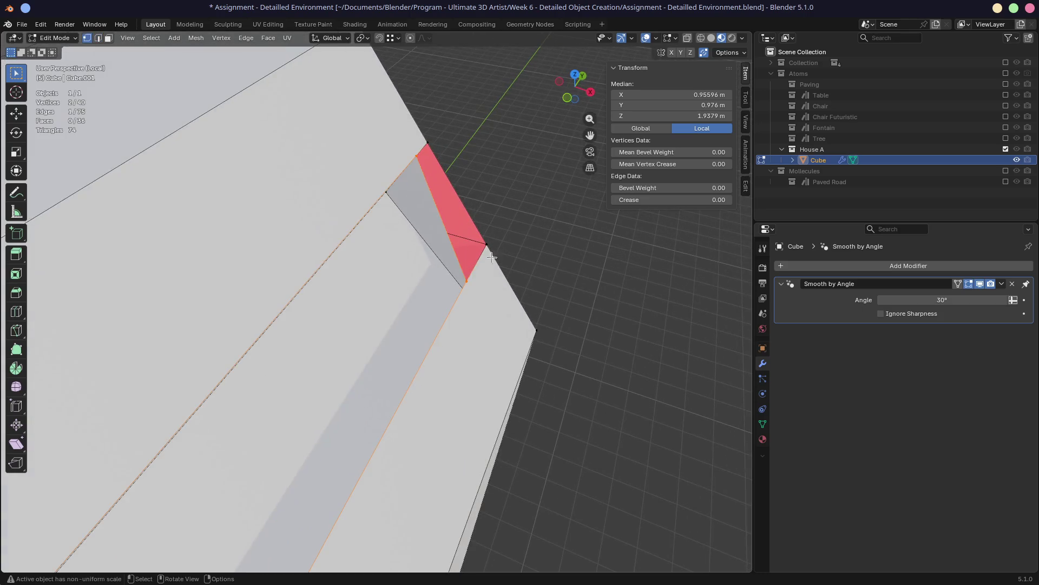
Vertex-slide a corner vertex along its edge into alignment in two small moves
{"action": "key", "text": "1"}
{"action": "left_click", "coordinate": [469, 279]}
{"action": "key", "text": "g"}
{"action": "key", "text": "g"}
{"action": "left_click", "coordinate": [470, 269]}
{"action": "mouse_move", "coordinate": [469, 268]}
{"action": "middle_mouse_down"}
{"action": "mouse_move", "coordinate": [387, 220]}
{"action": "mouse_move", "coordinate": [455, 316]}
{"action": "middle_mouse_up"}
{"action": "key", "text": "g"}
{"action": "key", "text": "g"}
{"action": "left_click", "coordinate": [468, 312]}
Fill the gap with a new face between two selected corner vertices
{"action": "left_click", "coordinate": [492, 251]}
{"action": "left_click", "coordinate": [489, 192], "text": "shift"}
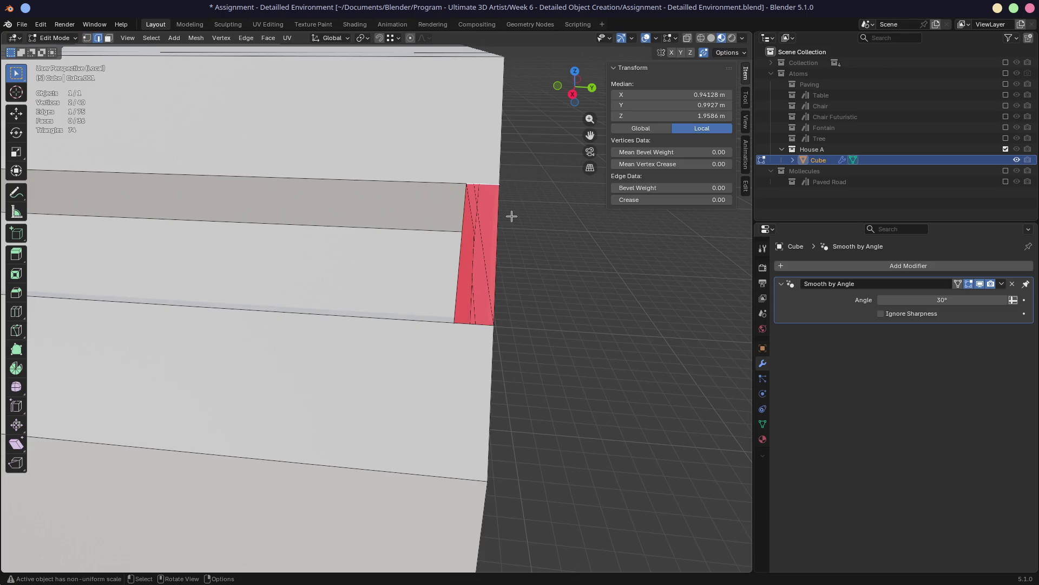
{"action": "key", "text": "f"}
{"action": "mouse_move", "coordinate": [511, 216]}
{"action": "middle_mouse_down"}
{"action": "mouse_move", "coordinate": [464, 265]}
{"action": "mouse_move", "coordinate": [407, 227]}
{"action": "middle_mouse_up"}
Vertex-slide another corner vertex into place with two edge slides
{"action": "key", "text": "1"}
{"action": "left_click", "coordinate": [402, 219]}
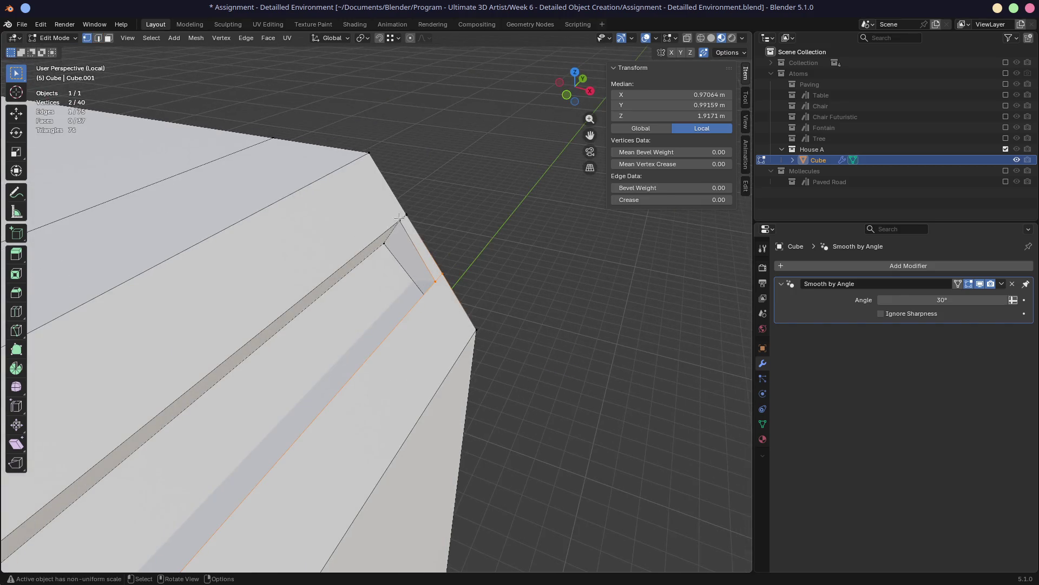
{"action": "key", "text": "g"}
{"action": "key", "text": "g"}
{"action": "left_click", "coordinate": [401, 231]}
{"action": "middle_click_drag", "start_coordinate": [401, 231], "coordinate": [350, 244]}
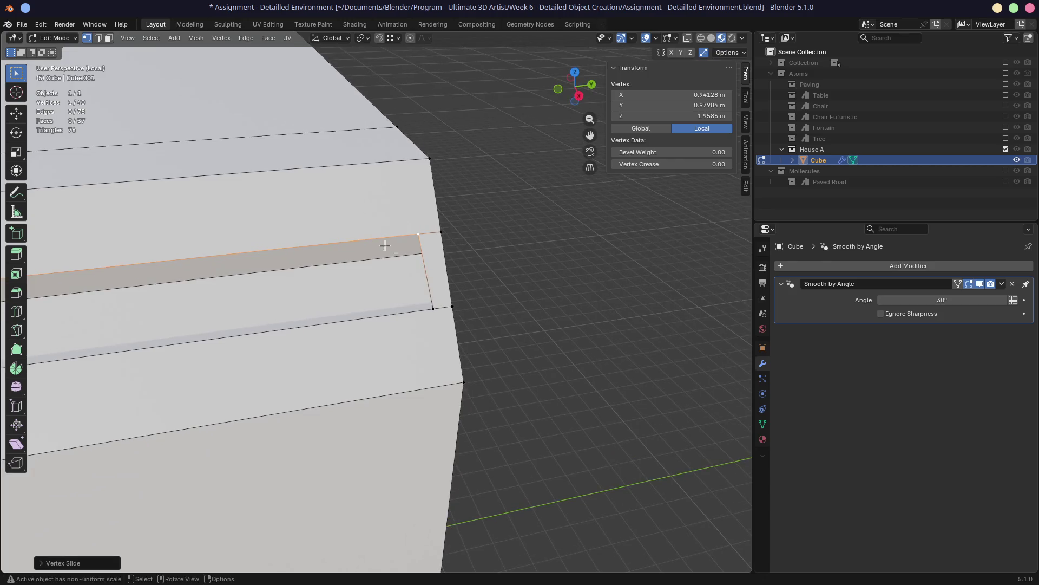
{"action": "key", "text": "g"}
{"action": "key", "text": "g"}
{"action": "left_click", "coordinate": [422, 237]}
{"action": "mouse_move", "coordinate": [422, 237]}
{"action": "middle_mouse_down"}
{"action": "mouse_move", "coordinate": [303, 210]}
{"action": "mouse_move", "coordinate": [235, 266]}
{"action": "mouse_move", "coordinate": [203, 187]}
{"action": "middle_mouse_up"}
{"action": "scroll", "coordinate": [302, 209], "scroll_direction": "down", "scroll_amount": 3}
Save the file and orbit over to the opposite trim corner
{"action": "key", "text": "ctrl+s"}
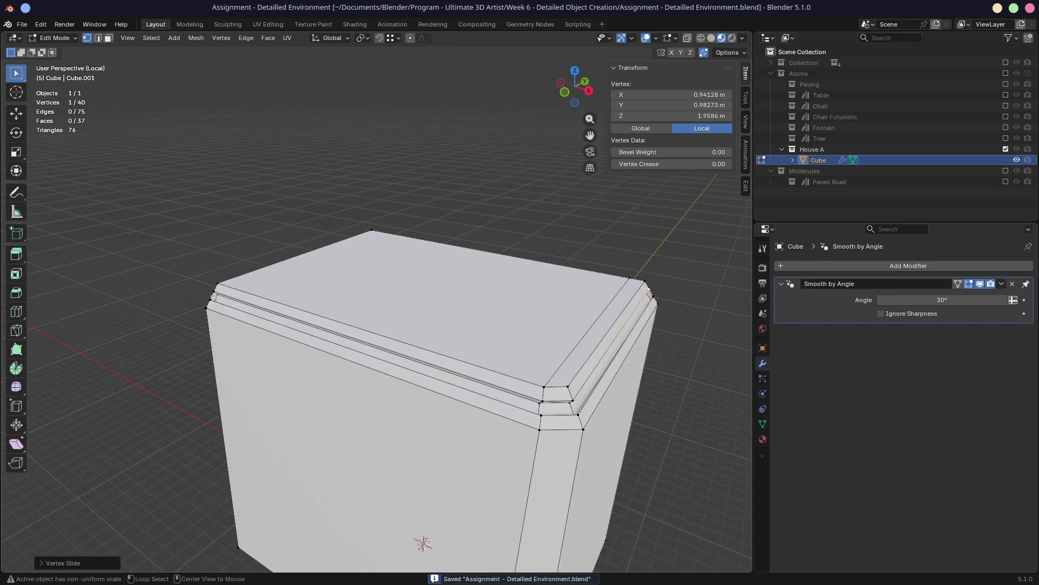
{"action": "scroll", "coordinate": [216, 294], "scroll_direction": "up", "scroll_amount": 3}
{"action": "middle_click_drag", "start_coordinate": [215, 294], "coordinate": [375, 302]}
{"action": "scroll", "coordinate": [375, 302], "scroll_direction": "up", "scroll_amount": 5}
{"action": "scroll", "coordinate": [376, 302], "scroll_direction": "up", "scroll_amount": 3}
{"action": "mouse_move", "coordinate": [568, 341]}
{"action": "middle_mouse_down"}
{"action": "mouse_move", "coordinate": [664, 329]}
{"action": "mouse_move", "coordinate": [617, 309]}
{"action": "middle_mouse_up"}
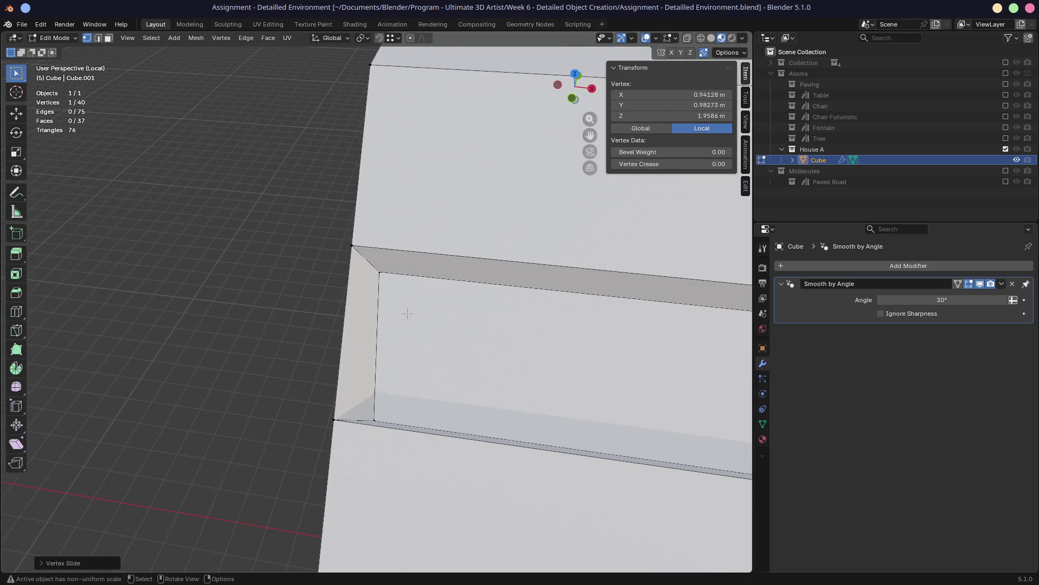
Edge-slide the other trim corner, then knife-cut from the inner corner vertex down to the lower vertex
{"action": "left_click", "coordinate": [376, 396], "text": "shift"}
{"action": "key", "text": "g"}
{"action": "key", "text": "g"}
{"action": "left_click", "coordinate": [393, 416]}
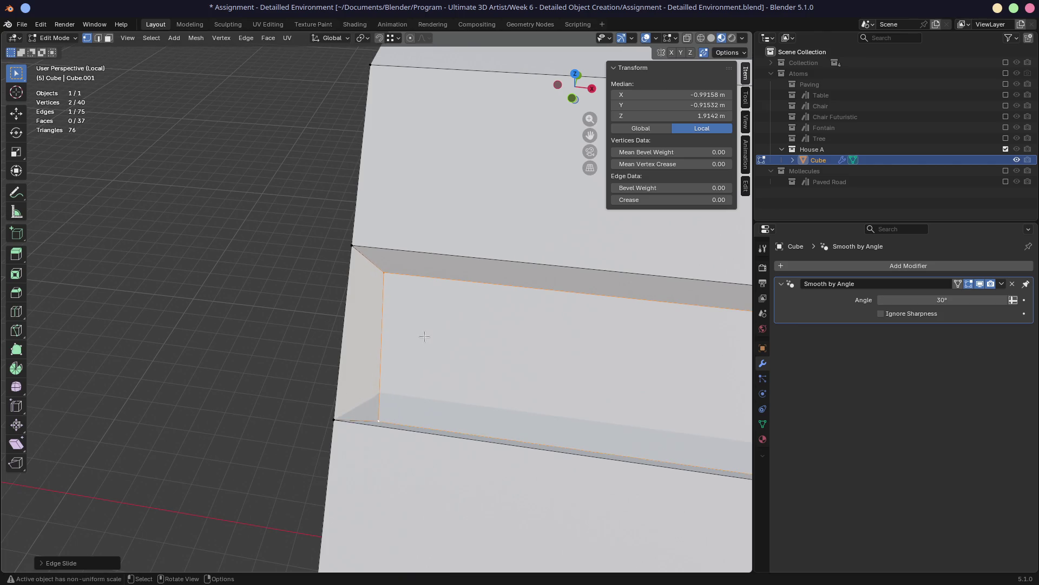
{"action": "key", "text": "k"}
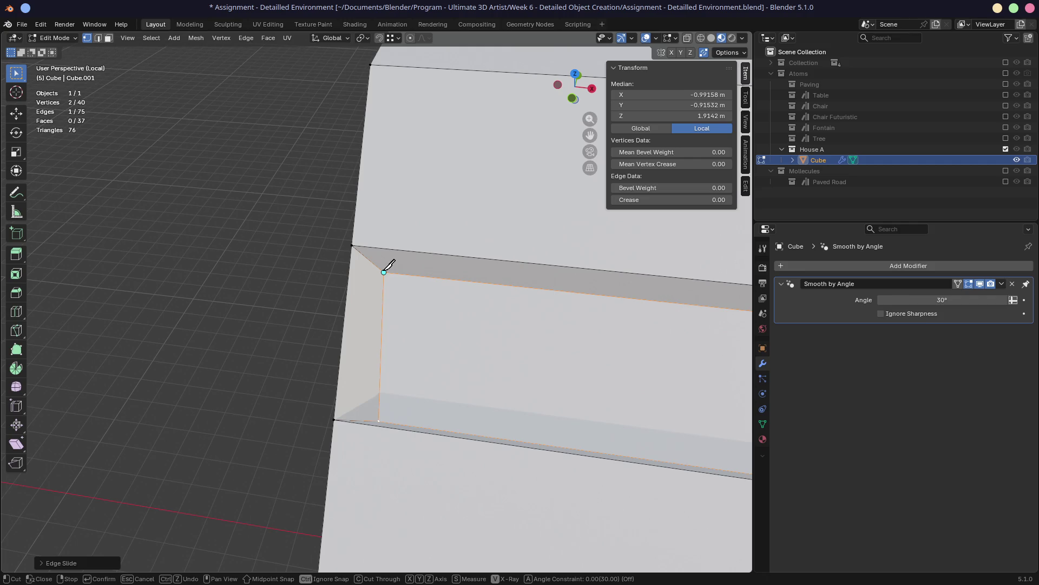
{"action": "left_click", "coordinate": [384, 271]}
{"action": "middle_click_drag", "start_coordinate": [380, 213], "coordinate": [406, 366]}
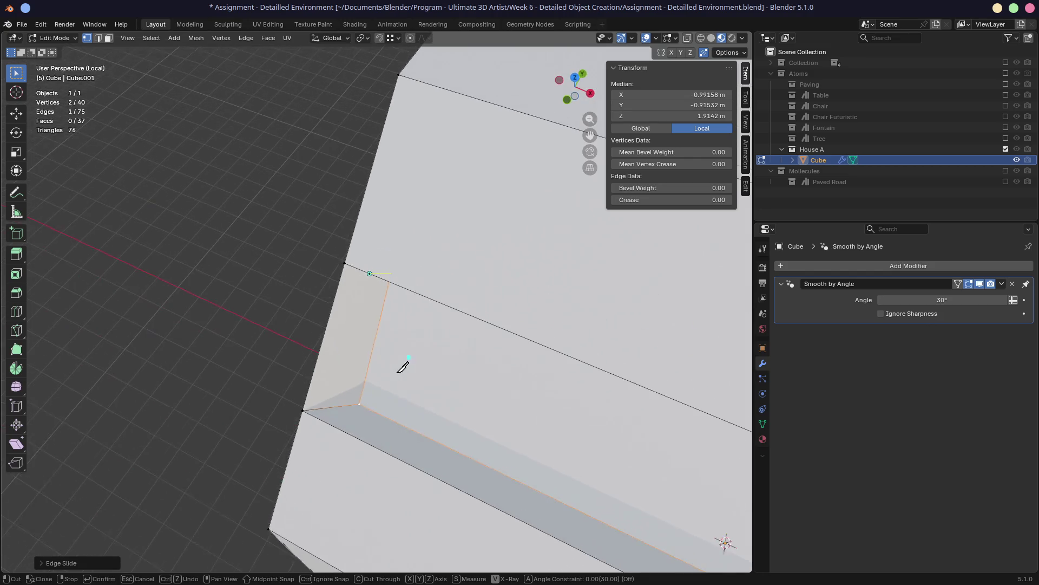
{"action": "left_click", "coordinate": [359, 403]}
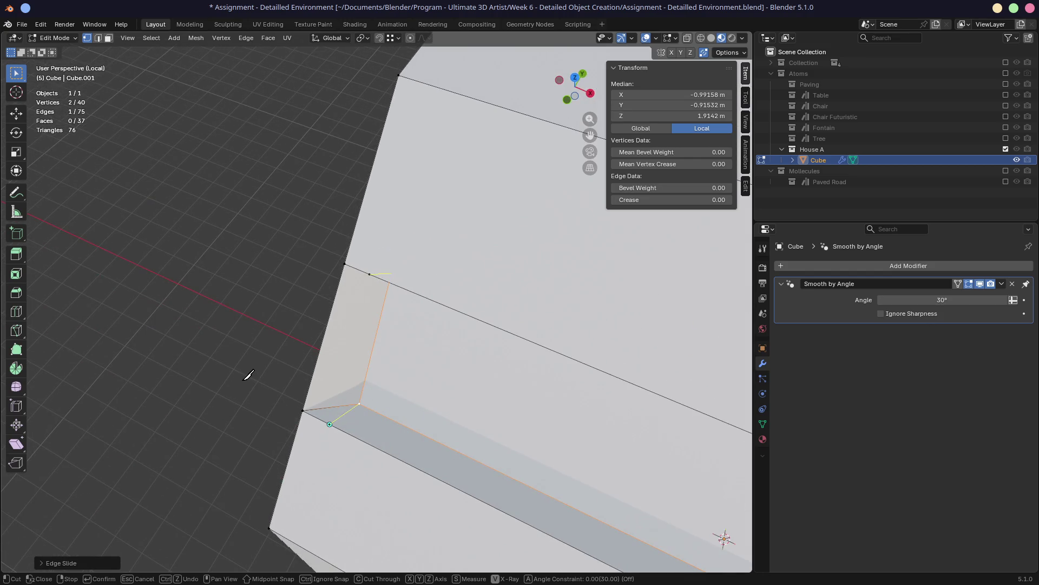
{"action": "key", "text": "Return"}
Select the three small corner faces and bring up the delete options
{"action": "key", "text": "2"}
{"action": "left_click", "coordinate": [334, 416]}
{"action": "left_click", "coordinate": [333, 416], "text": "shift"}
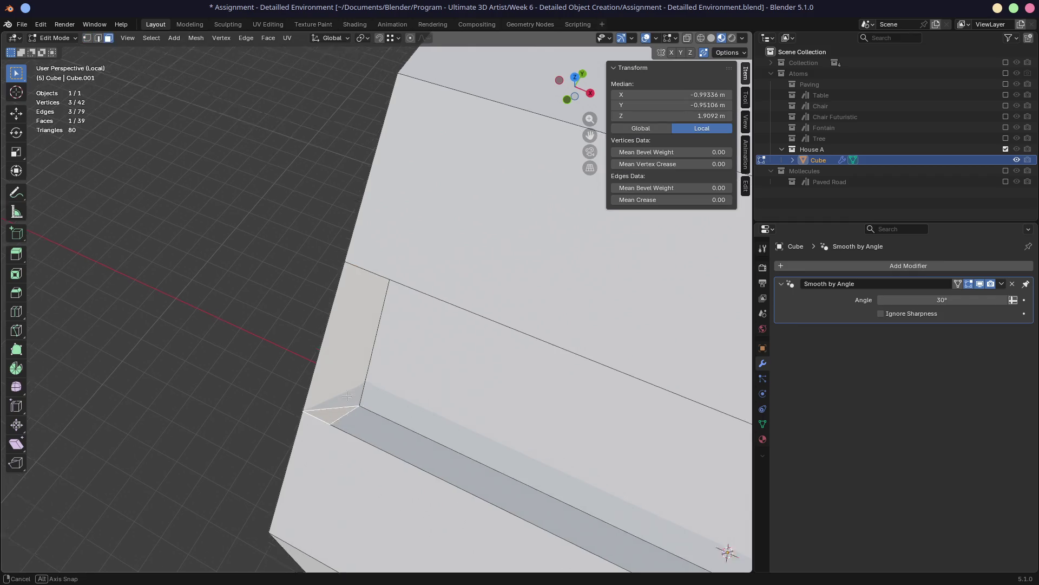
{"action": "middle_click_drag", "start_coordinate": [349, 407], "coordinate": [379, 240]}
{"action": "left_click", "coordinate": [369, 243], "text": "shift"}
{"action": "mouse_move", "coordinate": [396, 307]}
{"action": "middle_mouse_down"}
{"action": "mouse_move", "coordinate": [375, 328]}
{"action": "mouse_move", "coordinate": [382, 335]}
{"action": "middle_mouse_up"}
{"action": "left_click", "coordinate": [369, 328], "text": "shift"}
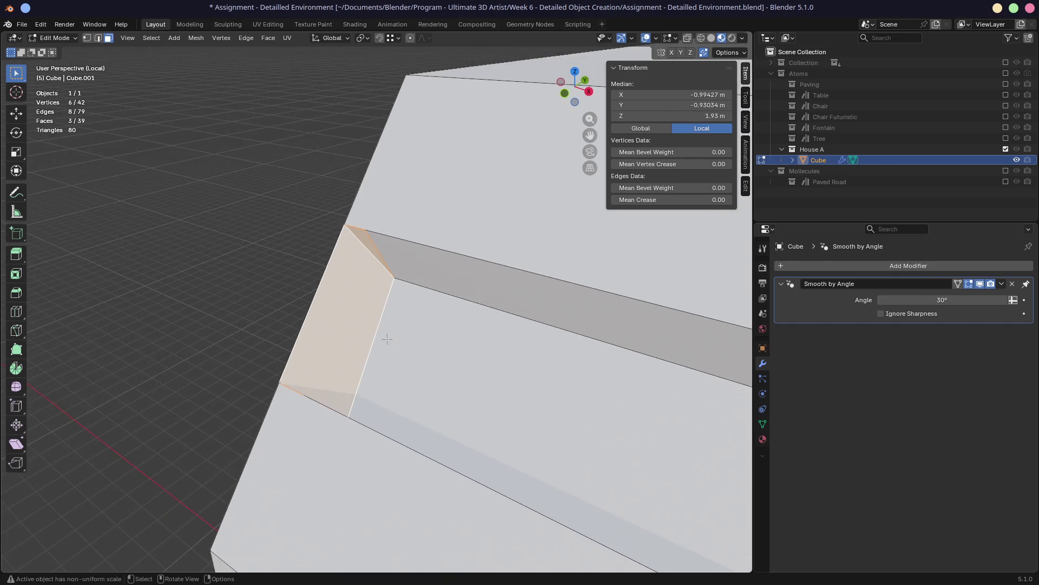
{"action": "key", "text": "x"}
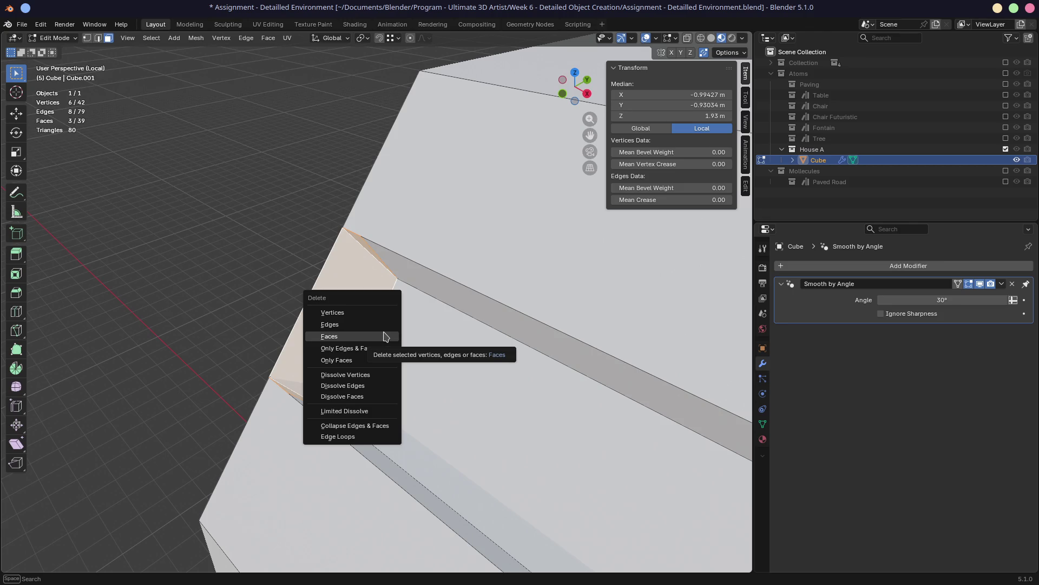
Delete the three corner faces, then fill the opening from its border edges with new faces
{"action": "left_click", "coordinate": [384, 336]}
{"action": "mouse_move", "coordinate": [384, 337]}
{"action": "middle_mouse_down"}
{"action": "mouse_move", "coordinate": [300, 357]}
{"action": "mouse_move", "coordinate": [325, 333]}
{"action": "mouse_move", "coordinate": [368, 345]}
{"action": "mouse_move", "coordinate": [350, 334]}
{"action": "mouse_move", "coordinate": [363, 325]}
{"action": "middle_mouse_up"}
{"action": "key", "text": "2"}
{"action": "left_click", "coordinate": [378, 352]}
{"action": "key", "text": "f"}
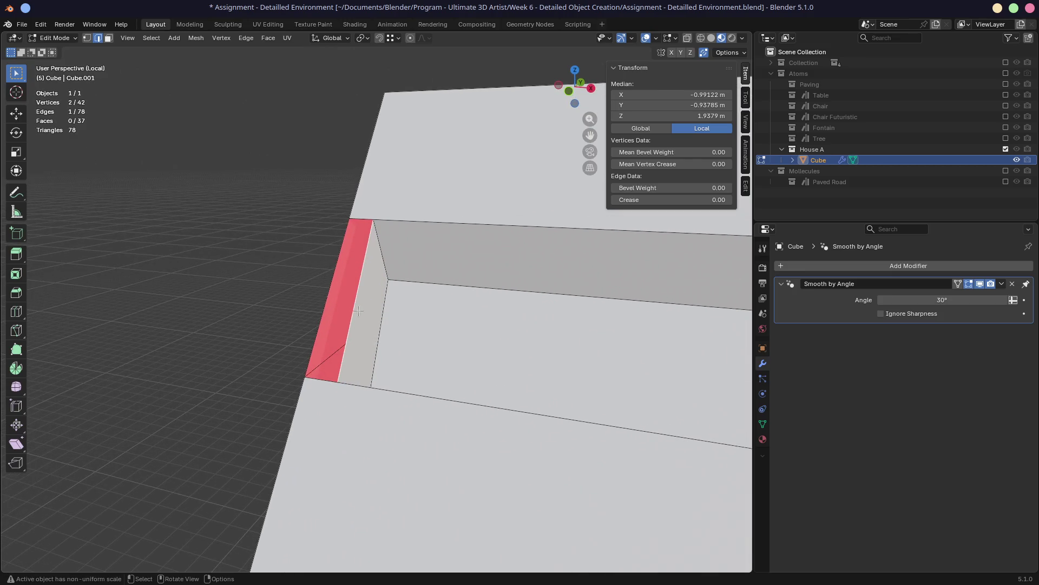
{"action": "key", "text": "f"}
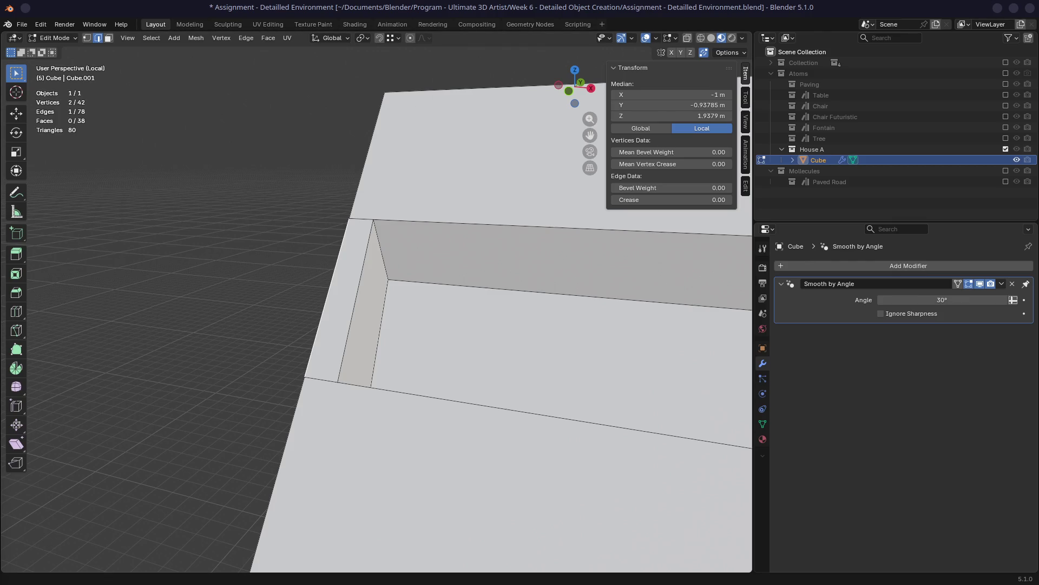
Save the .blend file and orbit around the cube to inspect the closed trim corner
{"action": "middle_click_drag", "start_coordinate": [394, 363], "coordinate": [451, 289]}
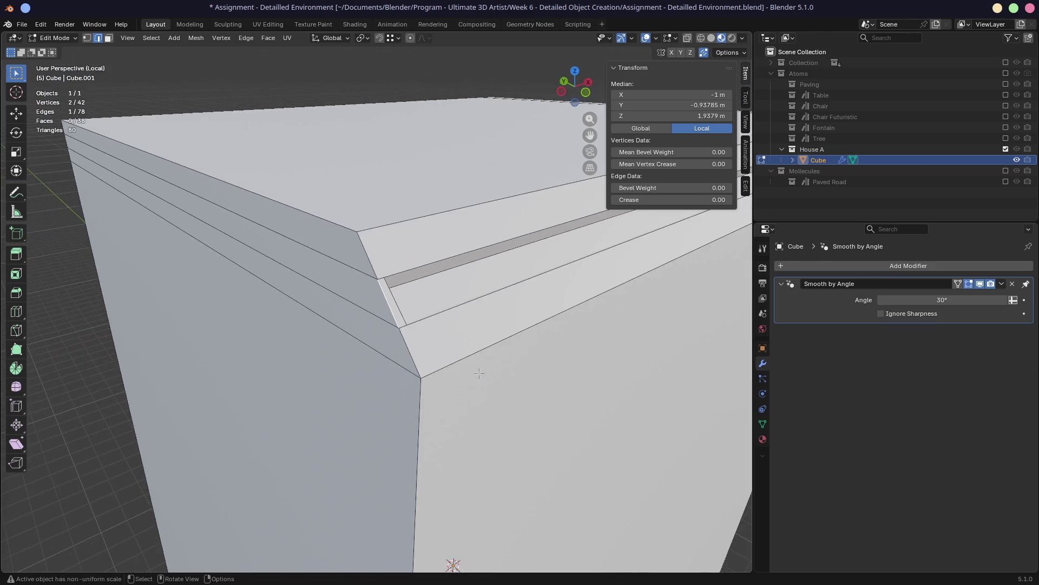
{"action": "scroll", "coordinate": [451, 288], "scroll_direction": "up", "scroll_amount": 2}
{"action": "scroll", "coordinate": [451, 288], "scroll_direction": "down", "scroll_amount": 4}
{"action": "mouse_move", "coordinate": [406, 341]}
{"action": "middle_mouse_down"}
{"action": "mouse_move", "coordinate": [601, 357]}
{"action": "mouse_move", "coordinate": [395, 327]}
{"action": "mouse_move", "coordinate": [398, 301]}
{"action": "middle_mouse_up"}
{"action": "scroll", "coordinate": [395, 327], "scroll_direction": "up", "scroll_amount": 3}
{"action": "key", "text": "ctrl+s"}
{"action": "scroll", "coordinate": [388, 323], "scroll_direction": "down", "scroll_amount": 3}
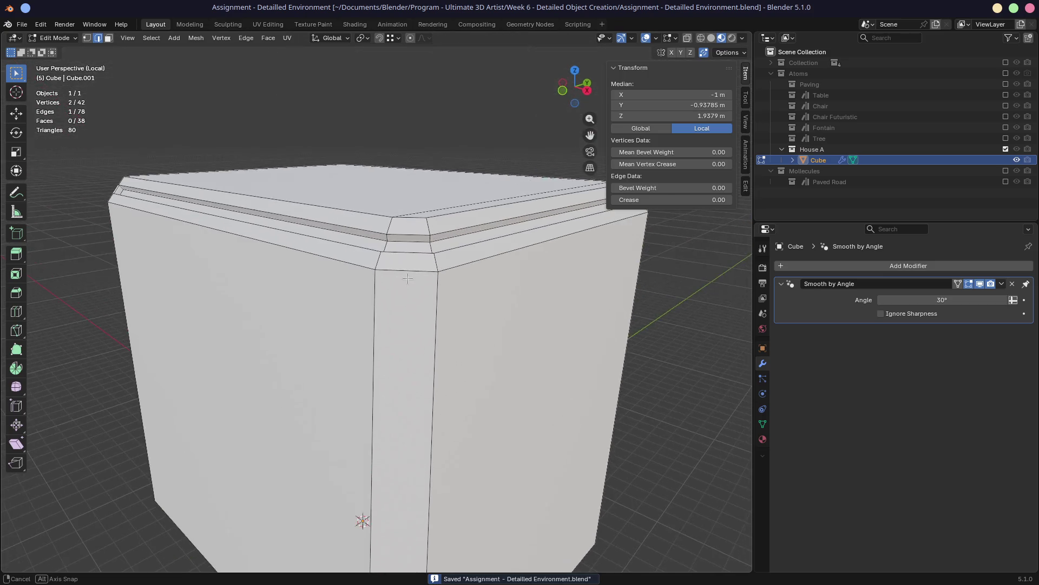
{"action": "scroll", "coordinate": [410, 282], "scroll_direction": "down", "scroll_amount": 2}
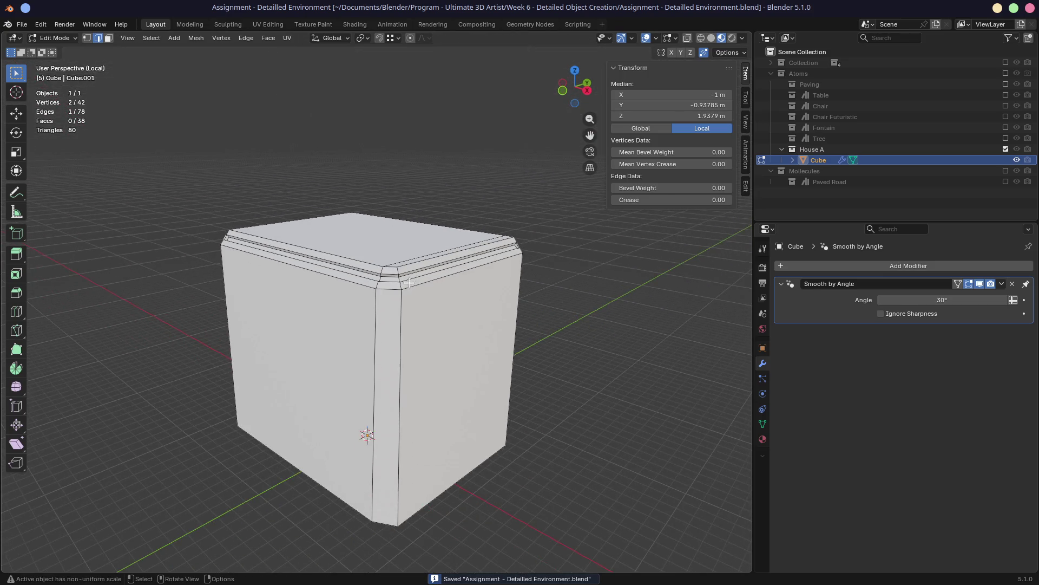
{"action": "scroll", "coordinate": [404, 292], "scroll_direction": "up", "scroll_amount": 3}
{"action": "middle_click_drag", "start_coordinate": [398, 301], "coordinate": [392, 313]}
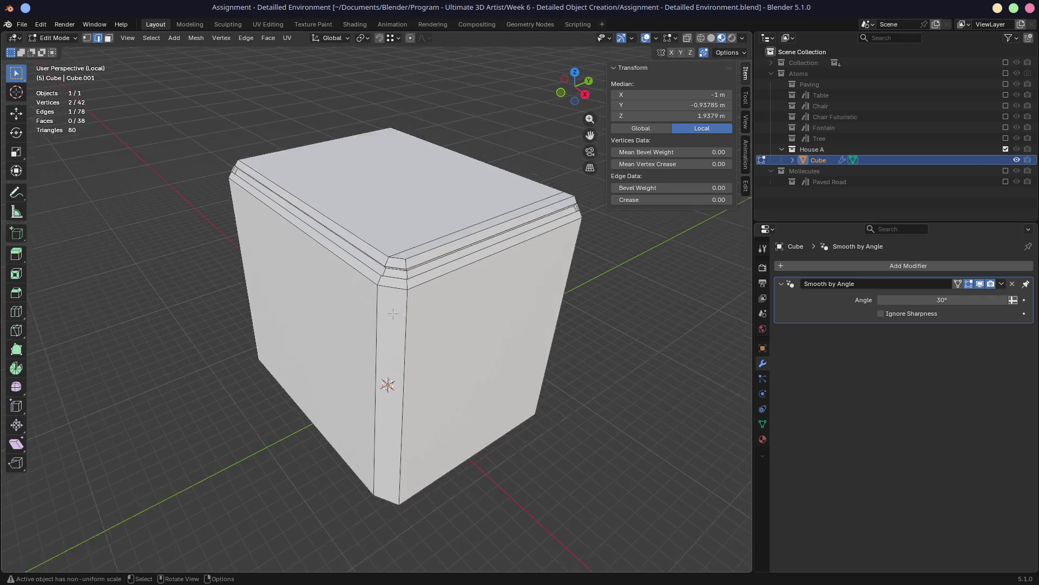
{"action": "scroll", "coordinate": [392, 312], "scroll_direction": "up", "scroll_amount": 4}
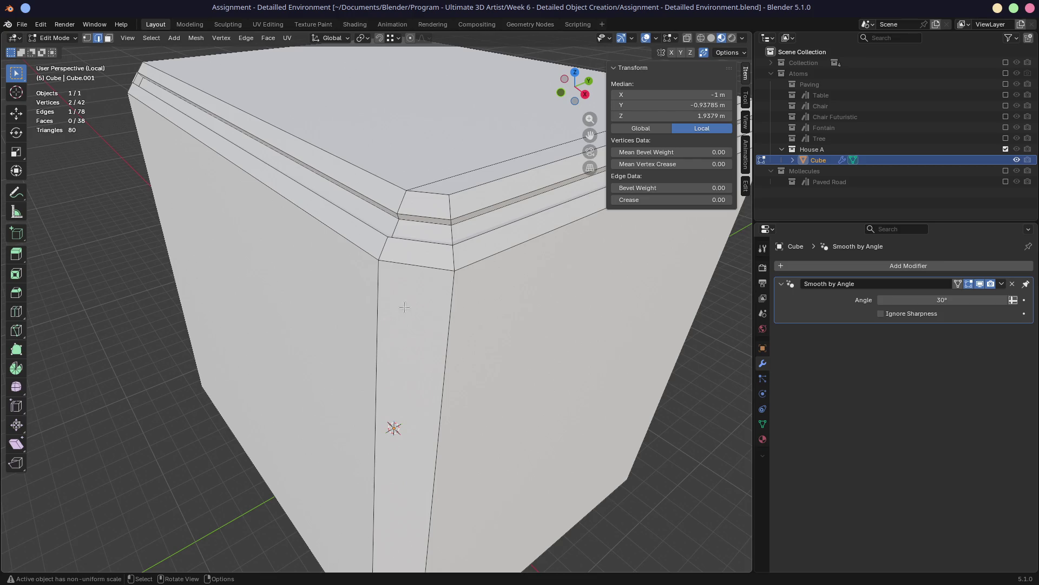
{"action": "mouse_move", "coordinate": [394, 310]}
{"action": "middle_mouse_down"}
{"action": "mouse_move", "coordinate": [562, 371]}
{"action": "mouse_move", "coordinate": [300, 332]}
{"action": "mouse_move", "coordinate": [487, 349]}
{"action": "mouse_move", "coordinate": [397, 323]}
{"action": "middle_mouse_up"}
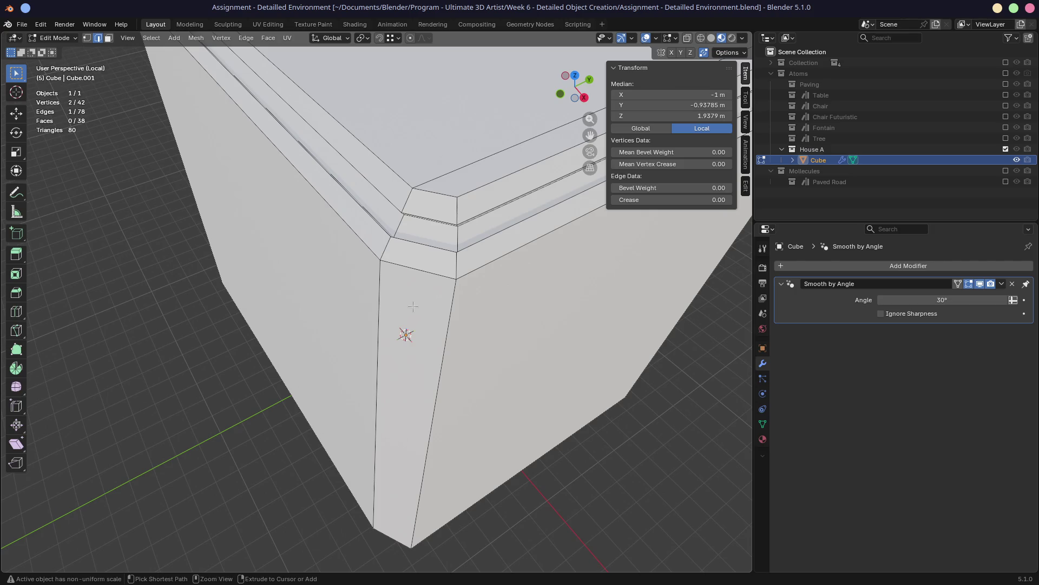
{"action": "scroll", "coordinate": [413, 305], "scroll_direction": "up", "scroll_amount": 3}
{"action": "middle_click_drag", "start_coordinate": [381, 446], "coordinate": [485, 212]}
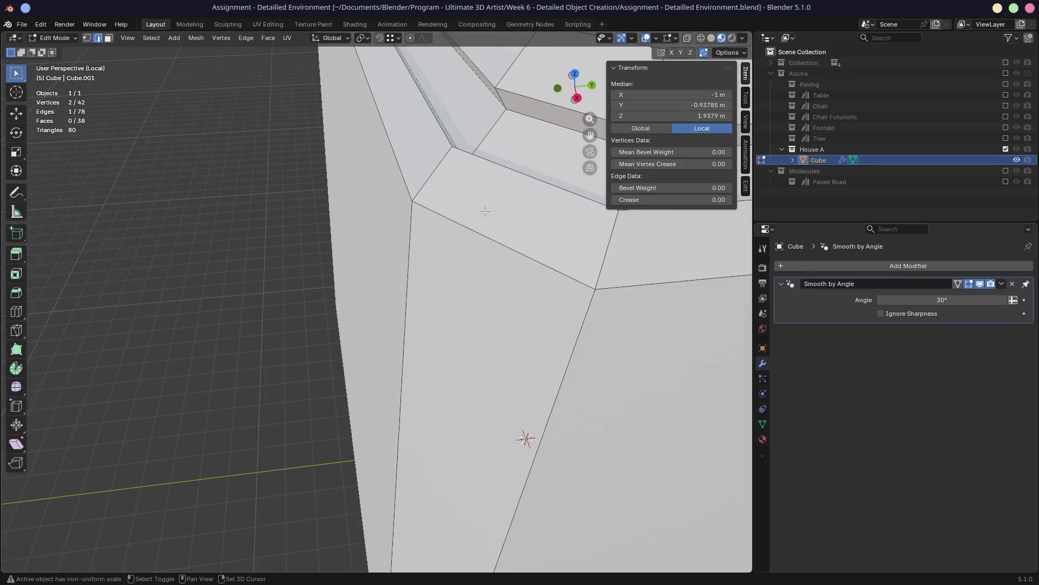
{"action": "scroll", "coordinate": [429, 405], "scroll_direction": "down", "scroll_amount": 3}
{"action": "middle_click_drag", "start_coordinate": [403, 404], "coordinate": [395, 407]}
{"action": "scroll", "coordinate": [395, 407], "scroll_direction": "up", "scroll_amount": 1}
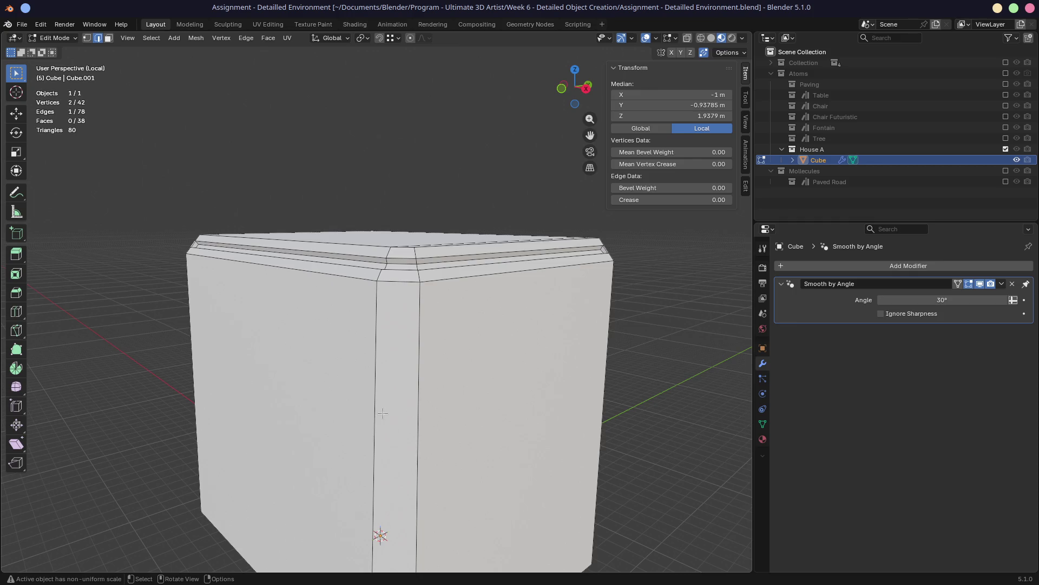
{"action": "middle_click_drag", "start_coordinate": [406, 291], "coordinate": [390, 280]}
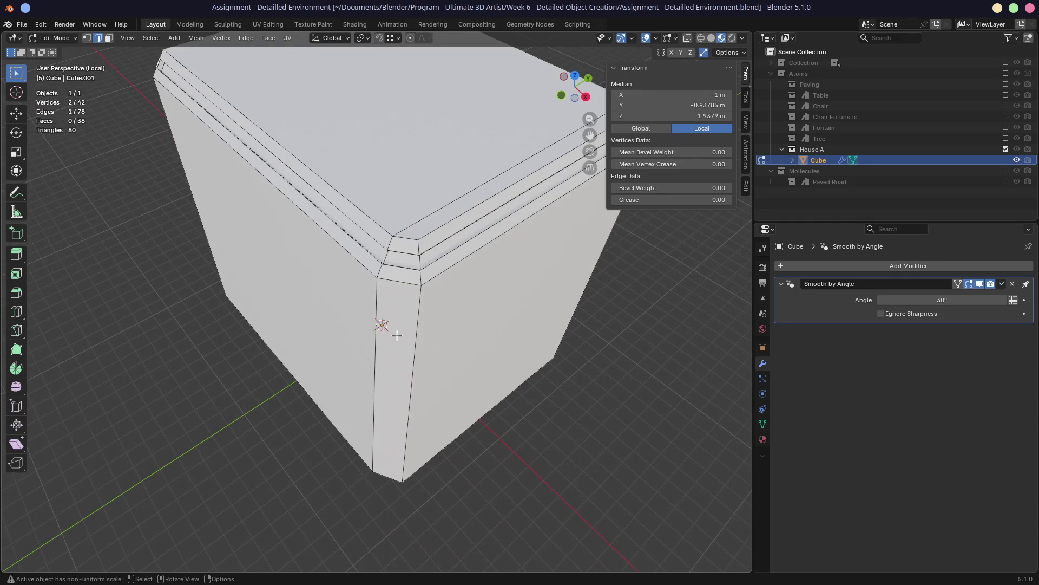
{"action": "scroll", "coordinate": [386, 329], "scroll_direction": "up", "scroll_amount": 3}
{"action": "scroll", "coordinate": [384, 333], "scroll_direction": "up", "scroll_amount": 1}
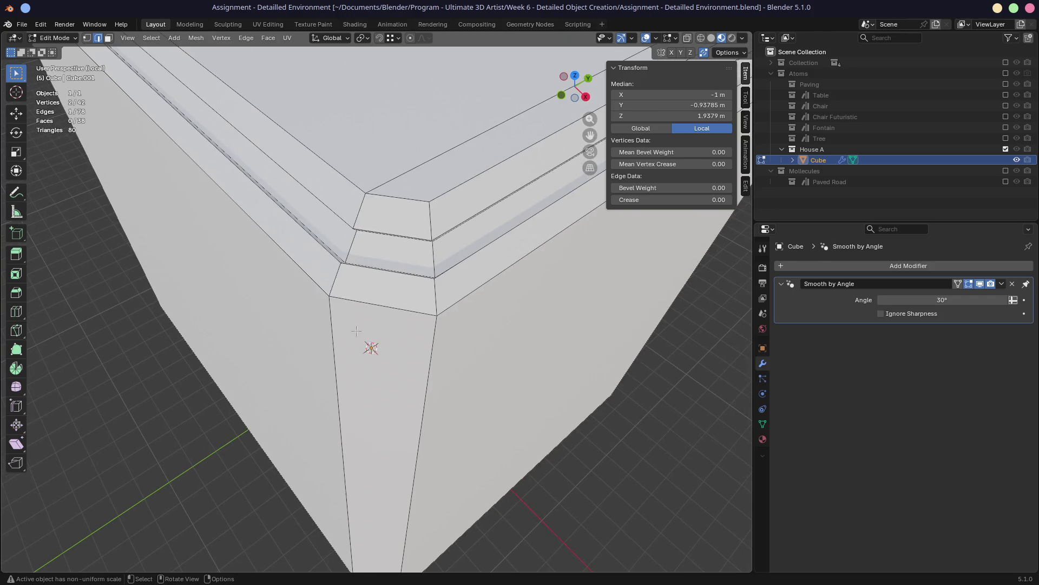
{"action": "middle_click_drag", "start_coordinate": [358, 328], "coordinate": [371, 354]}
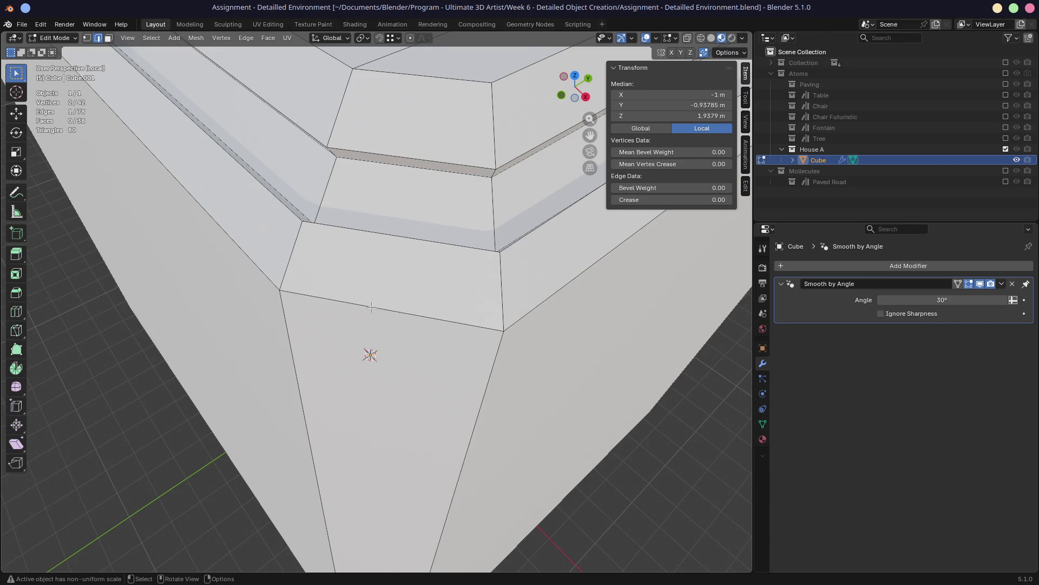
{"action": "scroll", "coordinate": [370, 307], "scroll_direction": "down", "scroll_amount": 2}
{"action": "mouse_move", "coordinate": [371, 307]}
{"action": "middle_mouse_down"}
{"action": "mouse_move", "coordinate": [341, 316]}
{"action": "mouse_move", "coordinate": [309, 305]}
{"action": "mouse_move", "coordinate": [356, 280]}
{"action": "mouse_move", "coordinate": [444, 285]}
{"action": "mouse_move", "coordinate": [385, 292]}
{"action": "middle_mouse_up"}
{"action": "scroll", "coordinate": [313, 305], "scroll_direction": "up", "scroll_amount": 2}
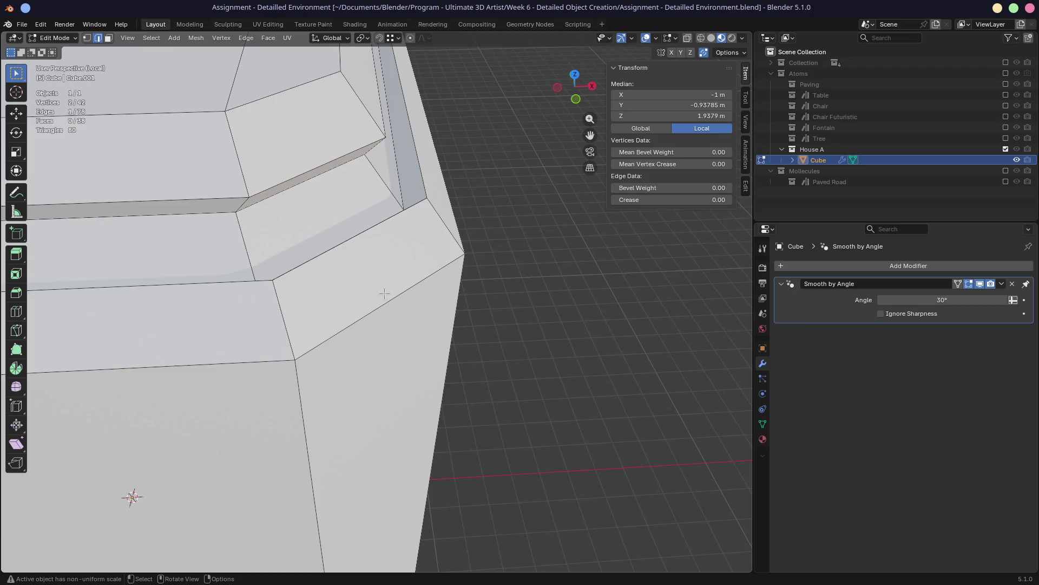
{"action": "middle_click_drag", "start_coordinate": [384, 293], "coordinate": [326, 333]}
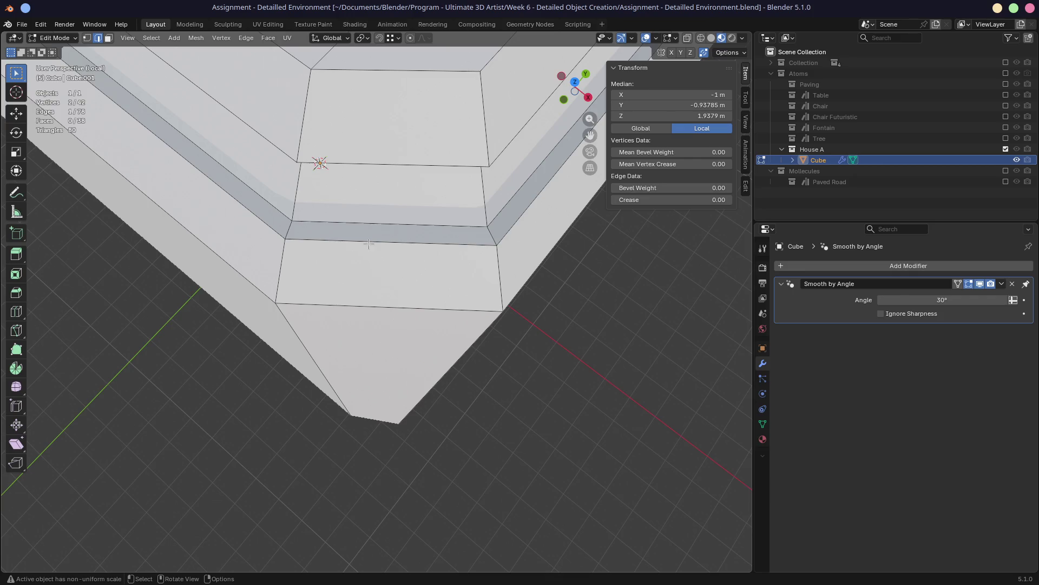
{"action": "scroll", "coordinate": [387, 254], "scroll_direction": "down", "scroll_amount": 3}
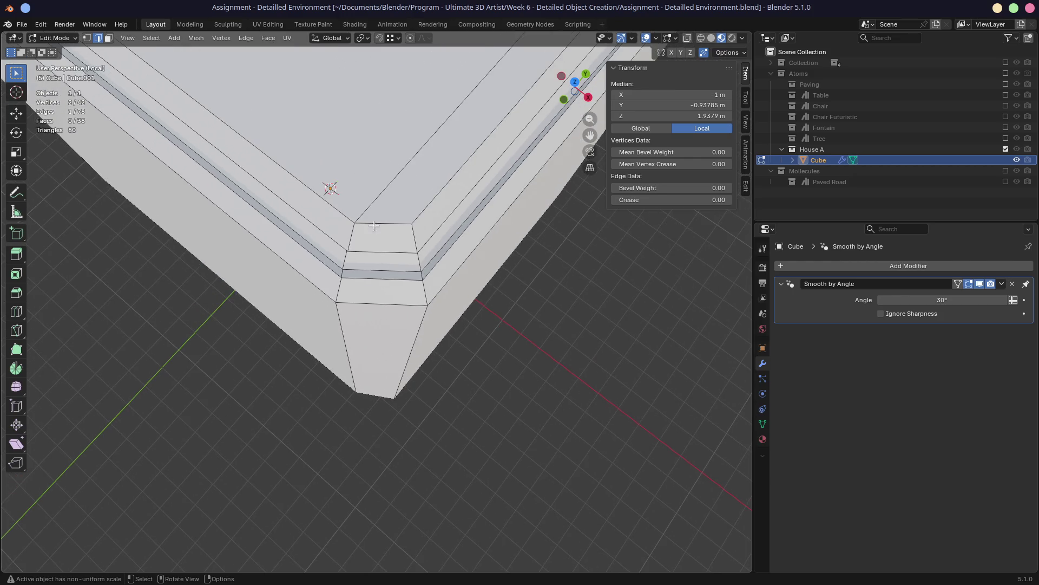
{"action": "scroll", "coordinate": [387, 254], "scroll_direction": "down", "scroll_amount": 5}
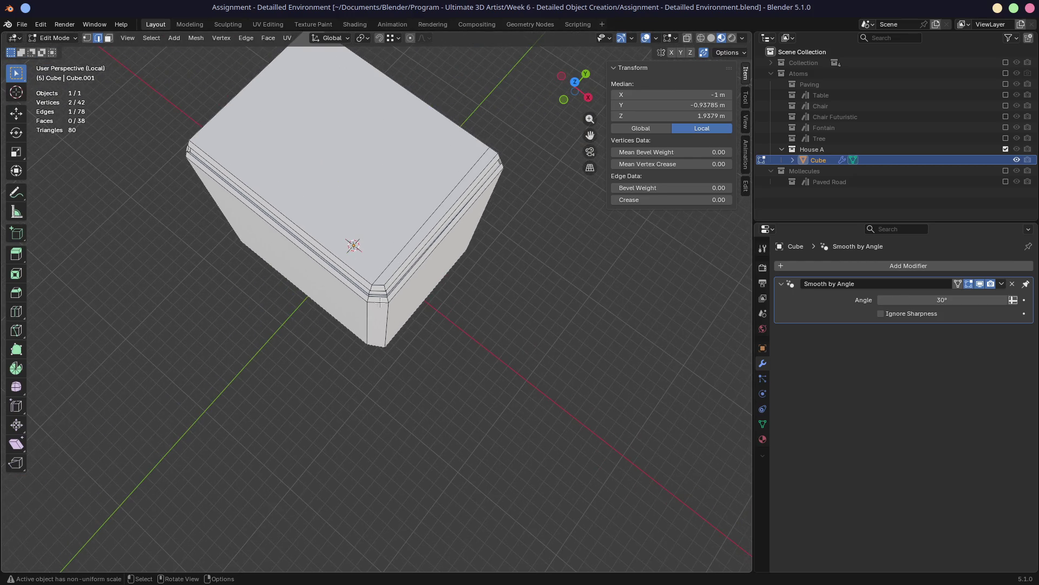
{"action": "scroll", "coordinate": [380, 313], "scroll_direction": "up", "scroll_amount": 4}
{"action": "scroll", "coordinate": [380, 316], "scroll_direction": "up", "scroll_amount": 2}
{"action": "scroll", "coordinate": [380, 315], "scroll_direction": "up", "scroll_amount": 2}
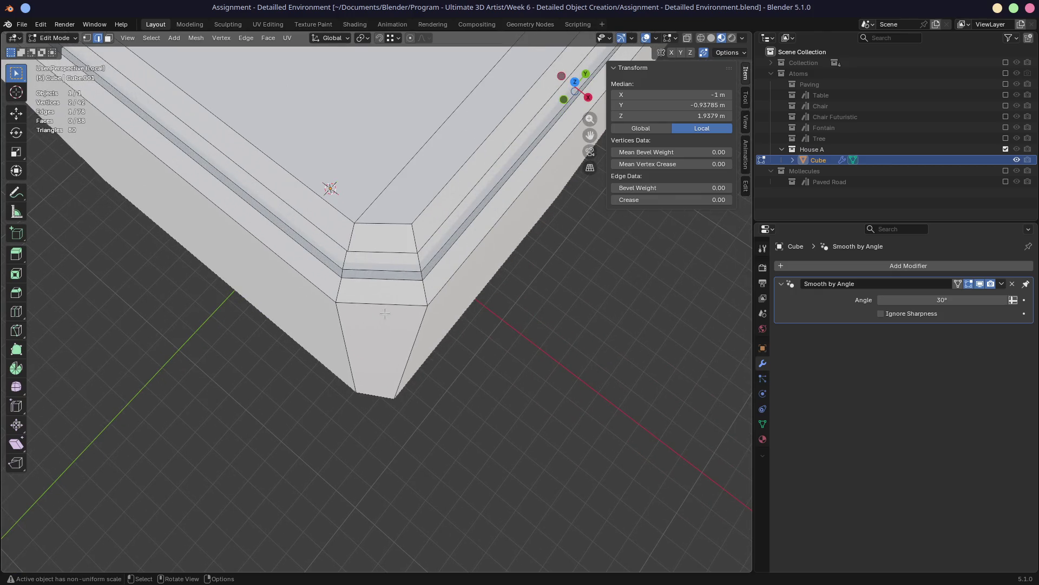
{"action": "scroll", "coordinate": [384, 313], "scroll_direction": "up", "scroll_amount": 2}
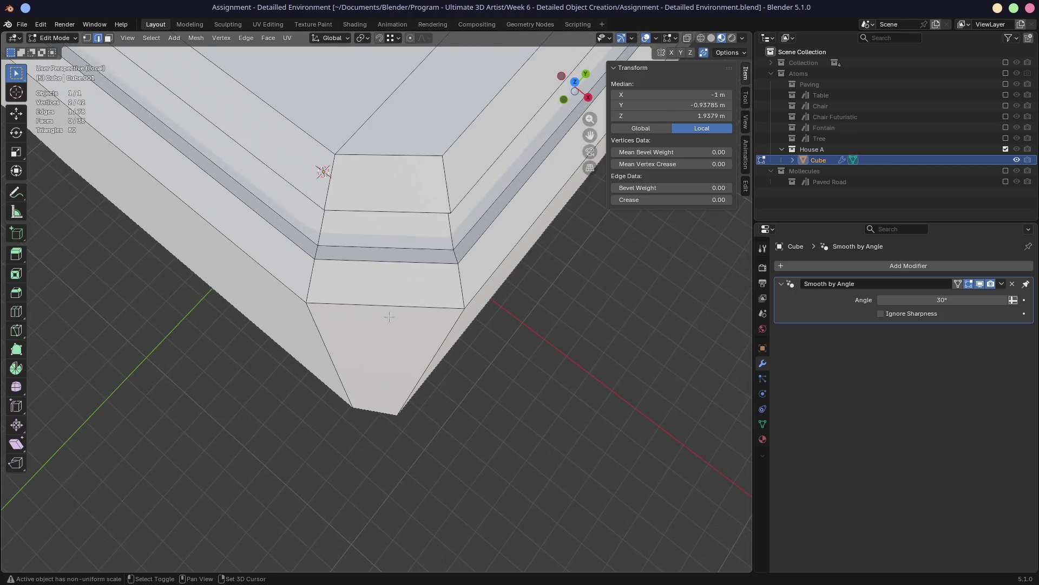
{"action": "middle_click_drag", "start_coordinate": [390, 316], "coordinate": [381, 406]}
{"action": "scroll", "coordinate": [382, 406], "scroll_direction": "down", "scroll_amount": 4}
{"action": "scroll", "coordinate": [371, 520], "scroll_direction": "down", "scroll_amount": 3}
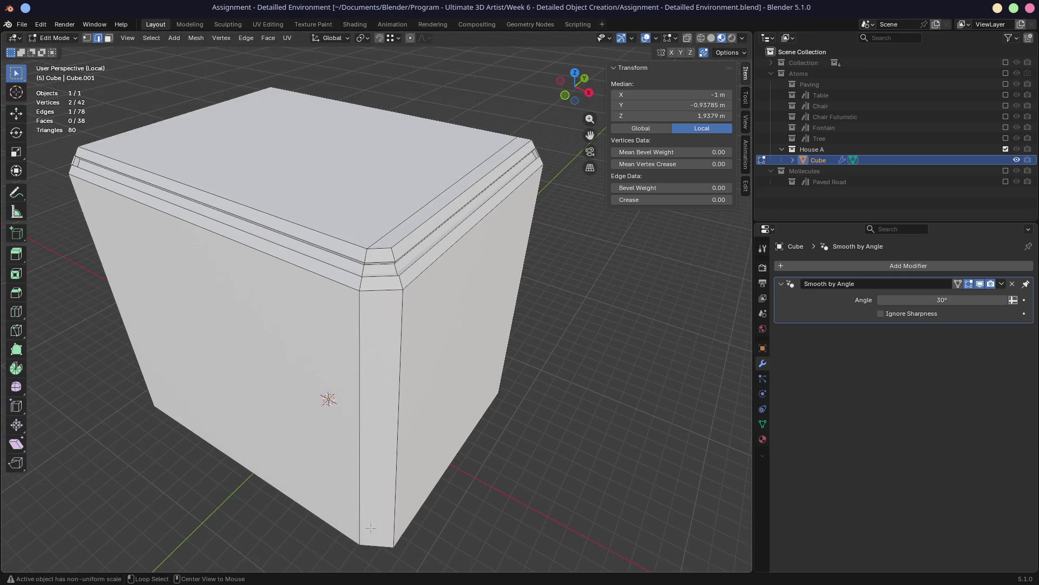
{"action": "scroll", "coordinate": [370, 530], "scroll_direction": "up", "scroll_amount": 5}
{"action": "scroll", "coordinate": [326, 130], "scroll_direction": "up", "scroll_amount": 3}
Orbit around the cube's bottom corner and tilt down to view the trim corner
{"action": "middle_click_drag", "start_coordinate": [324, 131], "coordinate": [398, 321]}
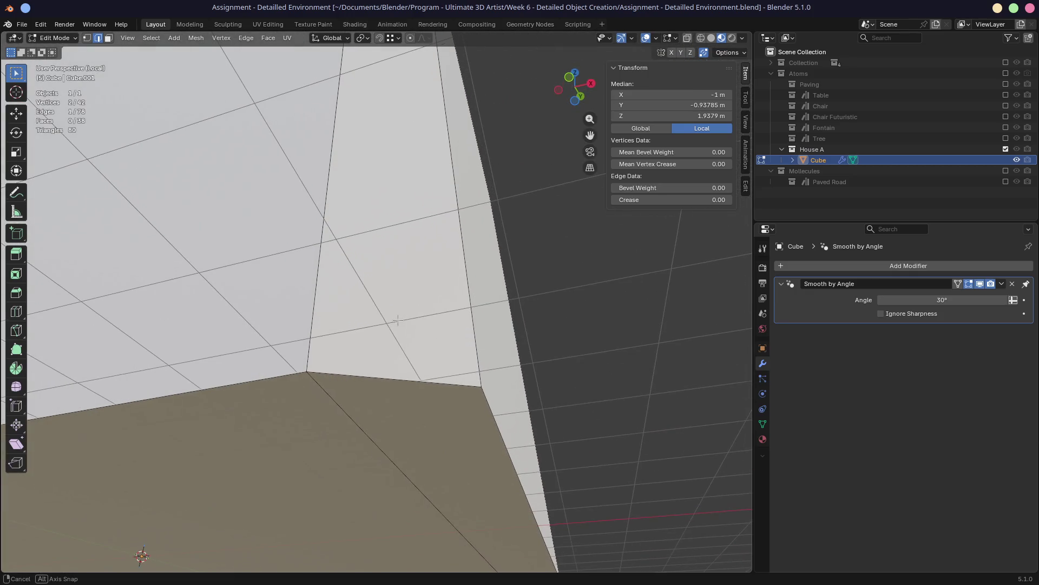
{"action": "middle_click_drag", "start_coordinate": [397, 321], "coordinate": [398, 321]}
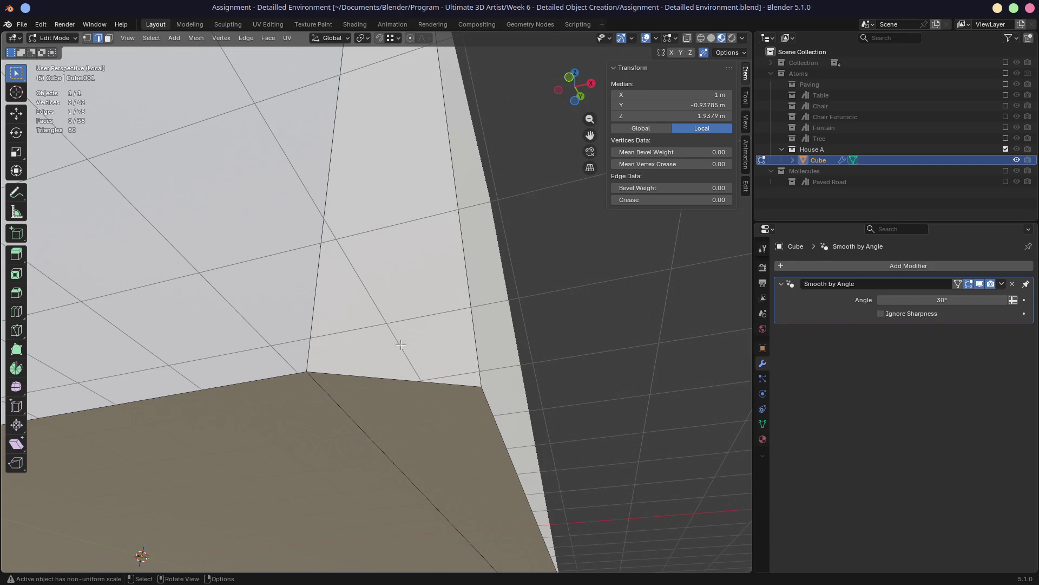
{"action": "scroll", "coordinate": [394, 276], "scroll_direction": "down", "scroll_amount": 5}
{"action": "scroll", "coordinate": [394, 276], "scroll_direction": "down", "scroll_amount": 3}
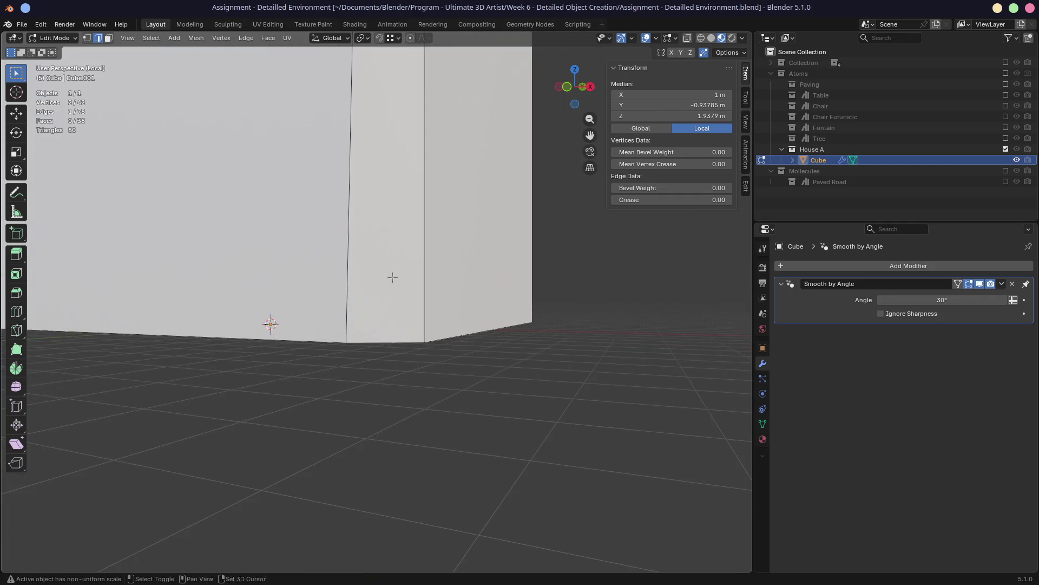
{"action": "scroll", "coordinate": [383, 272], "scroll_direction": "down", "scroll_amount": 3}
{"action": "scroll", "coordinate": [382, 273], "scroll_direction": "up", "scroll_amount": 3}
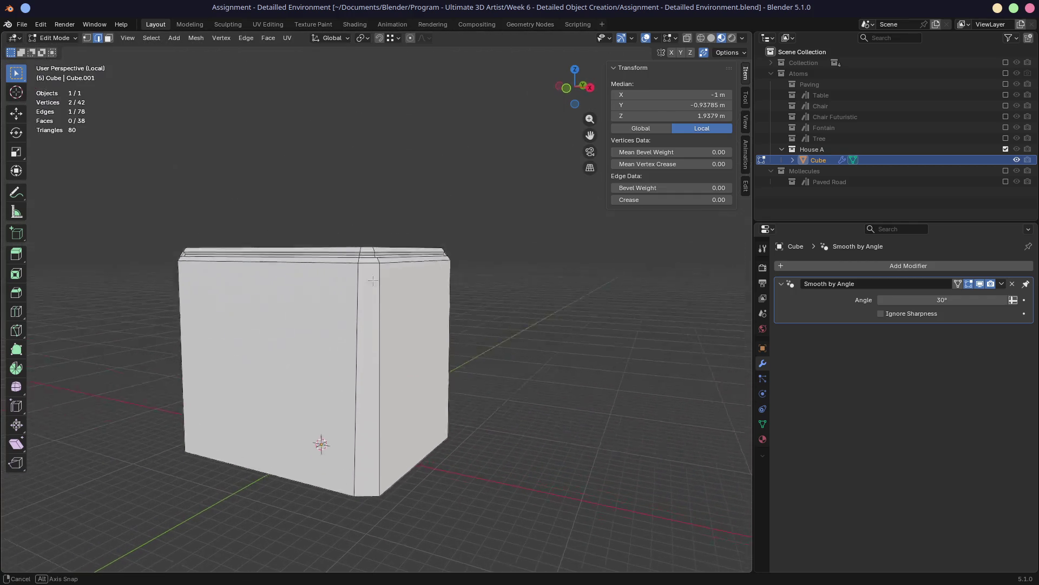
{"action": "middle_click_drag", "start_coordinate": [383, 268], "coordinate": [373, 252]}
{"action": "scroll", "coordinate": [369, 243], "scroll_direction": "up", "scroll_amount": 3}
{"action": "scroll", "coordinate": [361, 342], "scroll_direction": "down", "scroll_amount": 2}
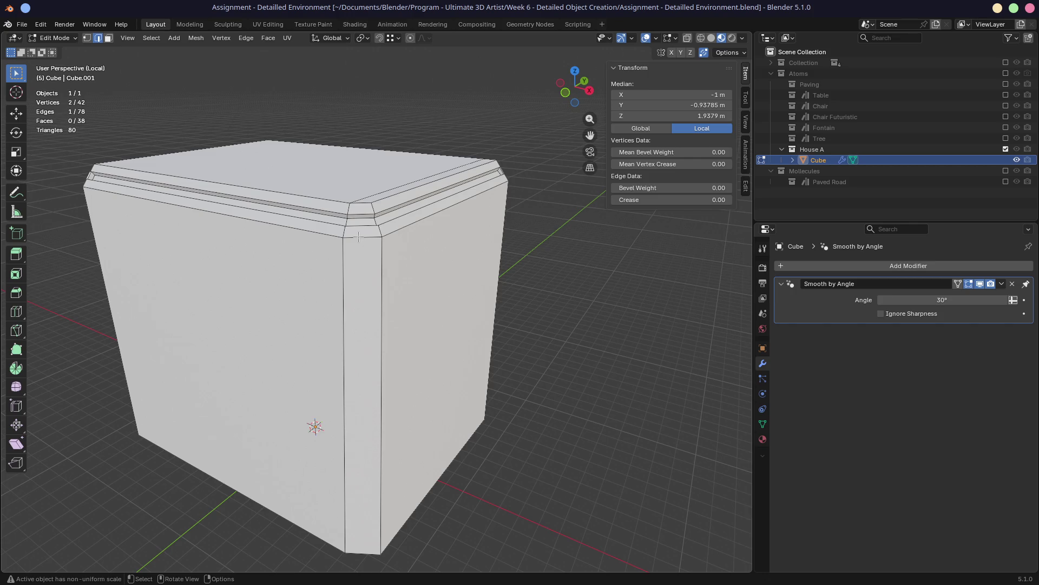
{"action": "scroll", "coordinate": [358, 236], "scroll_direction": "up", "scroll_amount": 2}
{"action": "mouse_move", "coordinate": [362, 244]}
{"action": "middle_mouse_down"}
{"action": "mouse_move", "coordinate": [370, 290]}
{"action": "mouse_move", "coordinate": [365, 269]}
{"action": "middle_mouse_up"}
Switch to vertex select and pick the vertex where the trim meets the corner strip
{"action": "key", "text": "1"}
{"action": "scroll", "coordinate": [366, 293], "scroll_direction": "up", "scroll_amount": 3}
{"action": "left_click", "coordinate": [315, 228]}
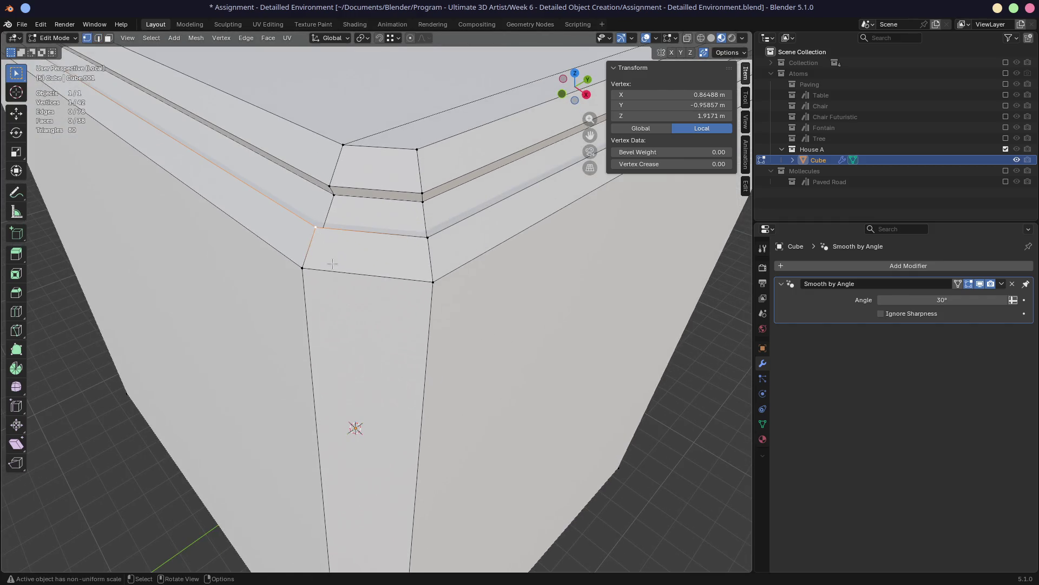
{"action": "middle_click_drag", "start_coordinate": [326, 243], "coordinate": [288, 310]}
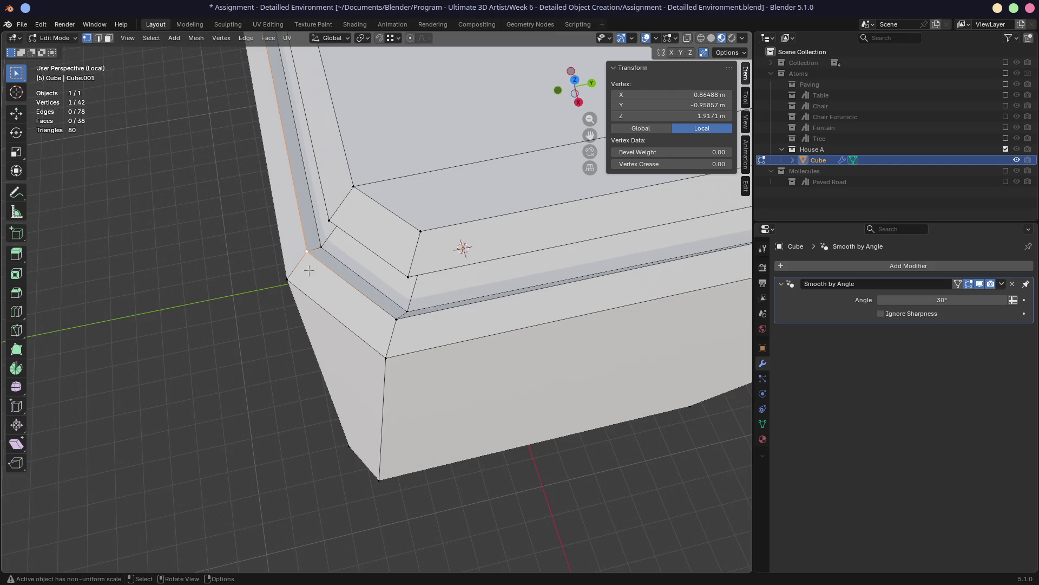
{"action": "middle_click_drag", "start_coordinate": [313, 264], "coordinate": [361, 278]}
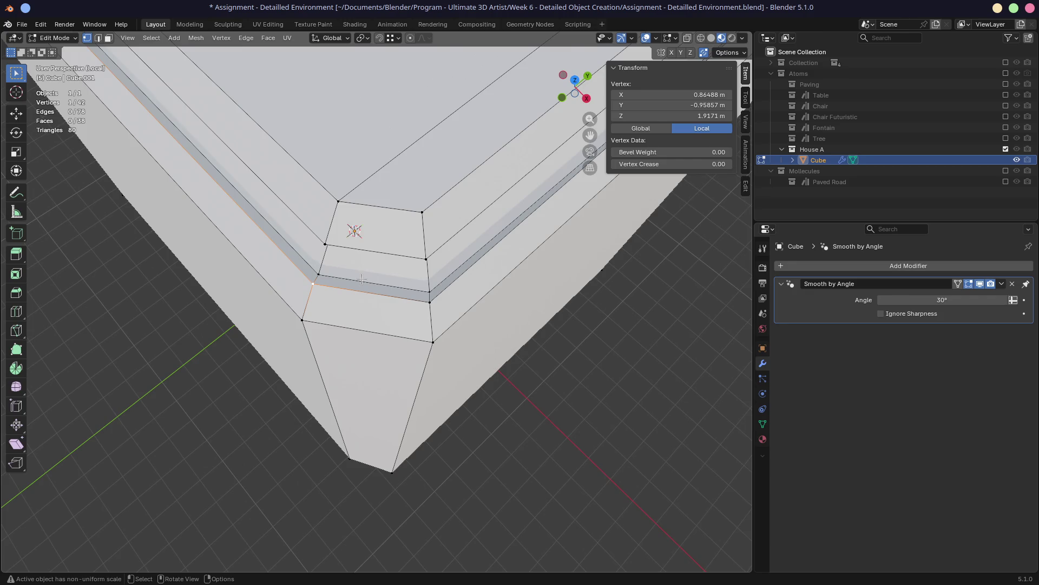
Add an edge loop through the corner strip with Ctrl+R, then undo it
{"action": "key", "text": "ctrl+r"}
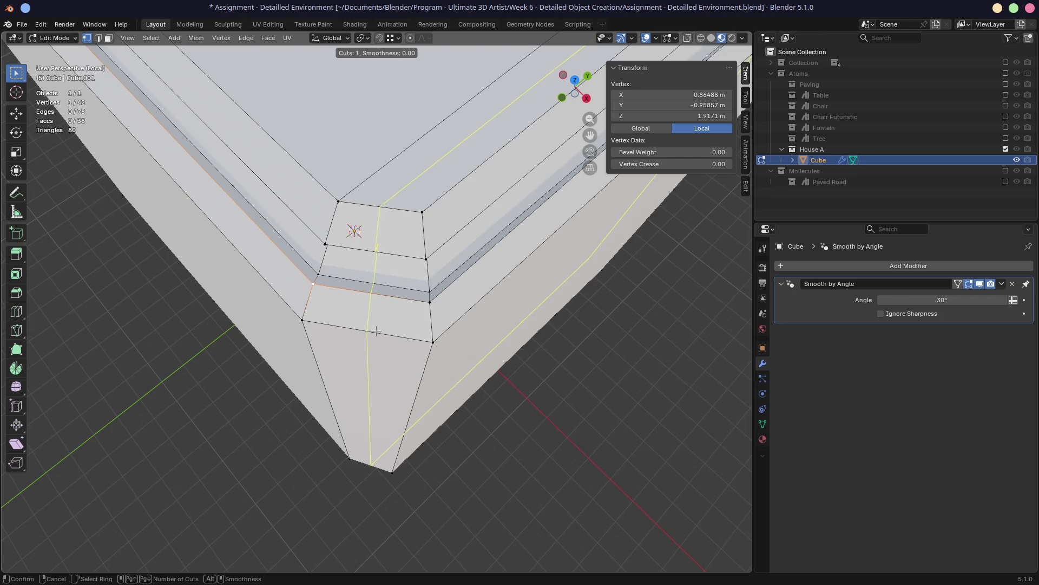
{"action": "left_click", "coordinate": [377, 332]}
{"action": "middle_click_drag", "start_coordinate": [376, 331], "coordinate": [398, 400]}
{"action": "key", "text": "ctrl+z"}
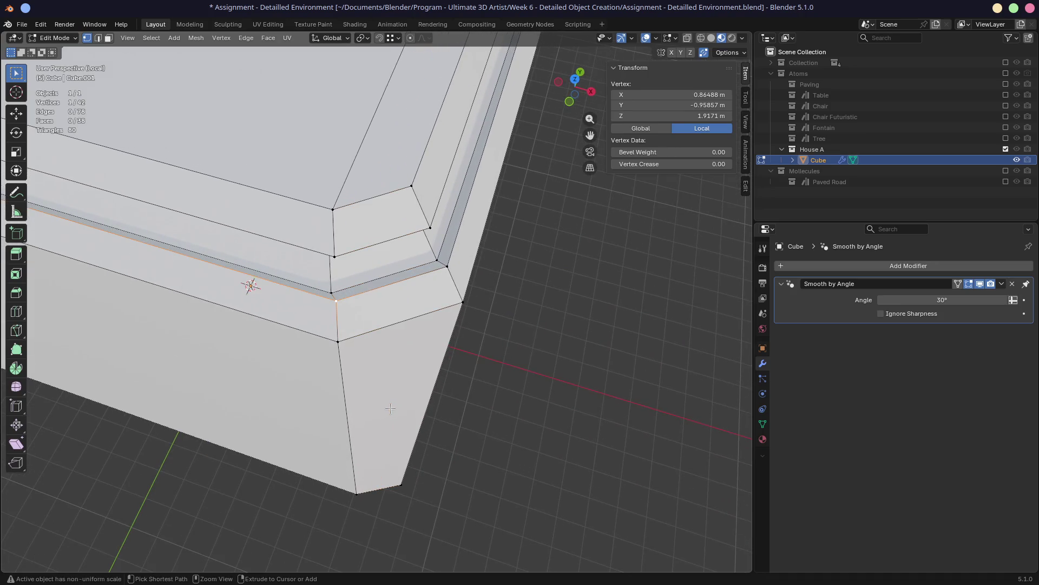
Add two edge loops along the corner strip and inspect the bevelled corner from below
{"action": "key", "text": "ctrl+r"}
{"action": "scroll", "coordinate": [410, 316], "scroll_direction": "up", "scroll_amount": 1}
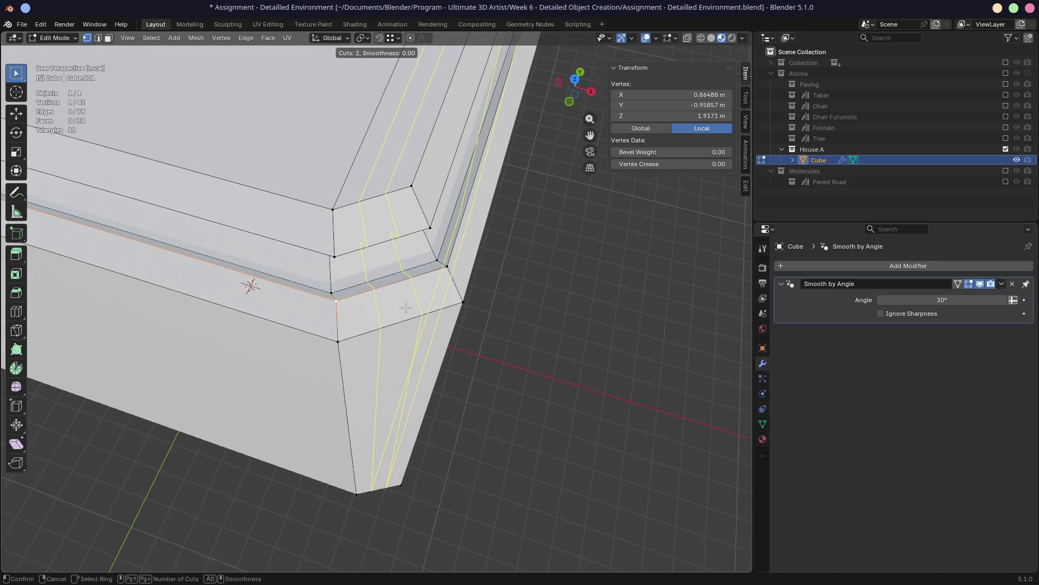
{"action": "left_click", "coordinate": [407, 309]}
{"action": "middle_click_drag", "start_coordinate": [406, 309], "coordinate": [337, 339]}
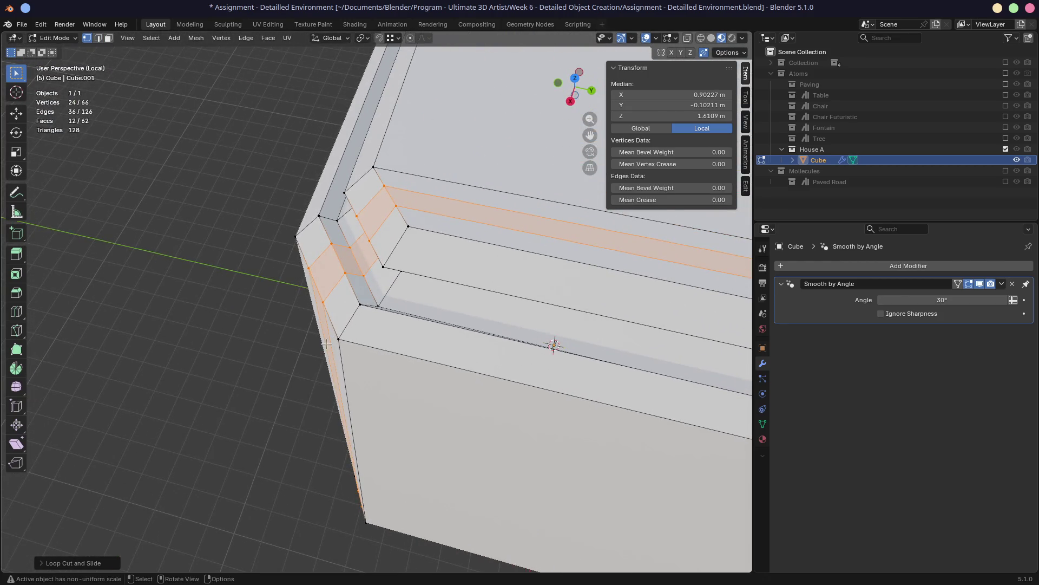
{"action": "middle_click_drag", "start_coordinate": [337, 340], "coordinate": [293, 193]}
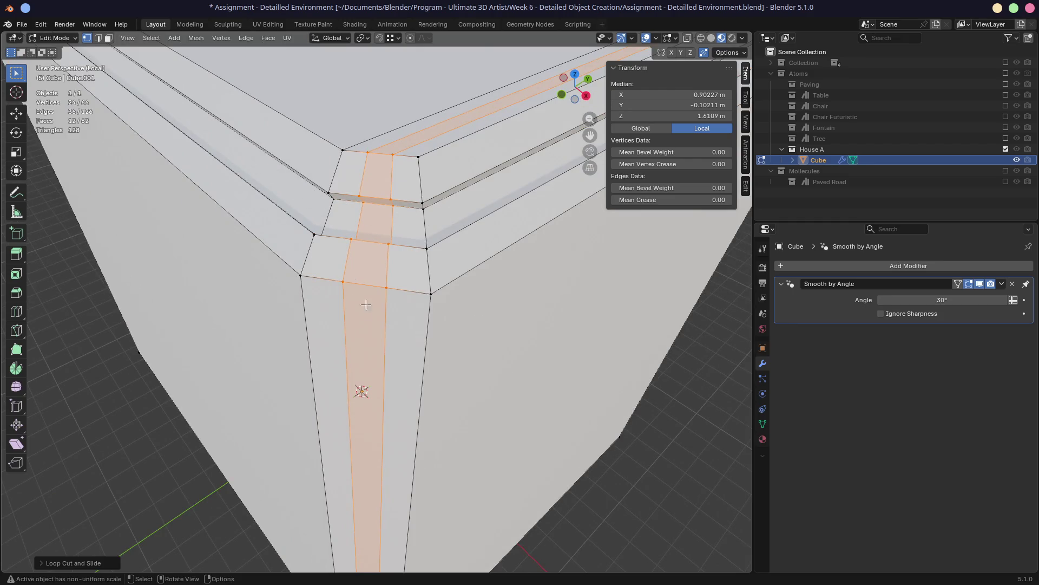
{"action": "scroll", "coordinate": [355, 325], "scroll_direction": "down", "scroll_amount": 3}
{"action": "scroll", "coordinate": [362, 390], "scroll_direction": "down", "scroll_amount": 3}
{"action": "scroll", "coordinate": [371, 457], "scroll_direction": "up", "scroll_amount": 4}
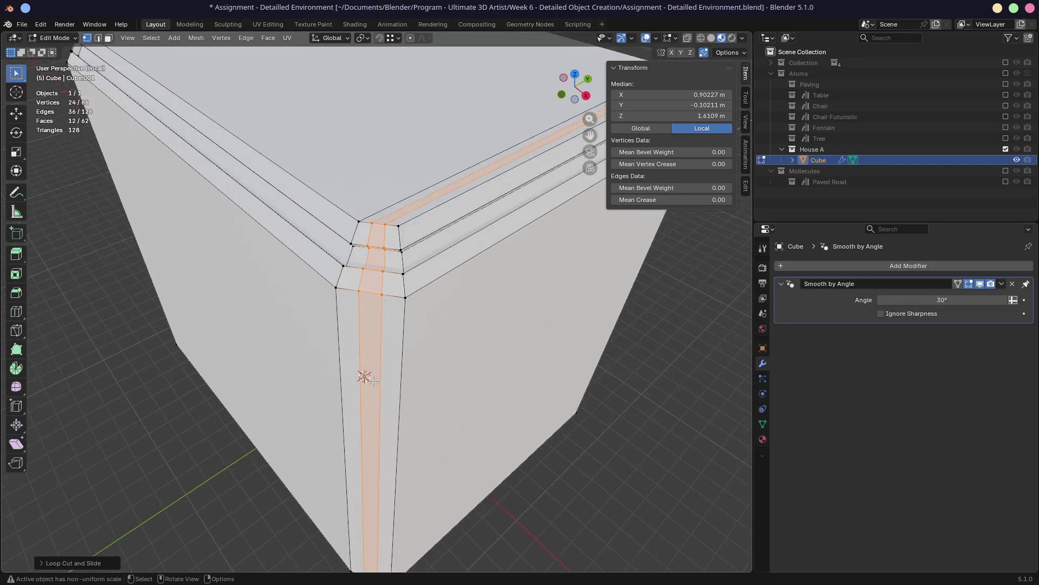
{"action": "scroll", "coordinate": [371, 406], "scroll_direction": "up", "scroll_amount": 2}
{"action": "middle_click_drag", "start_coordinate": [375, 294], "coordinate": [318, 294]}
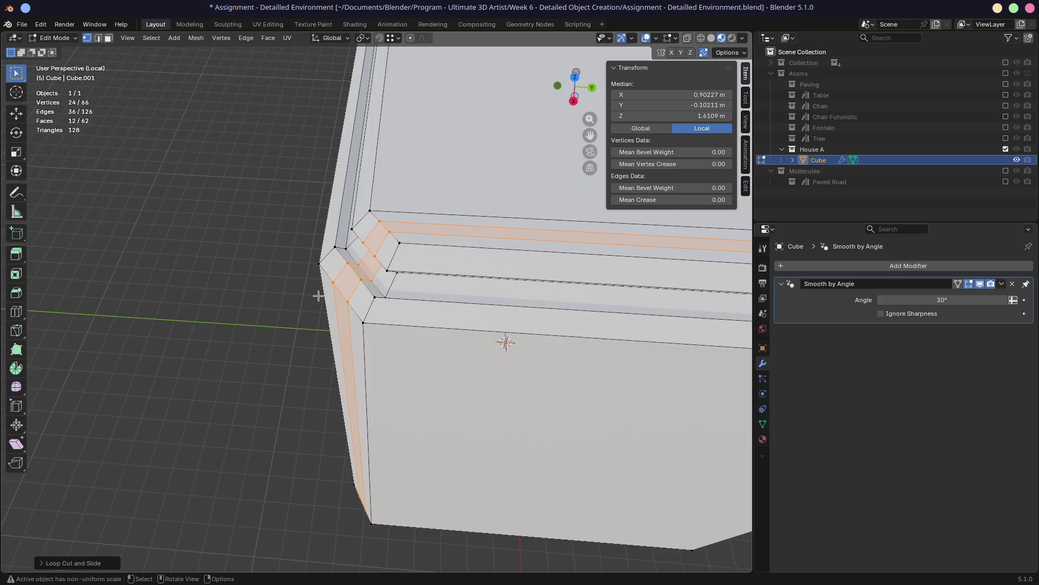
{"action": "mouse_move", "coordinate": [318, 295]}
{"action": "middle_mouse_down"}
{"action": "mouse_move", "coordinate": [354, 293]}
{"action": "mouse_move", "coordinate": [422, 325]}
{"action": "middle_mouse_up"}
{"action": "scroll", "coordinate": [346, 290], "scroll_direction": "up", "scroll_amount": 3}
Deselect everything and select the small trim face at the corner
{"action": "key", "text": "alt+a"}
{"action": "left_click", "coordinate": [425, 325]}
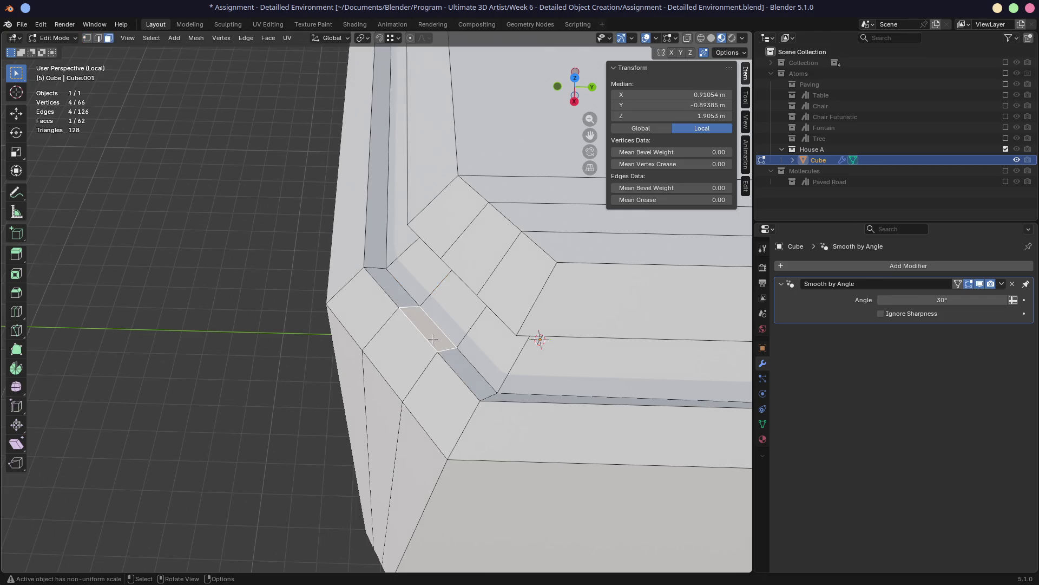
Delete the selected small trim face via X > Faces, leaving an opening above the strip
{"action": "key", "text": "x"}
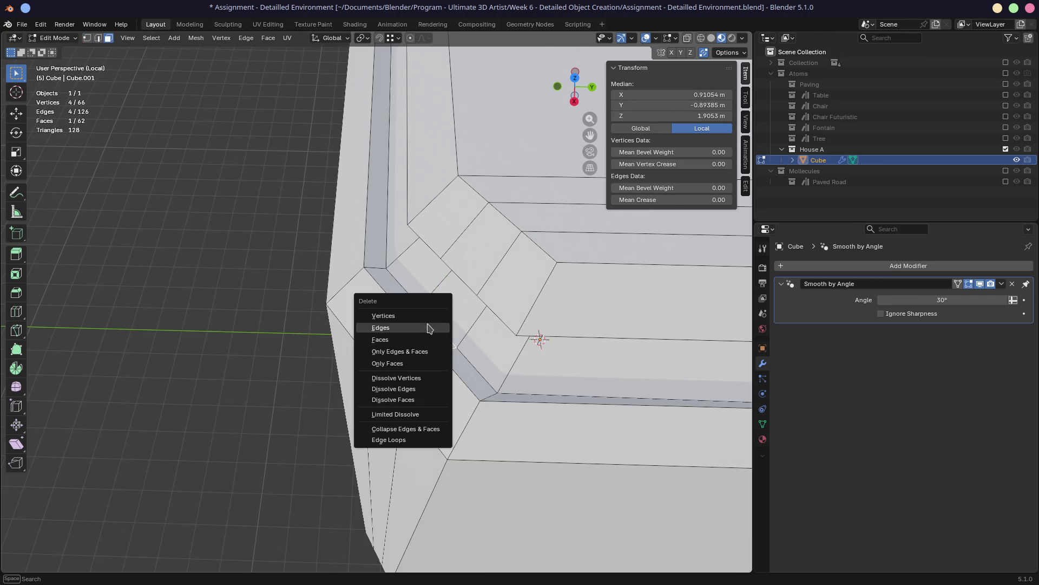
{"action": "left_click", "coordinate": [423, 339]}
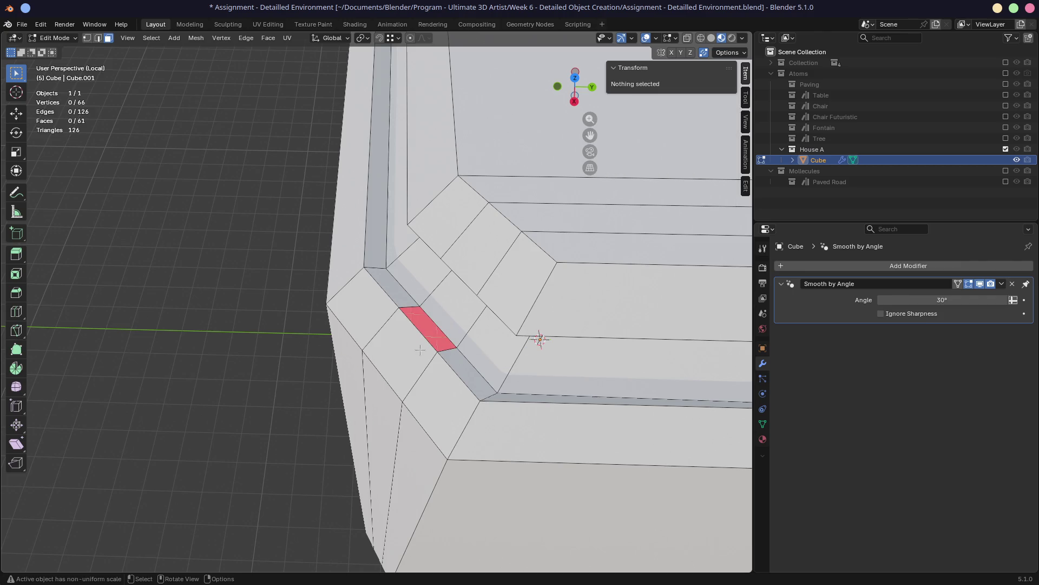
{"action": "middle_click_drag", "start_coordinate": [407, 357], "coordinate": [433, 307]}
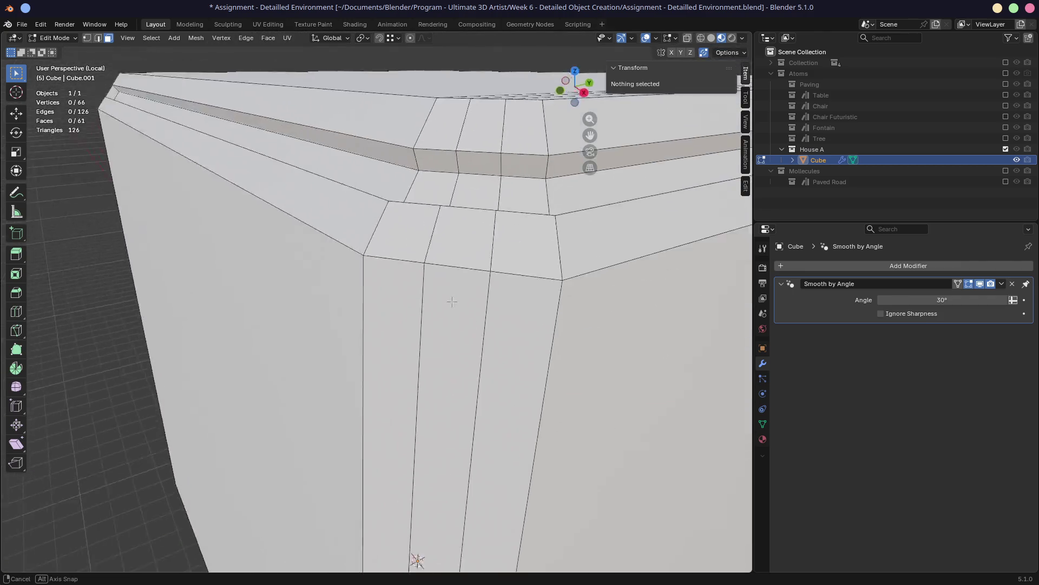
Select the vertical strip face and the face above it, then review the whole cube
{"action": "left_click", "coordinate": [432, 307]}
{"action": "left_click", "coordinate": [416, 384], "text": "shift"}
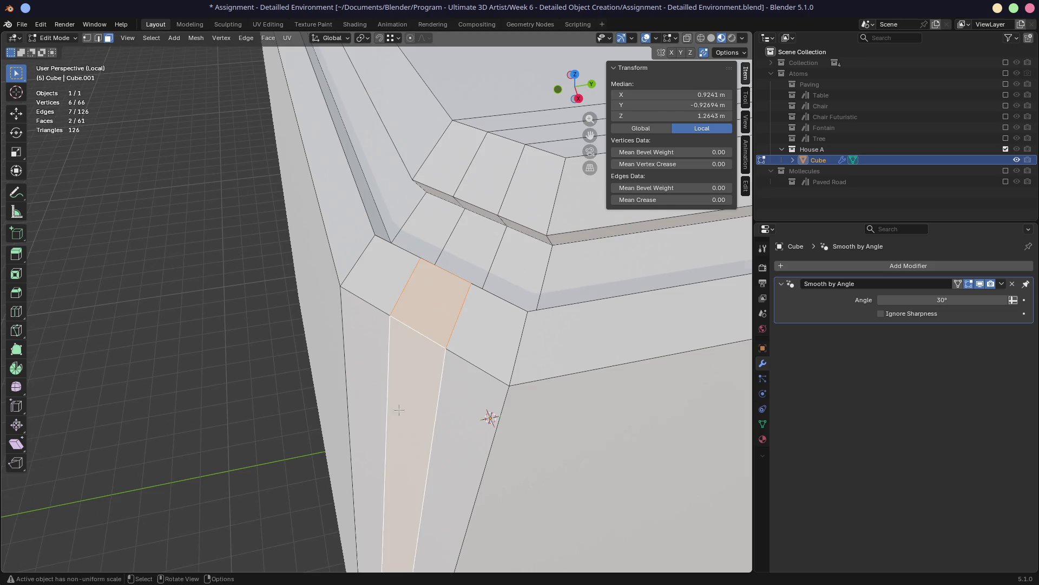
{"action": "middle_click_drag", "start_coordinate": [416, 384], "coordinate": [440, 376]}
{"action": "scroll", "coordinate": [410, 410], "scroll_direction": "down", "scroll_amount": 2}
{"action": "scroll", "coordinate": [410, 408], "scroll_direction": "down", "scroll_amount": 2}
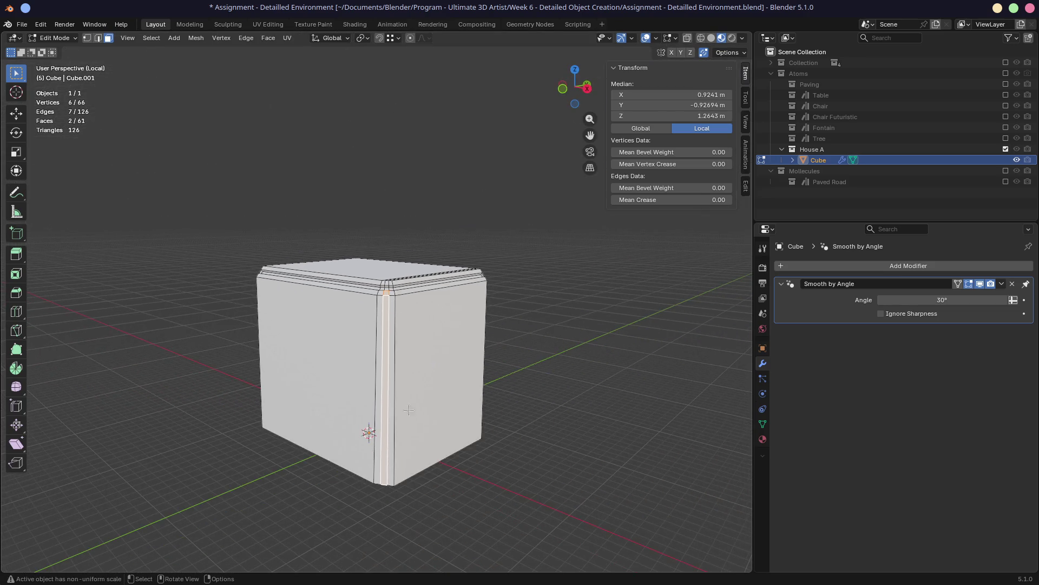
{"action": "middle_click_drag", "start_coordinate": [380, 487], "coordinate": [385, 478]}
{"action": "scroll", "coordinate": [385, 479], "scroll_direction": "up", "scroll_amount": 3}
{"action": "scroll", "coordinate": [385, 341], "scroll_direction": "up", "scroll_amount": 4}
{"action": "mouse_move", "coordinate": [386, 374]}
{"action": "middle_mouse_down"}
{"action": "mouse_move", "coordinate": [427, 325]}
{"action": "mouse_move", "coordinate": [409, 375]}
{"action": "middle_mouse_up"}
{"action": "key", "text": "ctrl+r"}
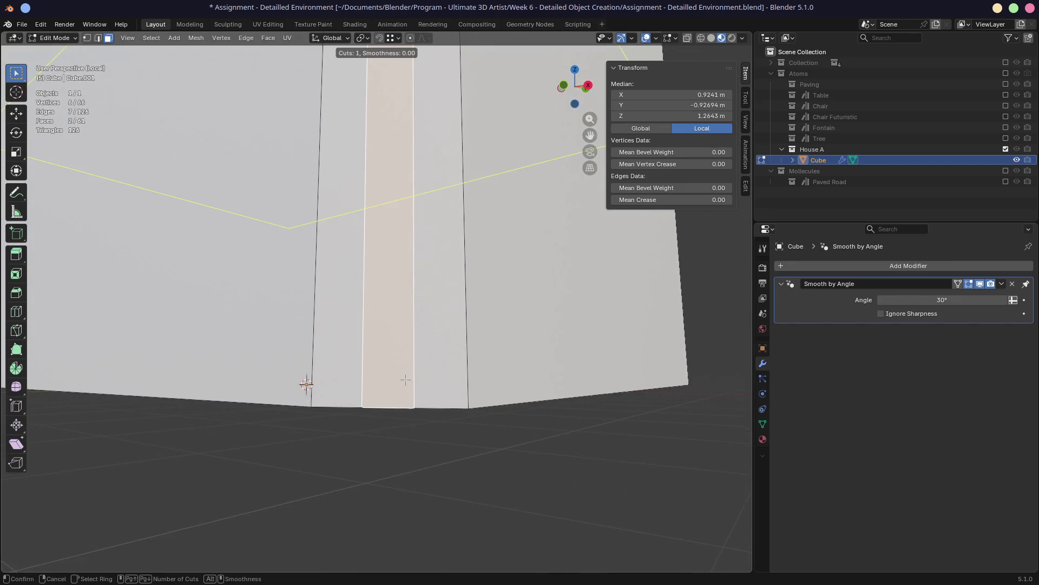
Place a first loop cut across the side and abandon it
{"action": "left_click", "coordinate": [408, 374]}
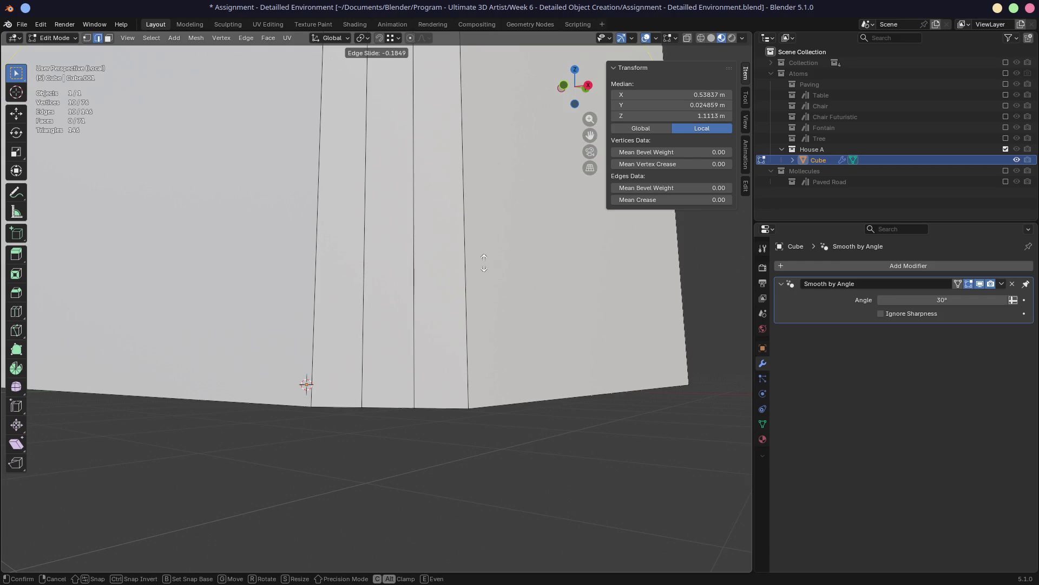
{"action": "left_click", "coordinate": [468, 291]}
{"action": "scroll", "coordinate": [469, 291], "scroll_direction": "down", "scroll_amount": 5}
{"action": "left_click", "coordinate": [381, 186], "text": "alt"}
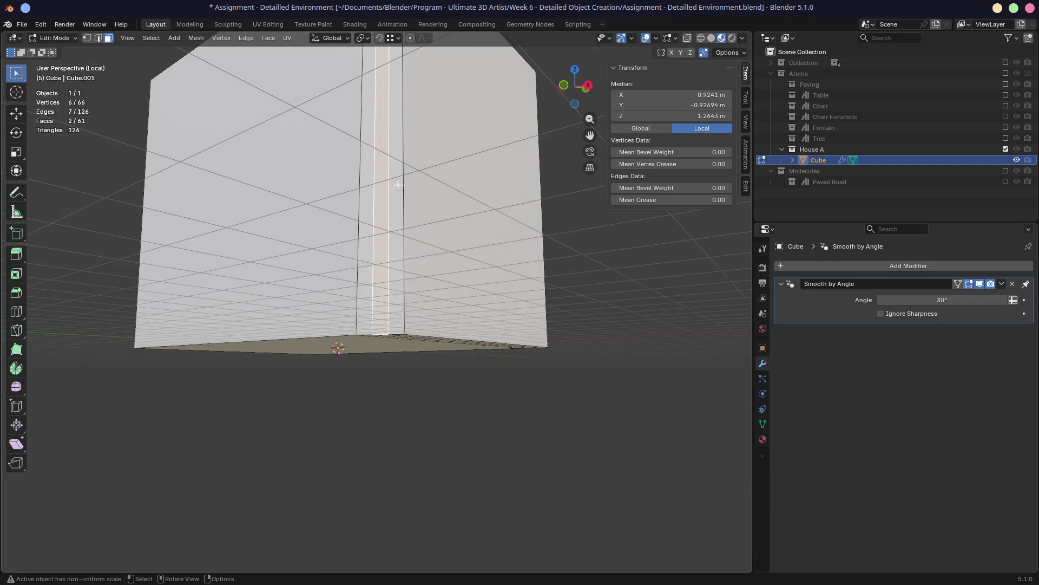
Add a horizontal edge loop around the cube and slide it down near the base
{"action": "key", "text": "ctrl+r"}
{"action": "left_click", "coordinate": [414, 192]}
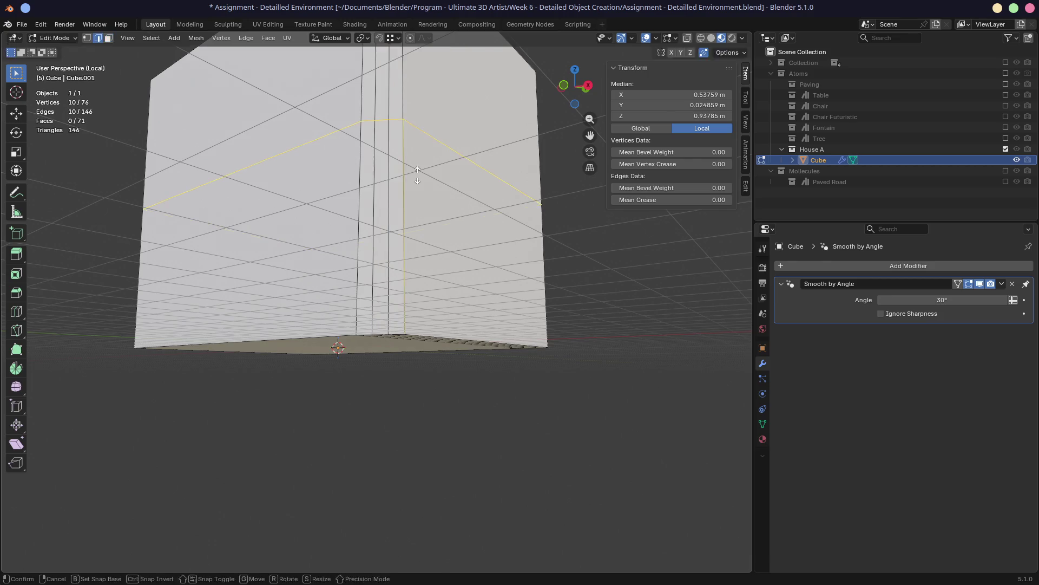
{"action": "left_click", "coordinate": [420, 365]}
{"action": "scroll", "coordinate": [372, 335], "scroll_direction": "up", "scroll_amount": 1}
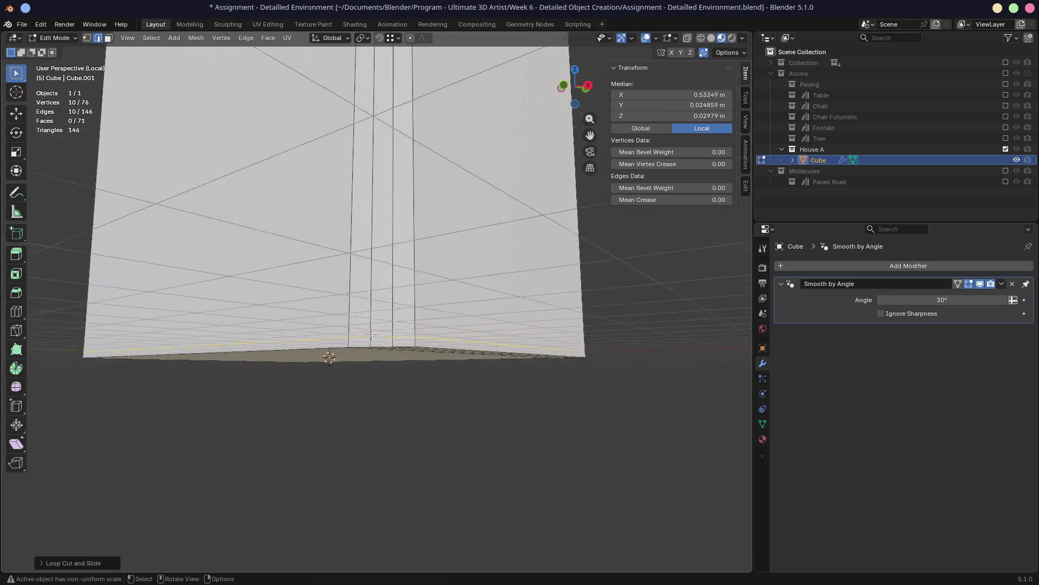
{"action": "scroll", "coordinate": [371, 334], "scroll_direction": "up", "scroll_amount": 2}
{"action": "middle_click_drag", "start_coordinate": [373, 334], "coordinate": [381, 341]}
{"action": "scroll", "coordinate": [386, 343], "scroll_direction": "up", "scroll_amount": 1}
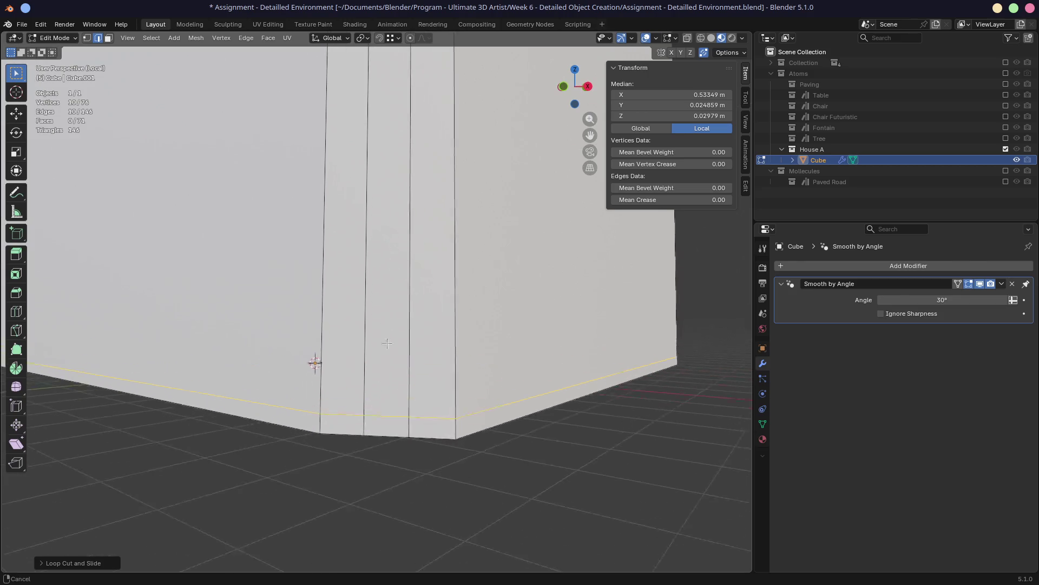
{"action": "scroll", "coordinate": [386, 342], "scroll_direction": "up", "scroll_amount": 1}
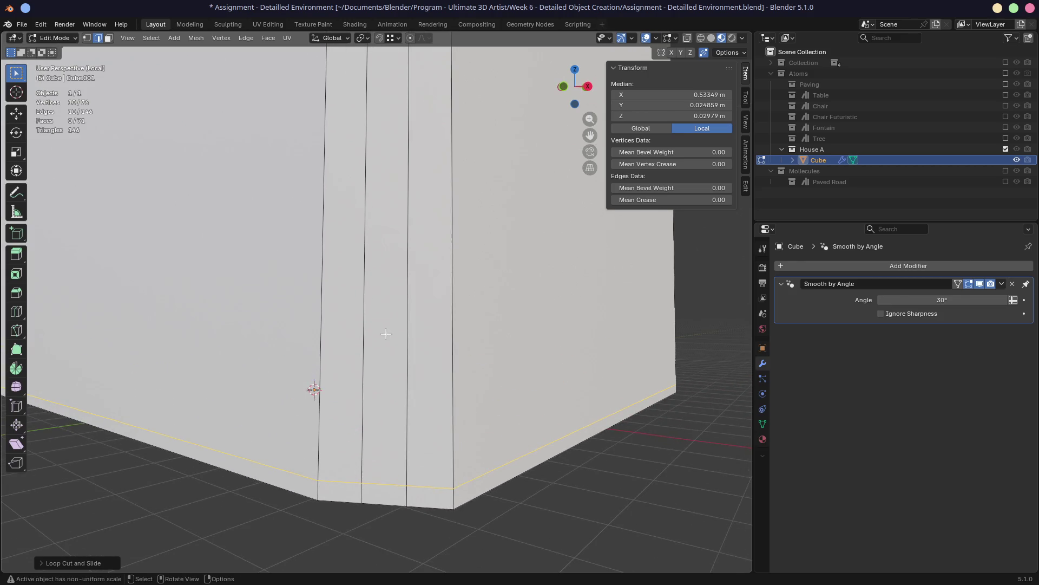
{"action": "scroll", "coordinate": [384, 339], "scroll_direction": "down", "scroll_amount": 2}
{"action": "middle_click_drag", "start_coordinate": [384, 340], "coordinate": [395, 280]}
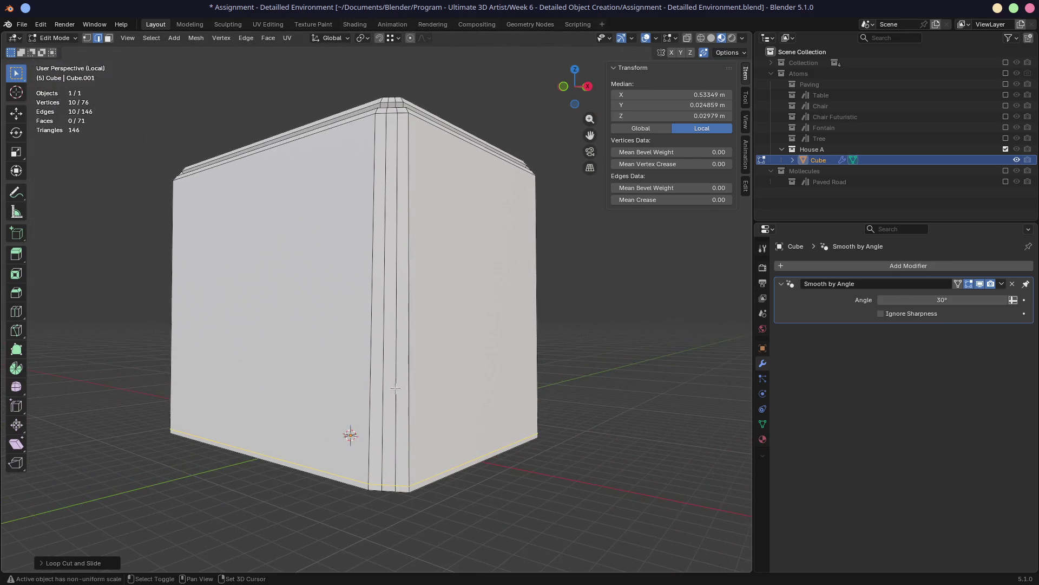
Select the vertical corner strip face and the small corner face above it
{"action": "left_click", "coordinate": [390, 303]}
{"action": "mouse_move", "coordinate": [390, 303]}
{"action": "middle_mouse_down"}
{"action": "mouse_move", "coordinate": [387, 411]}
{"action": "mouse_move", "coordinate": [380, 280]}
{"action": "middle_mouse_up"}
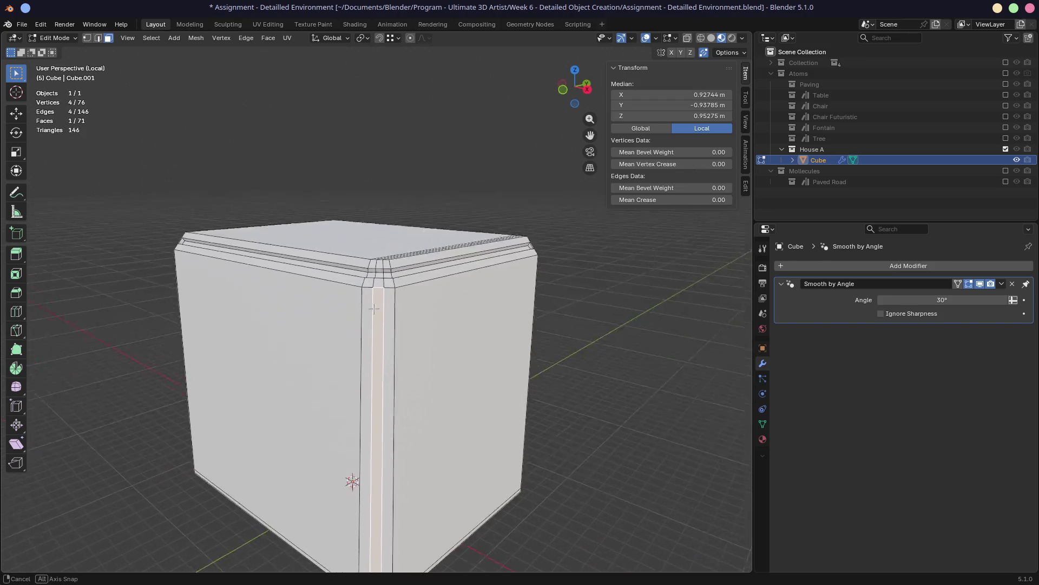
{"action": "left_click", "coordinate": [380, 275], "text": "shift"}
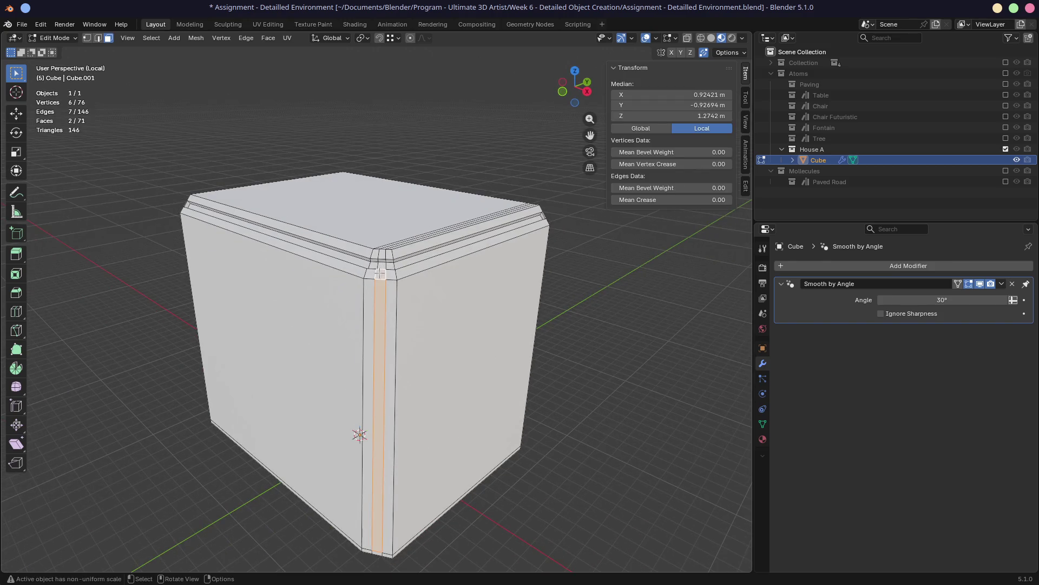
{"action": "scroll", "coordinate": [380, 280], "scroll_direction": "up", "scroll_amount": 4}
{"action": "middle_click_drag", "start_coordinate": [368, 327], "coordinate": [442, 308]}
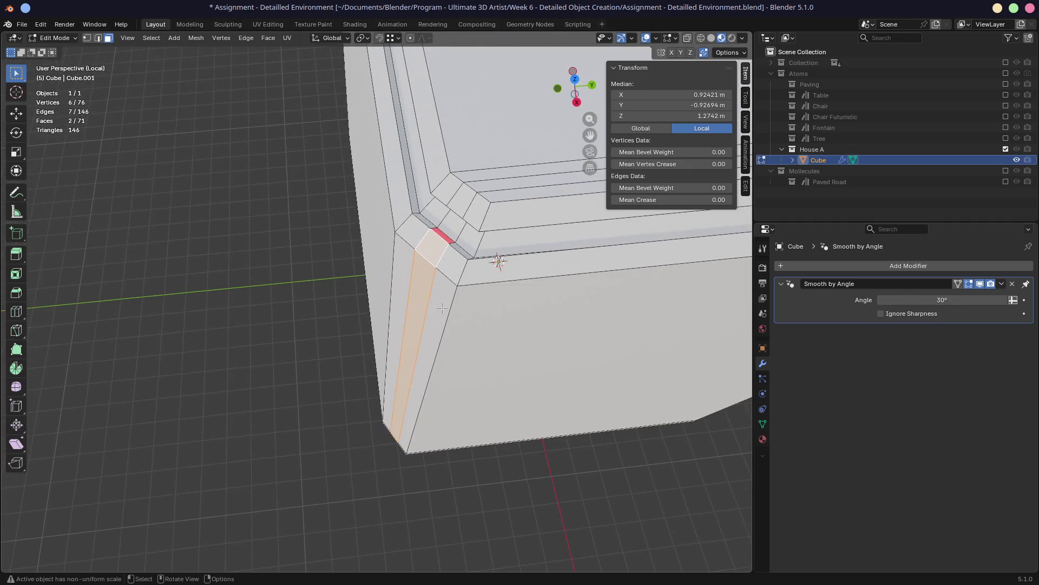
Extrude the faces inward along their normals to form a recessed channel, then clear the selection
{"action": "key", "text": "alt+e"}
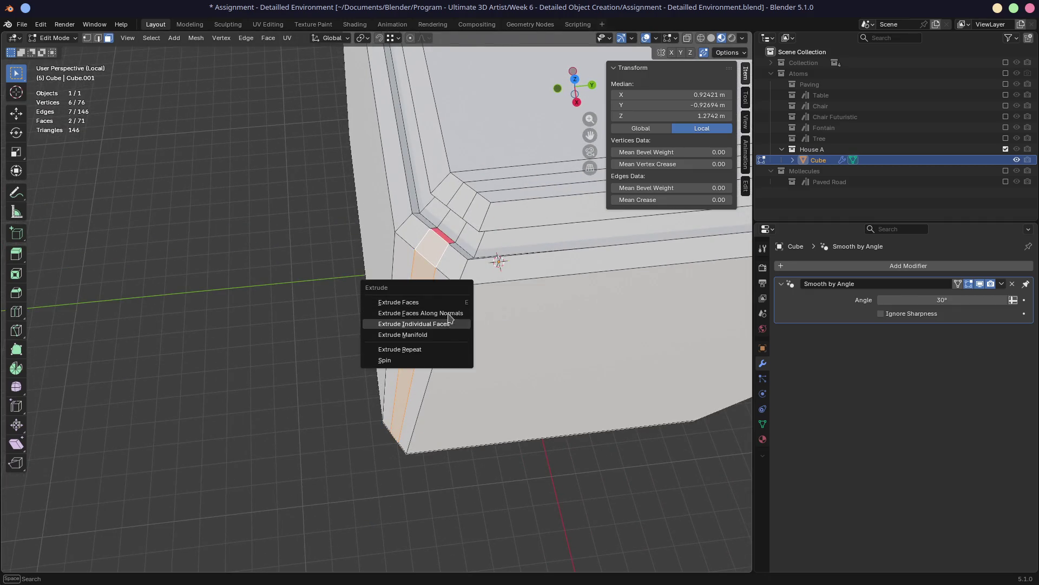
{"action": "left_click", "coordinate": [448, 313]}
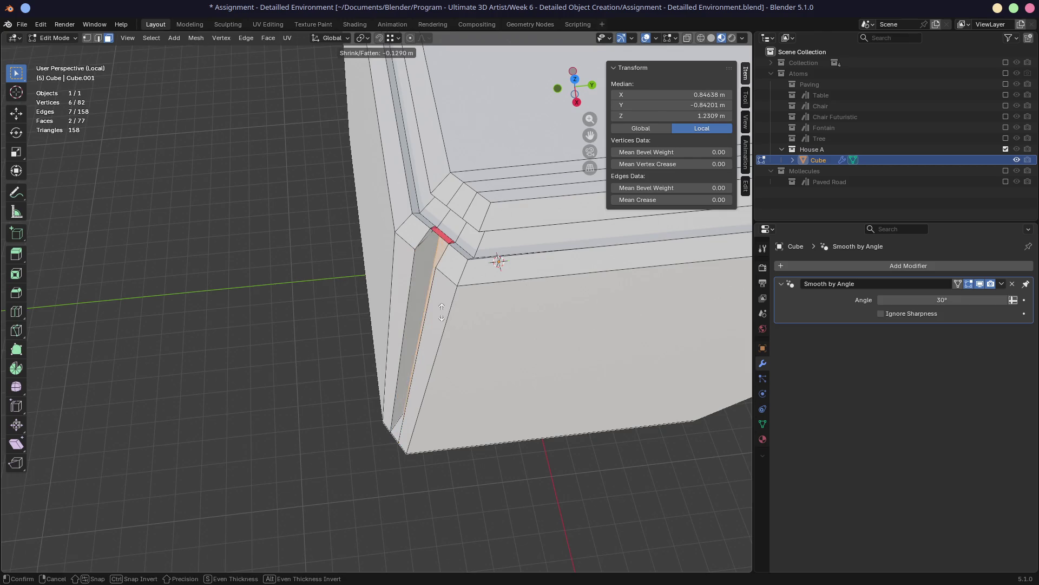
{"action": "left_click", "coordinate": [444, 311]}
{"action": "middle_click_drag", "start_coordinate": [443, 311], "coordinate": [370, 419]}
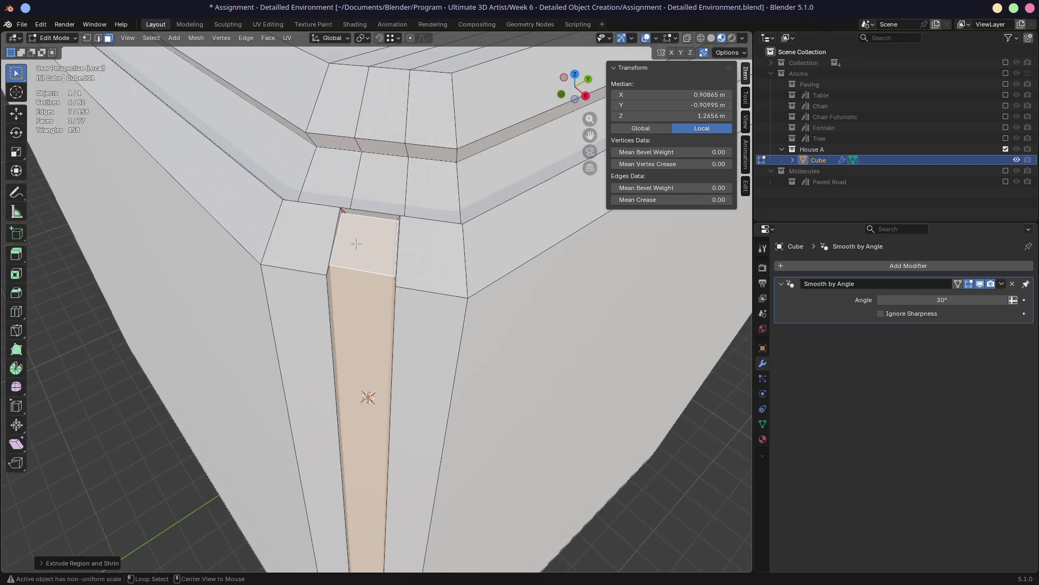
{"action": "scroll", "coordinate": [344, 263], "scroll_direction": "up", "scroll_amount": 3}
{"action": "mouse_move", "coordinate": [343, 263]}
{"action": "middle_mouse_down"}
{"action": "mouse_move", "coordinate": [297, 237]}
{"action": "mouse_move", "coordinate": [243, 285]}
{"action": "mouse_move", "coordinate": [349, 242]}
{"action": "mouse_move", "coordinate": [364, 192]}
{"action": "middle_mouse_up"}
{"action": "scroll", "coordinate": [244, 285], "scroll_direction": "down", "scroll_amount": 3}
{"action": "left_click", "coordinate": [364, 191]}
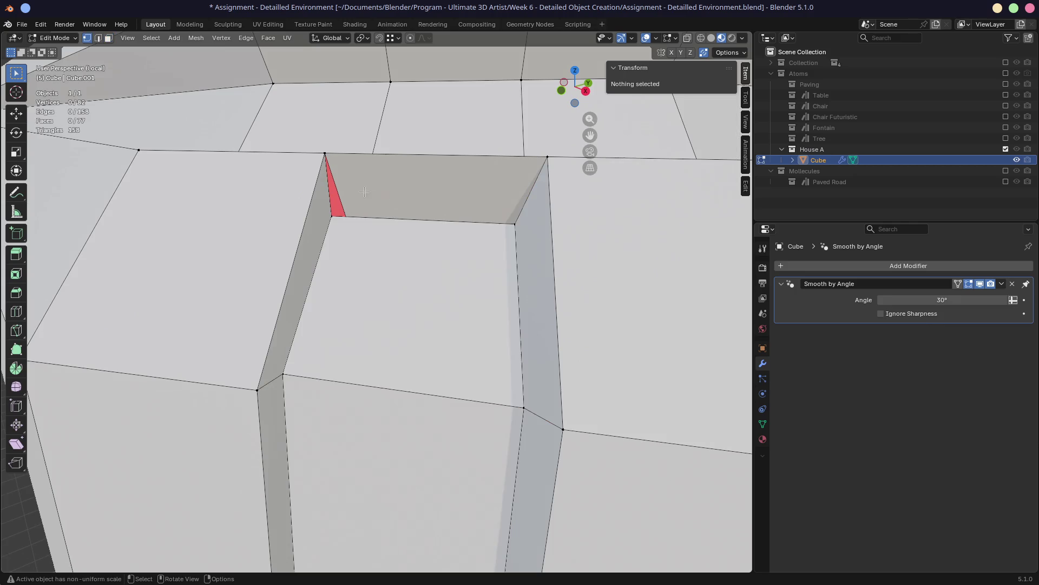
Select the leftover face above the recess and delete it with X > Faces
{"action": "left_click", "coordinate": [325, 156]}
{"action": "left_click", "coordinate": [364, 187]}
{"action": "key", "text": "x"}
{"action": "left_click", "coordinate": [382, 190]}
{"action": "mouse_move", "coordinate": [381, 190]}
{"action": "middle_mouse_down"}
{"action": "mouse_move", "coordinate": [360, 212]}
{"action": "mouse_move", "coordinate": [439, 216]}
{"action": "middle_mouse_up"}
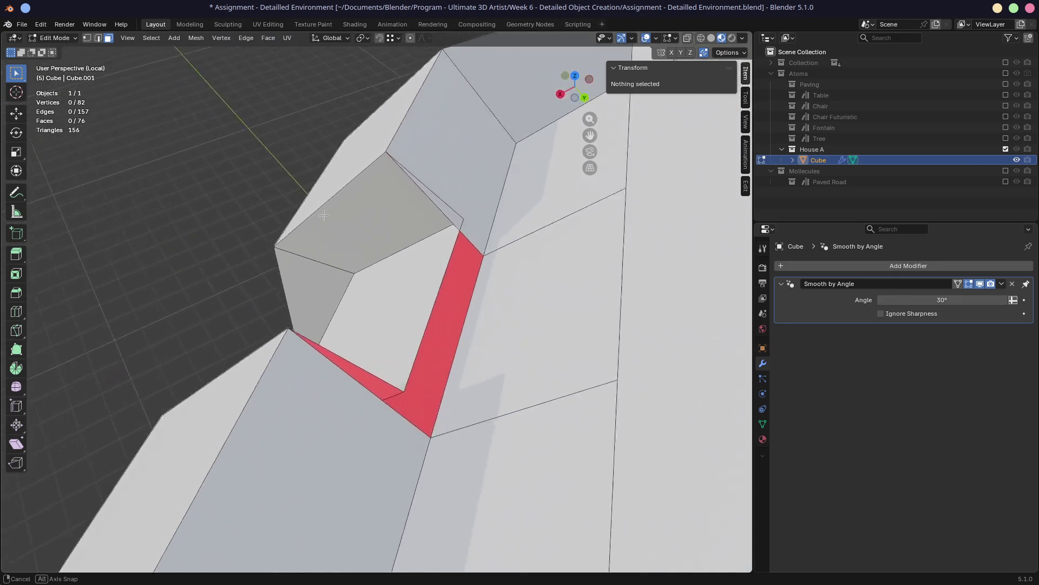
In vertex mode, merge two loose corner vertices with M > At Last and pick the next one
{"action": "key", "text": "1"}
{"action": "left_click", "coordinate": [432, 195]}
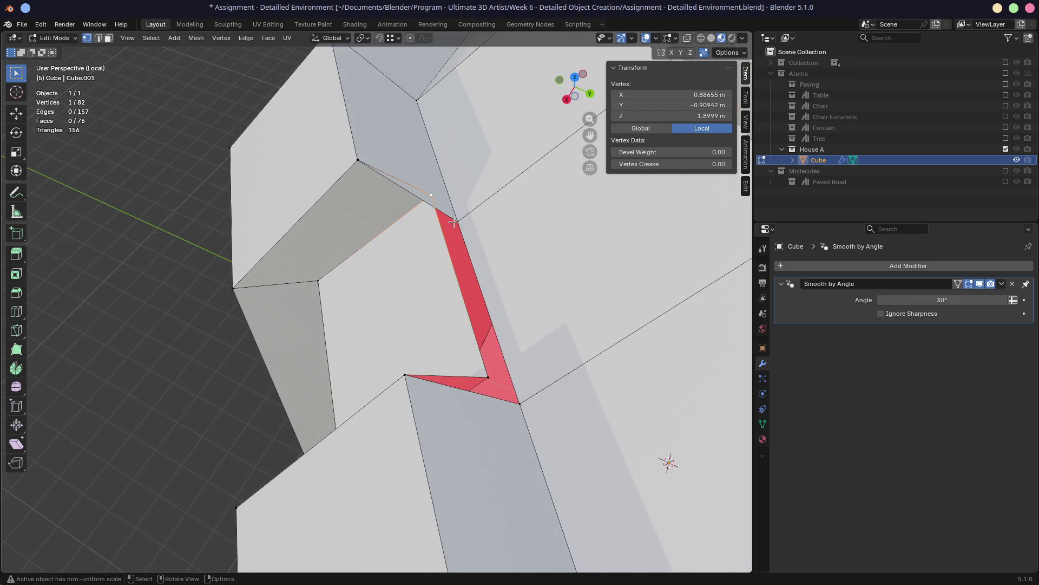
{"action": "left_click", "coordinate": [453, 221], "text": "shift"}
{"action": "key", "text": "m"}
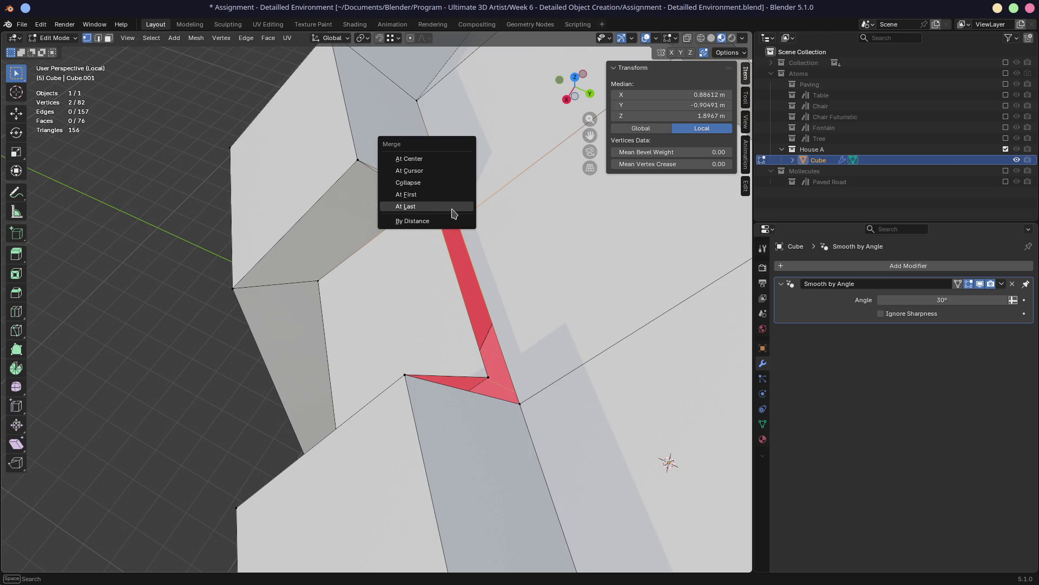
{"action": "left_click", "coordinate": [453, 208]}
{"action": "left_click", "coordinate": [479, 380], "text": "shift"}
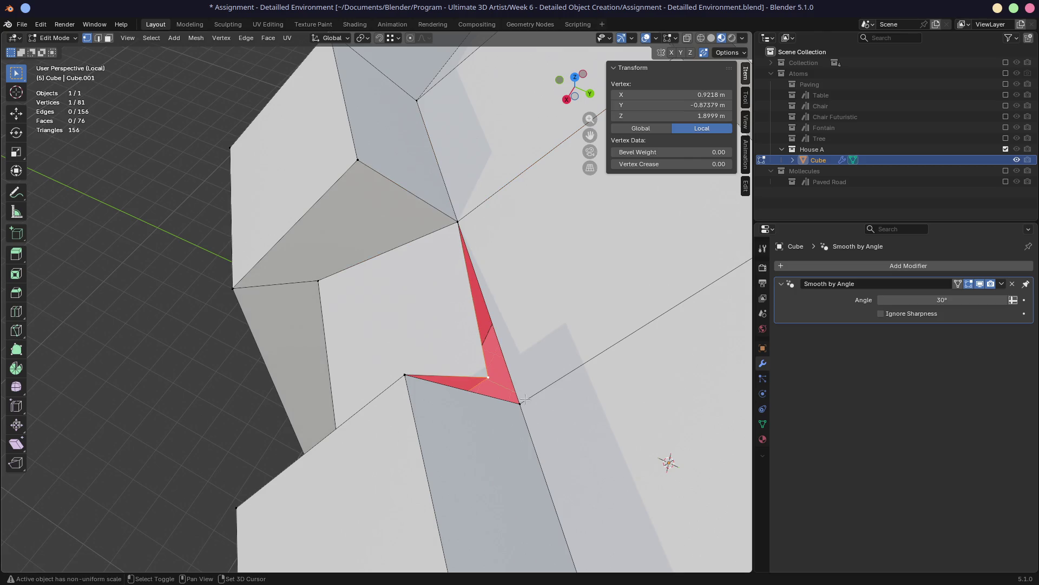
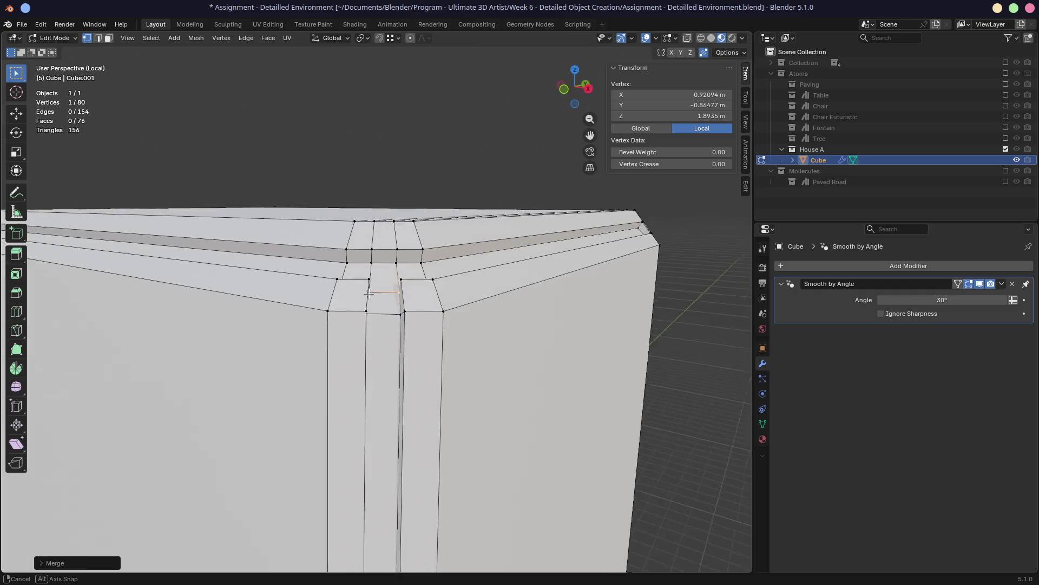
Vertex-slide the first top-corner vertices along their edges and nudge one vertically so the loops line up
{"action": "left_click", "coordinate": [382, 289]}
{"action": "key", "text": "g"}
{"action": "key", "text": "g"}
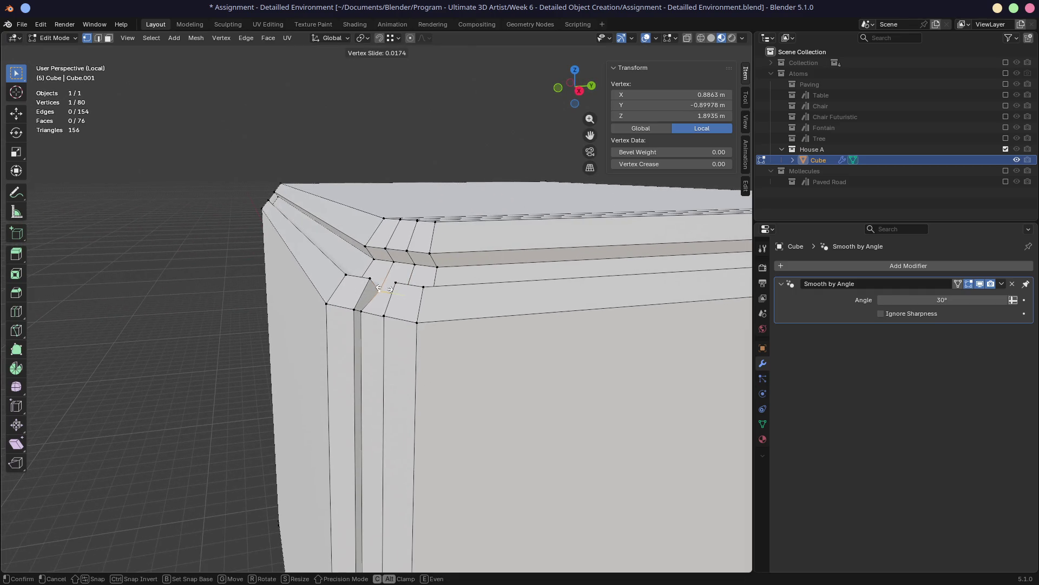
{"action": "left_click", "coordinate": [378, 289]}
{"action": "mouse_move", "coordinate": [382, 292]}
{"action": "middle_mouse_down"}
{"action": "mouse_move", "coordinate": [438, 278]}
{"action": "mouse_move", "coordinate": [380, 300]}
{"action": "mouse_move", "coordinate": [476, 302]}
{"action": "mouse_move", "coordinate": [424, 227]}
{"action": "middle_mouse_up"}
{"action": "key", "text": "g"}
{"action": "key", "text": "g"}
{"action": "left_click", "coordinate": [400, 291]}
{"action": "key", "text": "g"}
{"action": "key", "text": "z"}
{"action": "left_click", "coordinate": [419, 302]}
{"action": "key", "text": "g"}
{"action": "key", "text": "g"}
{"action": "left_click", "coordinate": [477, 303]}
Slide the remaining vertices on both sides of the corner into place and save the assignment
{"action": "key", "text": "g"}
{"action": "key", "text": "g"}
{"action": "left_click", "coordinate": [423, 223]}
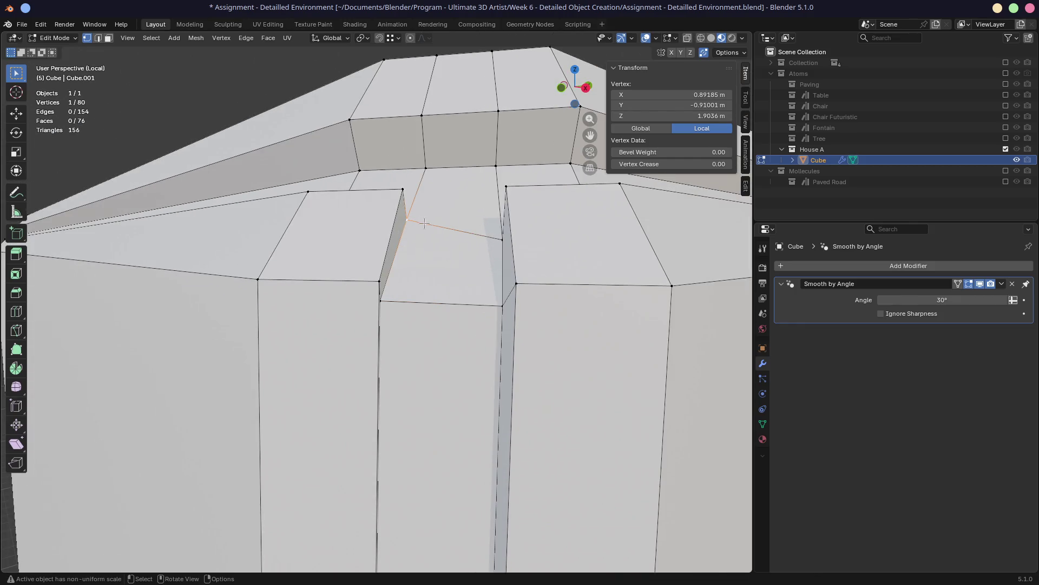
{"action": "key", "text": "g"}
{"action": "key", "text": "g"}
{"action": "left_click", "coordinate": [438, 216]}
{"action": "mouse_move", "coordinate": [438, 215]}
{"action": "middle_mouse_down"}
{"action": "mouse_move", "coordinate": [381, 236]}
{"action": "mouse_move", "coordinate": [439, 227]}
{"action": "middle_mouse_up"}
{"action": "key", "text": "ctrl+s"}
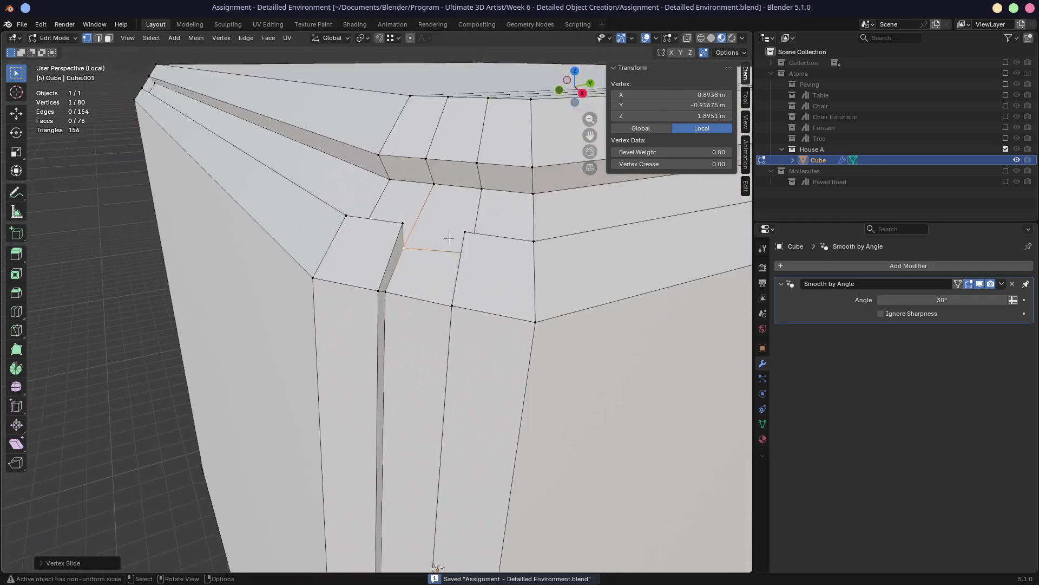
{"action": "scroll", "coordinate": [419, 276], "scroll_direction": "down", "scroll_amount": 3}
{"action": "middle_click_drag", "start_coordinate": [420, 277], "coordinate": [365, 269]}
{"action": "key", "text": "g"}
{"action": "key", "text": "g"}
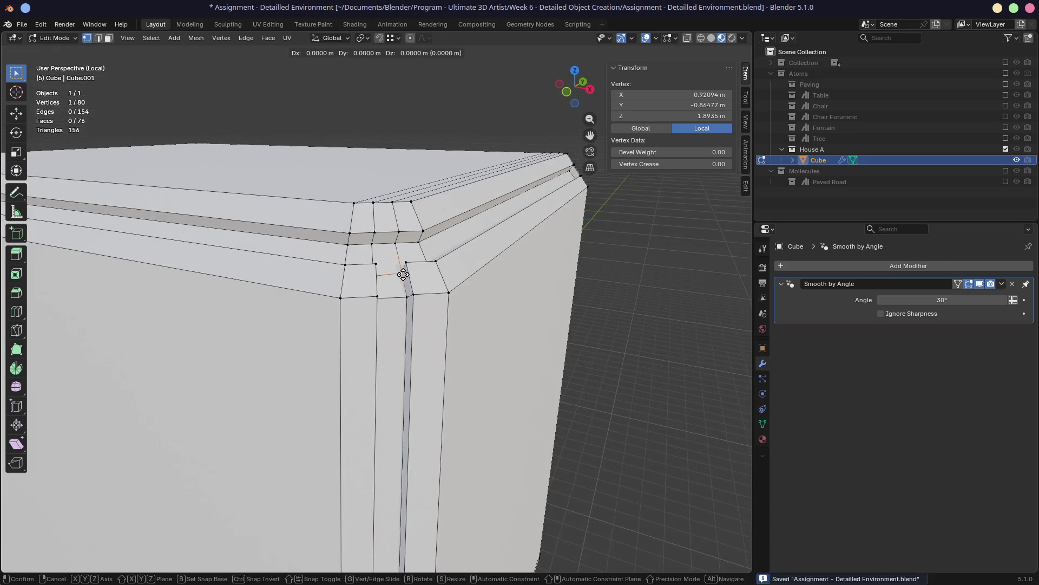
{"action": "left_click", "coordinate": [404, 275]}
{"action": "key", "text": "ctrl+s"}
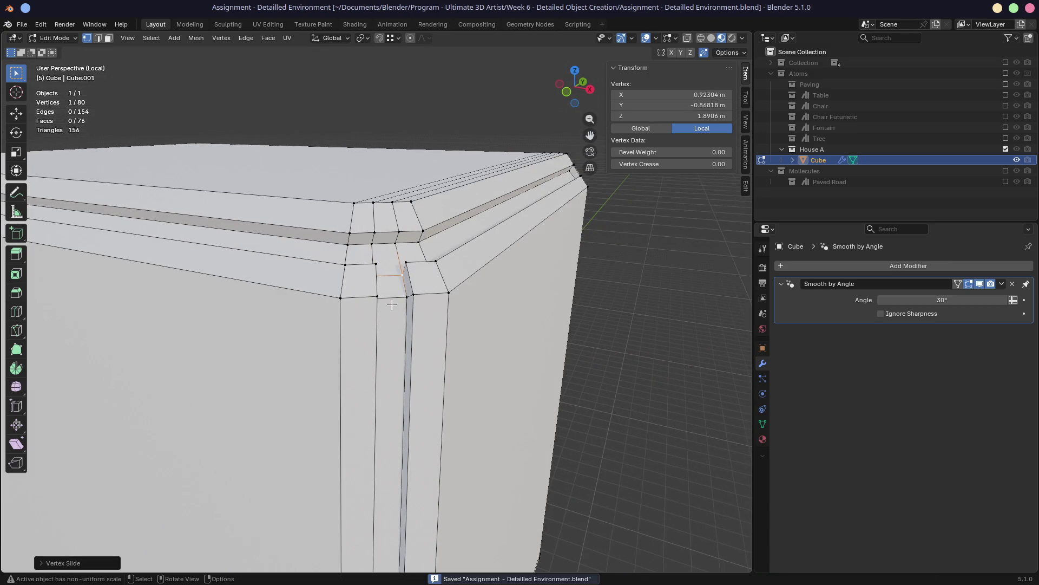
{"action": "scroll", "coordinate": [390, 301], "scroll_direction": "down", "scroll_amount": 4}
{"action": "mouse_move", "coordinate": [390, 310]}
{"action": "middle_mouse_down"}
{"action": "mouse_move", "coordinate": [431, 309]}
{"action": "mouse_move", "coordinate": [351, 313]}
{"action": "middle_mouse_up"}
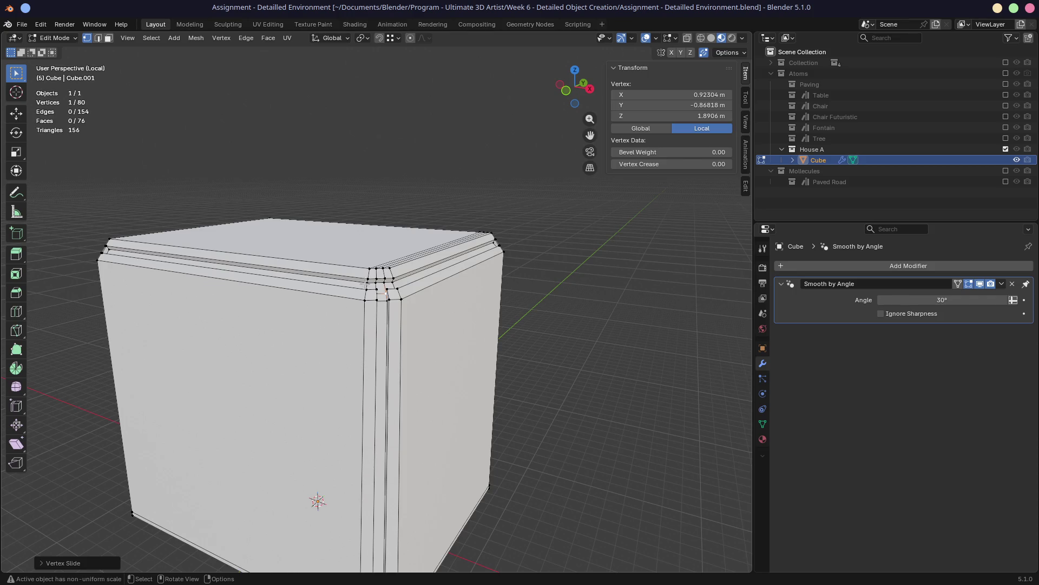
{"action": "scroll", "coordinate": [386, 293], "scroll_direction": "up", "scroll_amount": 5}
Vertex-slide the next corner vertices where the vertical and top bevels meet, checking from both sides
{"action": "middle_click_drag", "start_coordinate": [384, 298], "coordinate": [385, 312]}
{"action": "left_click", "coordinate": [388, 301]}
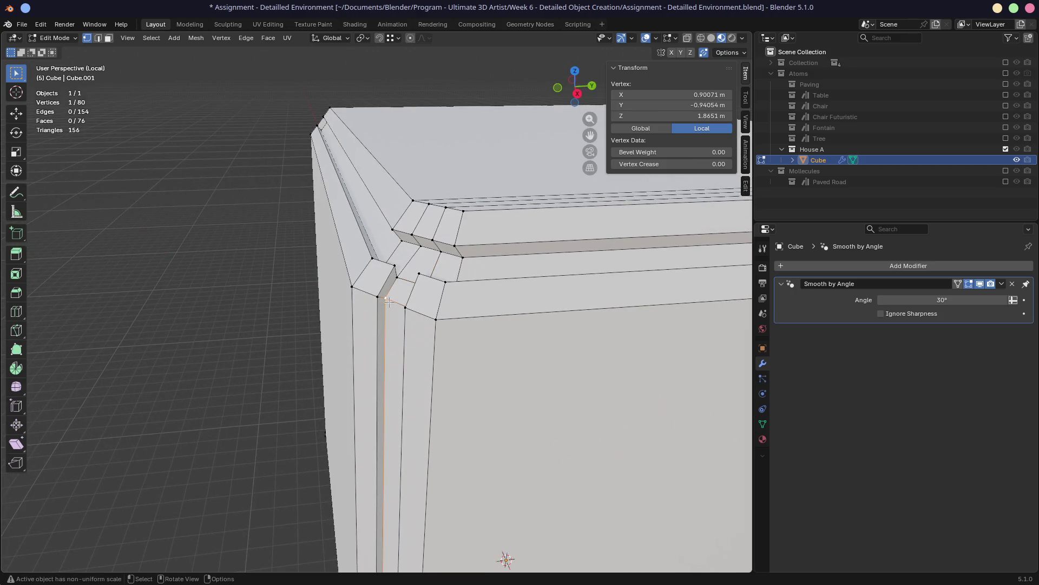
{"action": "left_click", "coordinate": [395, 264]}
{"action": "middle_click_drag", "start_coordinate": [396, 268], "coordinate": [470, 279]}
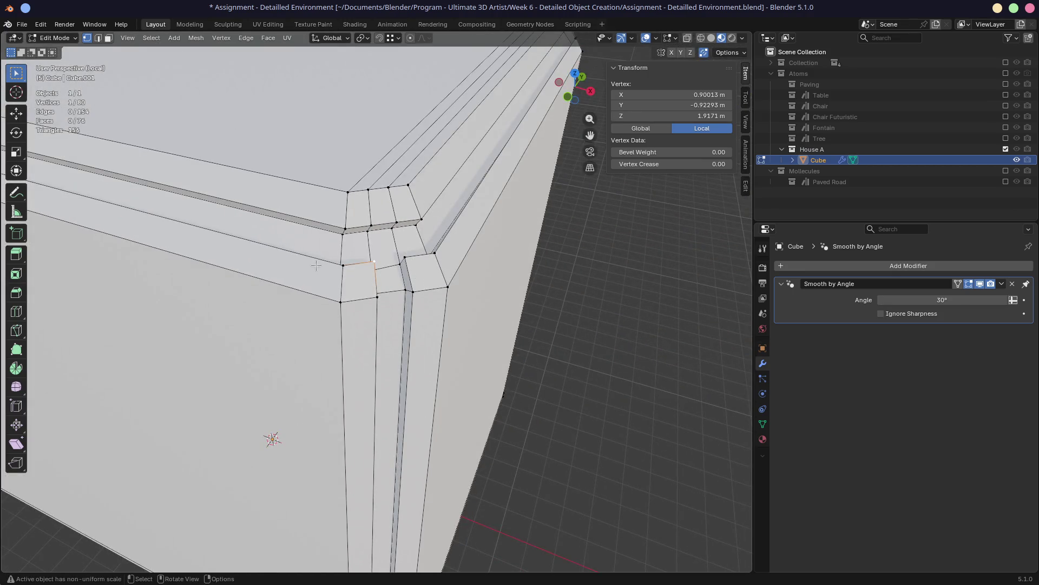
{"action": "scroll", "coordinate": [317, 266], "scroll_direction": "down", "scroll_amount": 5}
{"action": "scroll", "coordinate": [300, 276], "scroll_direction": "down", "scroll_amount": 2}
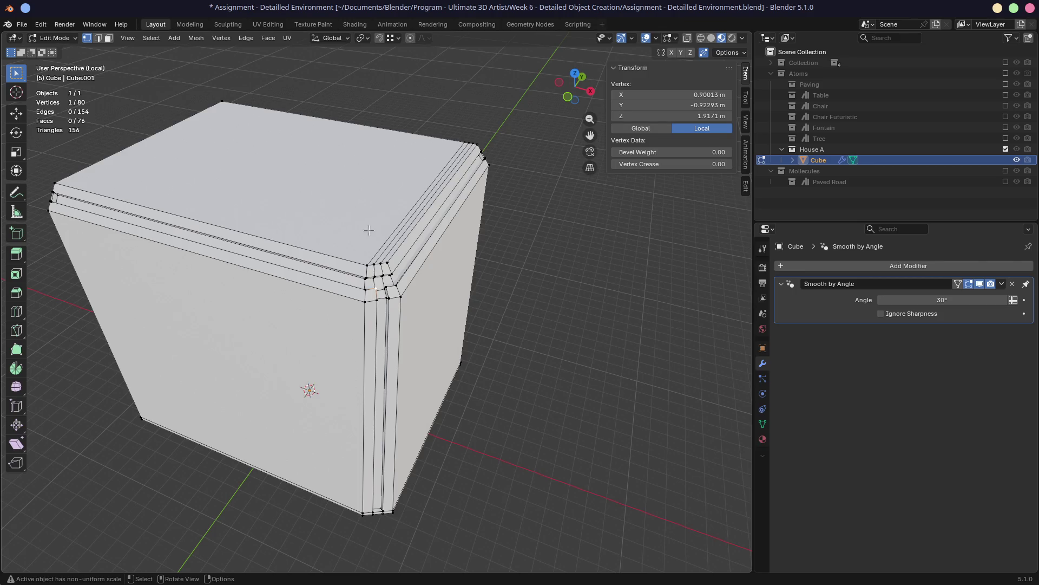
{"action": "scroll", "coordinate": [396, 268], "scroll_direction": "up", "scroll_amount": 3}
{"action": "scroll", "coordinate": [396, 268], "scroll_direction": "up", "scroll_amount": 3}
{"action": "mouse_move", "coordinate": [395, 267]}
{"action": "middle_mouse_down"}
{"action": "mouse_move", "coordinate": [385, 284]}
{"action": "mouse_move", "coordinate": [398, 268]}
{"action": "middle_mouse_up"}
{"action": "left_click", "coordinate": [394, 270]}
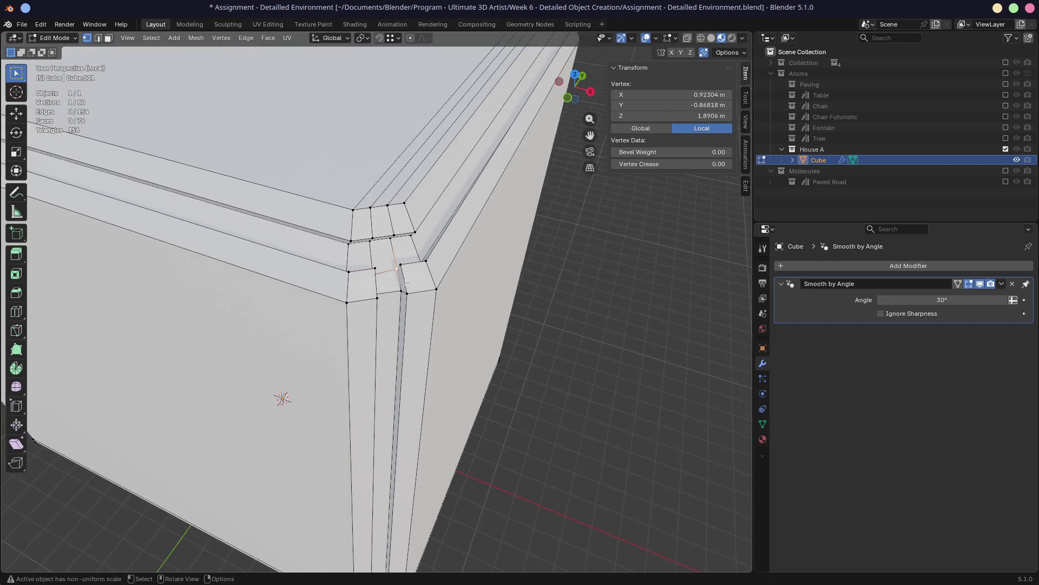
{"action": "key", "text": "g"}
{"action": "key", "text": "g"}
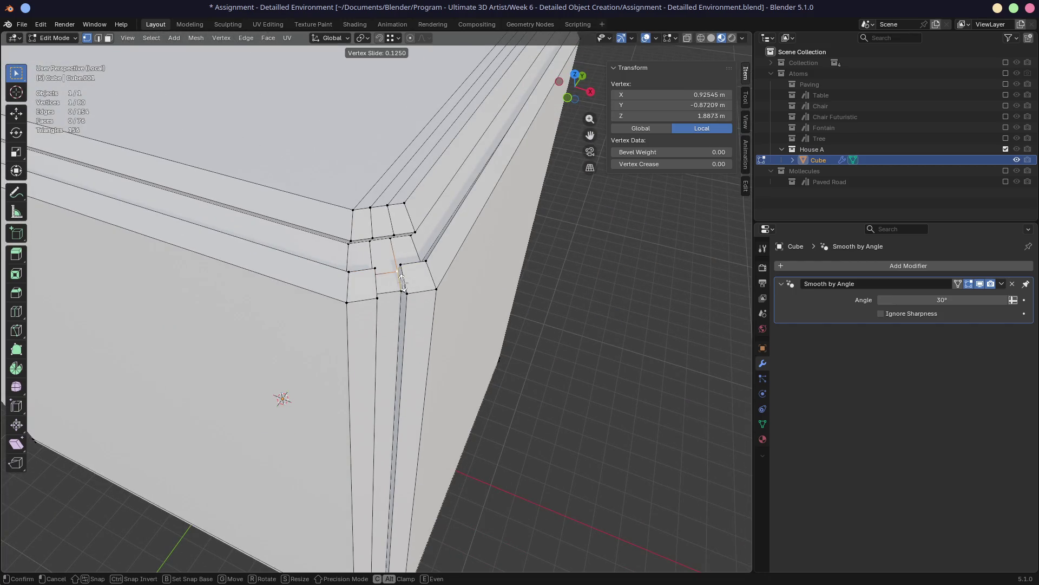
{"action": "left_click", "coordinate": [401, 276]}
{"action": "middle_click_drag", "start_coordinate": [401, 277], "coordinate": [535, 367]}
{"action": "key", "text": "g"}
{"action": "key", "text": "g"}
{"action": "left_click", "coordinate": [391, 292]}
Slide the last corner vertices and the edge below into place, then review the whole cube
{"action": "middle_click_drag", "start_coordinate": [390, 292], "coordinate": [434, 280]}
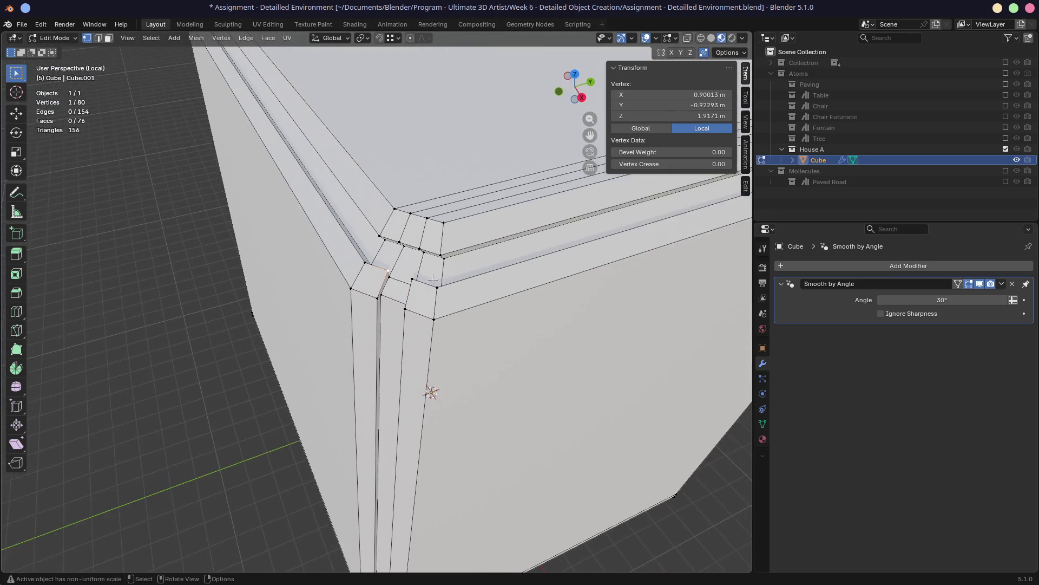
{"action": "key", "text": "g"}
{"action": "key", "text": "g"}
{"action": "left_click", "coordinate": [411, 265]}
{"action": "key", "text": "g"}
{"action": "key", "text": "g"}
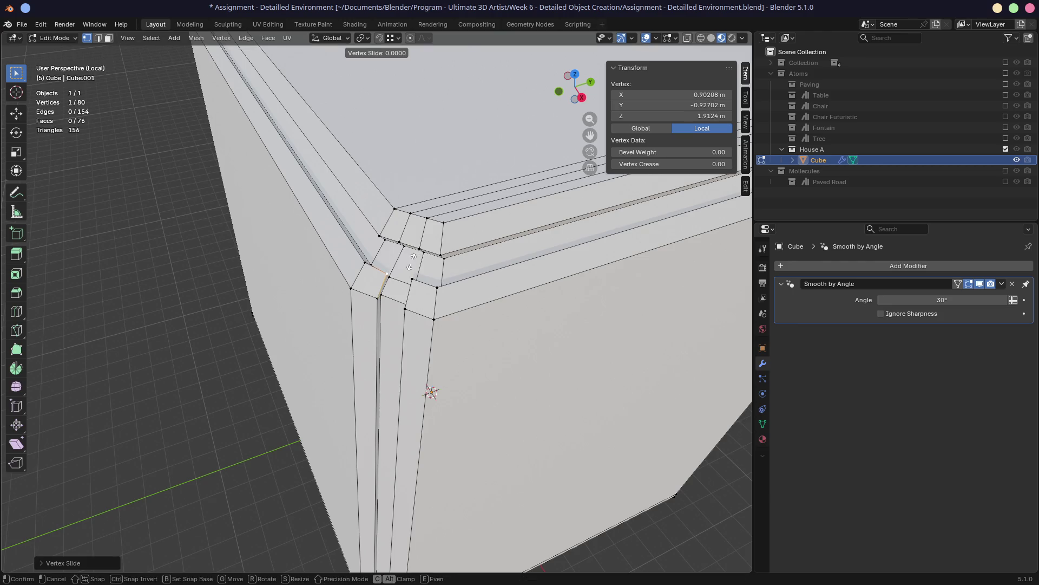
{"action": "left_click", "coordinate": [413, 260]}
{"action": "left_click", "coordinate": [380, 297]}
{"action": "key", "text": "g"}
{"action": "key", "text": "g"}
{"action": "key", "text": "g"}
{"action": "left_click", "coordinate": [393, 302]}
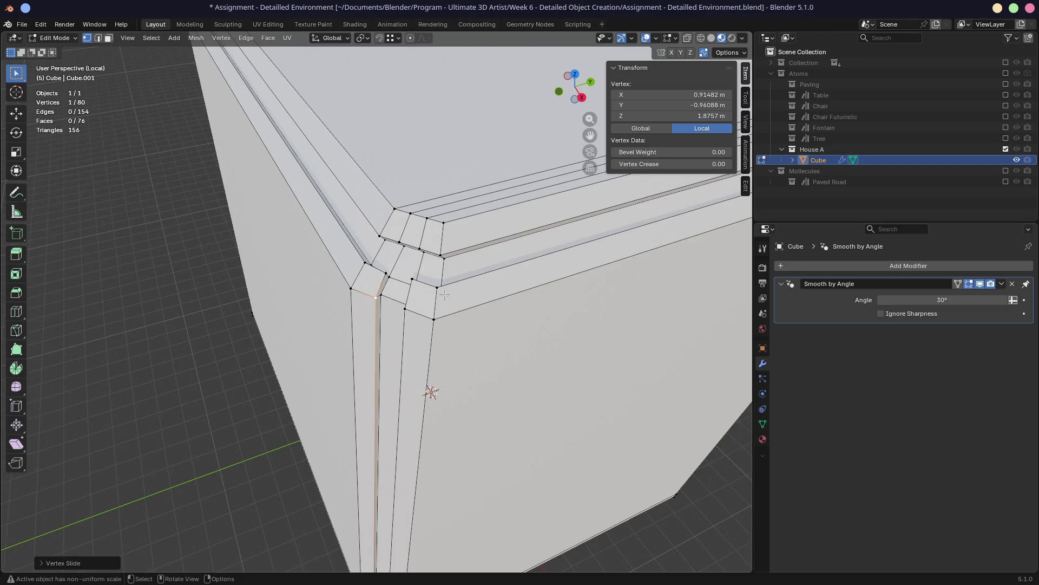
{"action": "scroll", "coordinate": [444, 294], "scroll_direction": "down", "scroll_amount": 5}
{"action": "mouse_move", "coordinate": [496, 392]}
{"action": "middle_mouse_down"}
{"action": "mouse_move", "coordinate": [488, 452]}
{"action": "mouse_move", "coordinate": [475, 442]}
{"action": "middle_mouse_up"}
{"action": "scroll", "coordinate": [270, 354], "scroll_direction": "down", "scroll_amount": 5}
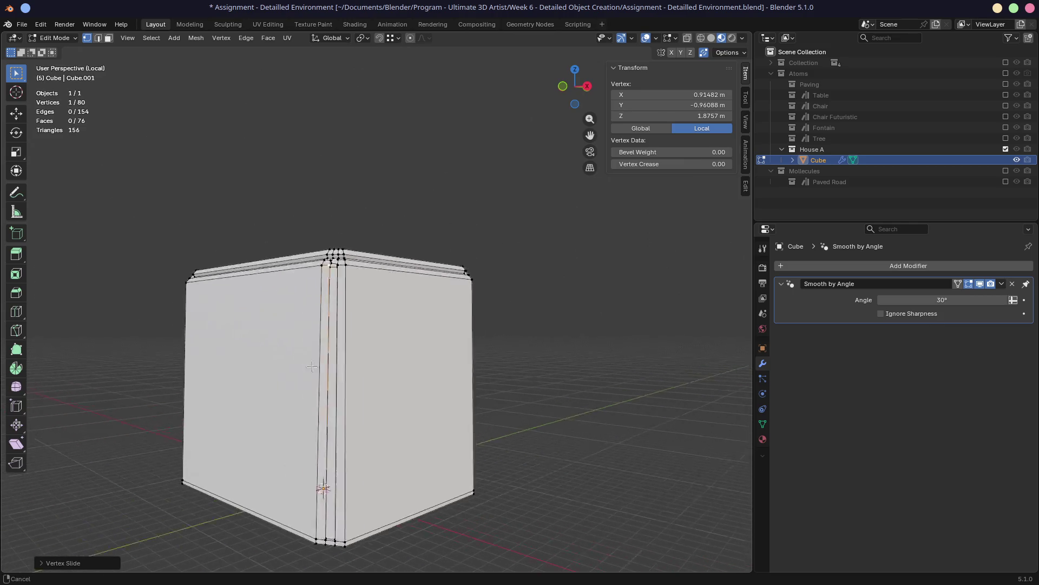
{"action": "middle_click_drag", "start_coordinate": [271, 354], "coordinate": [355, 360]}
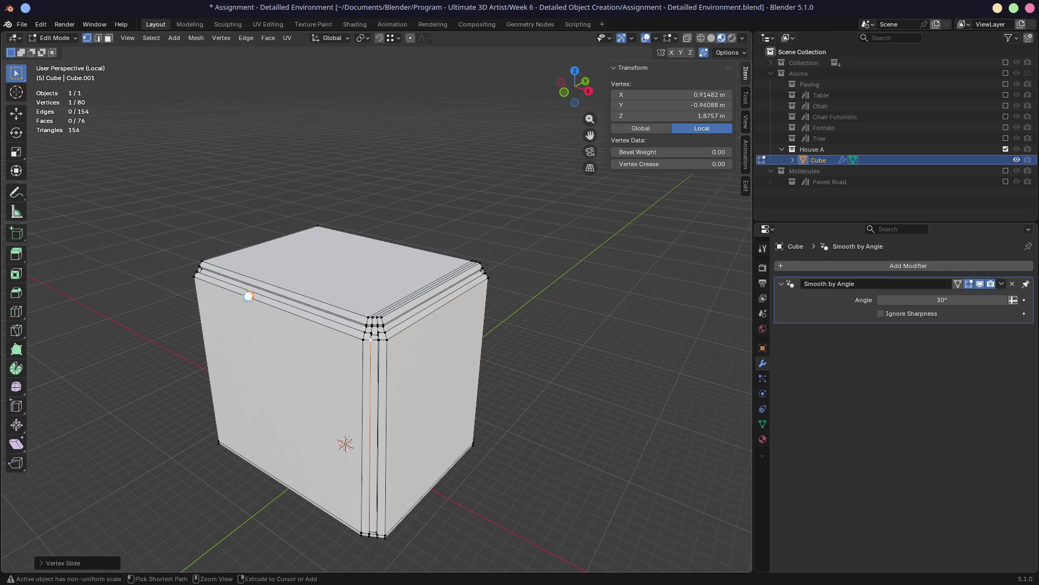
Save the cube assignment in Object Mode, cancelling the unsaved-file prompt and saving again
{"action": "key", "text": "ctrl+s"}
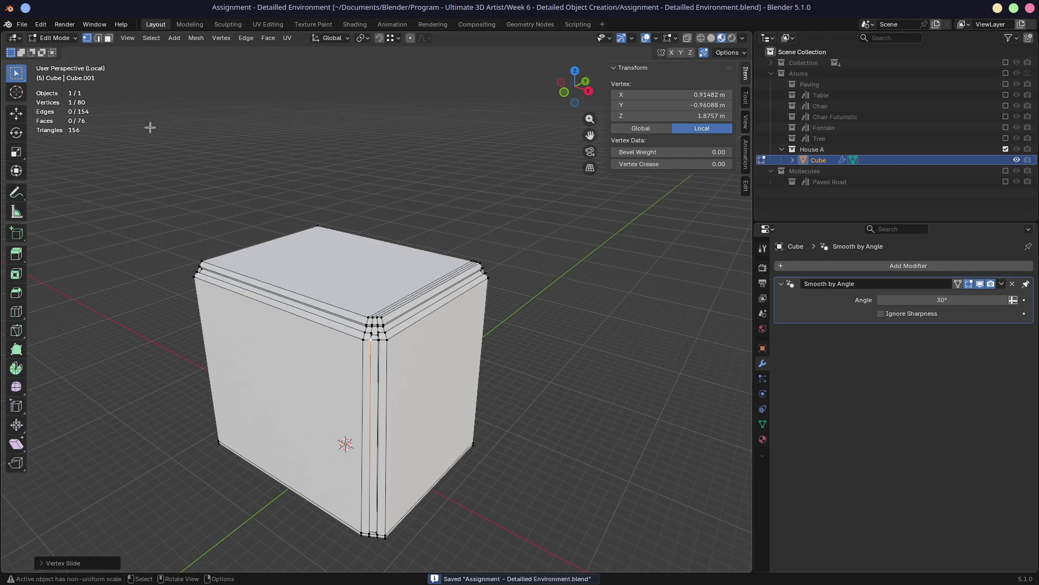
{"action": "key", "text": "Tab"}
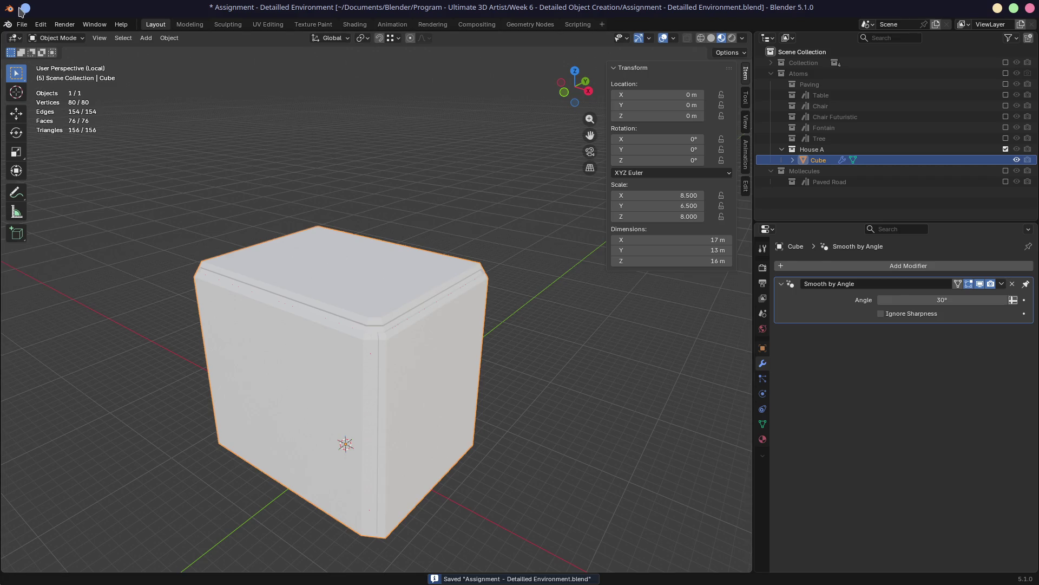
{"action": "left_click", "coordinate": [22, 24]}
{"action": "mouse_move", "coordinate": [49, 59]}
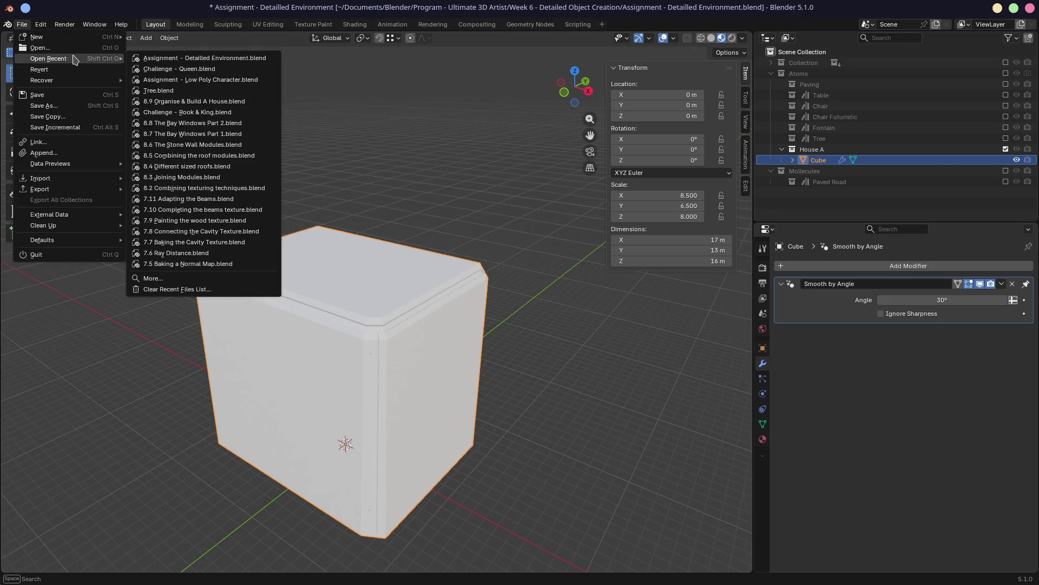
{"action": "left_click", "coordinate": [225, 63]}
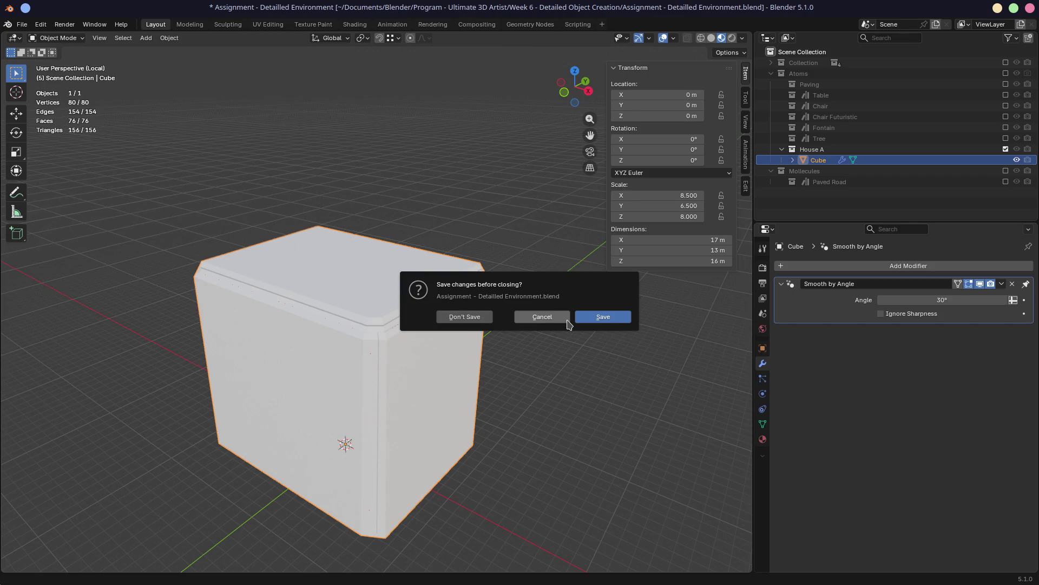
{"action": "left_click", "coordinate": [541, 316]}
{"action": "left_click", "coordinate": [22, 24]}
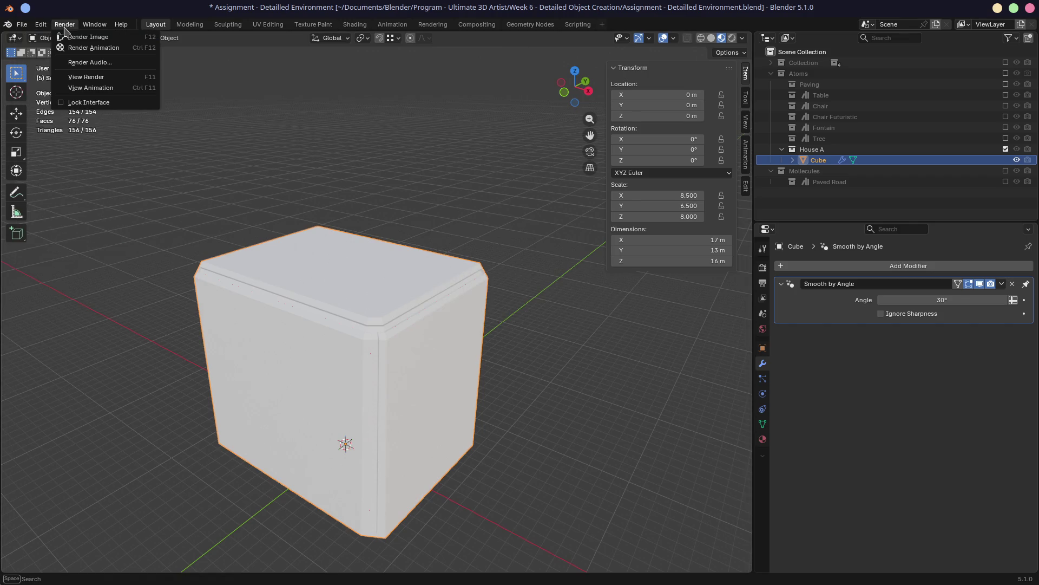
{"action": "left_click", "coordinate": [61, 38]}
{"action": "key", "text": "ctrl+s"}
Load the finished 8.9 Organise & Build A House file from the recent files
{"action": "left_click", "coordinate": [22, 24]}
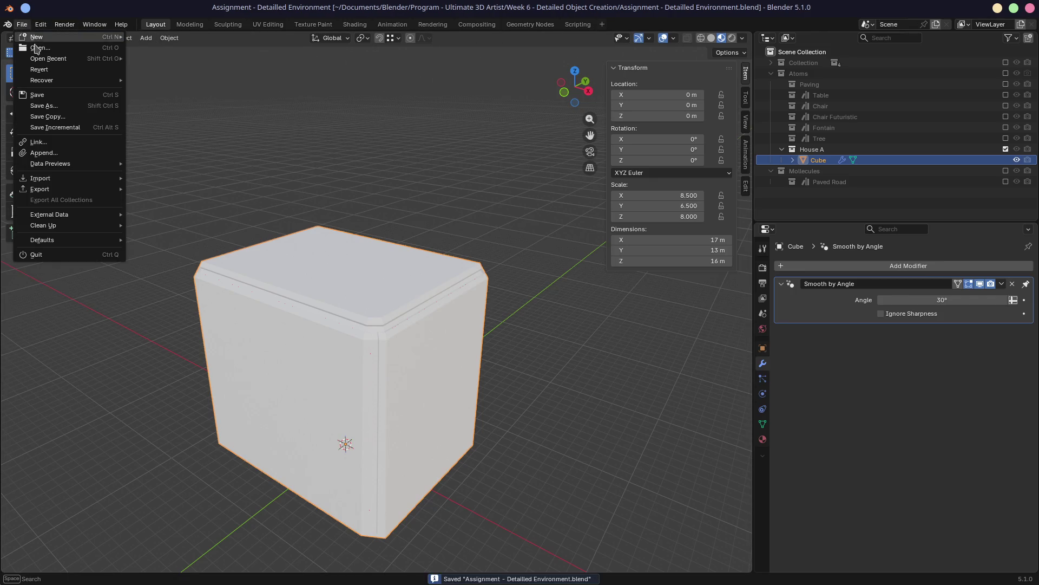
{"action": "mouse_move", "coordinate": [48, 58]}
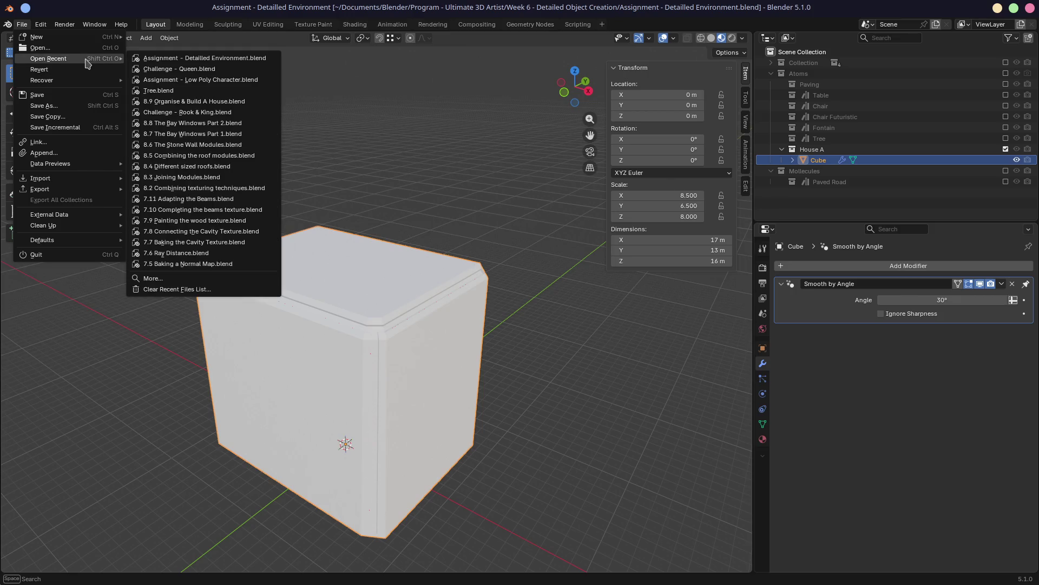
{"action": "left_click", "coordinate": [194, 100]}
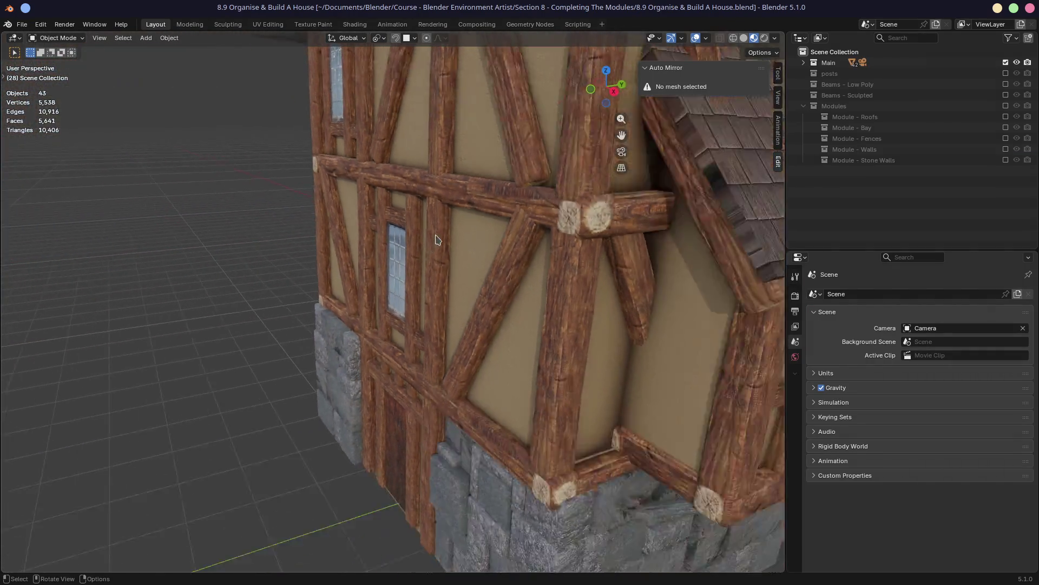
{"action": "scroll", "coordinate": [488, 244], "scroll_direction": "down", "scroll_amount": 5}
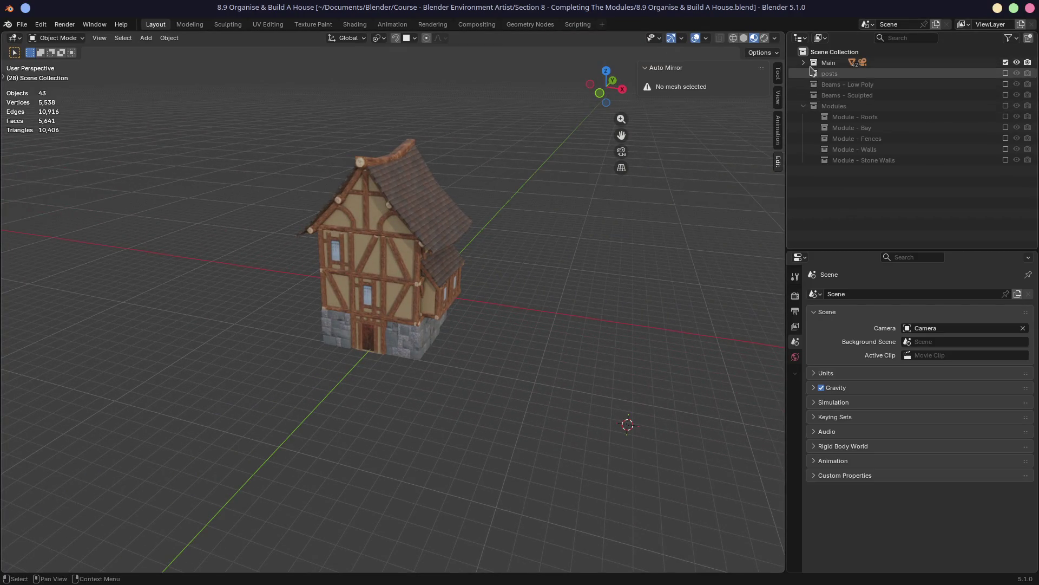
{"action": "scroll", "coordinate": [423, 289], "scroll_direction": "up", "scroll_amount": 3}
{"action": "scroll", "coordinate": [458, 316], "scroll_direction": "up", "scroll_amount": 3}
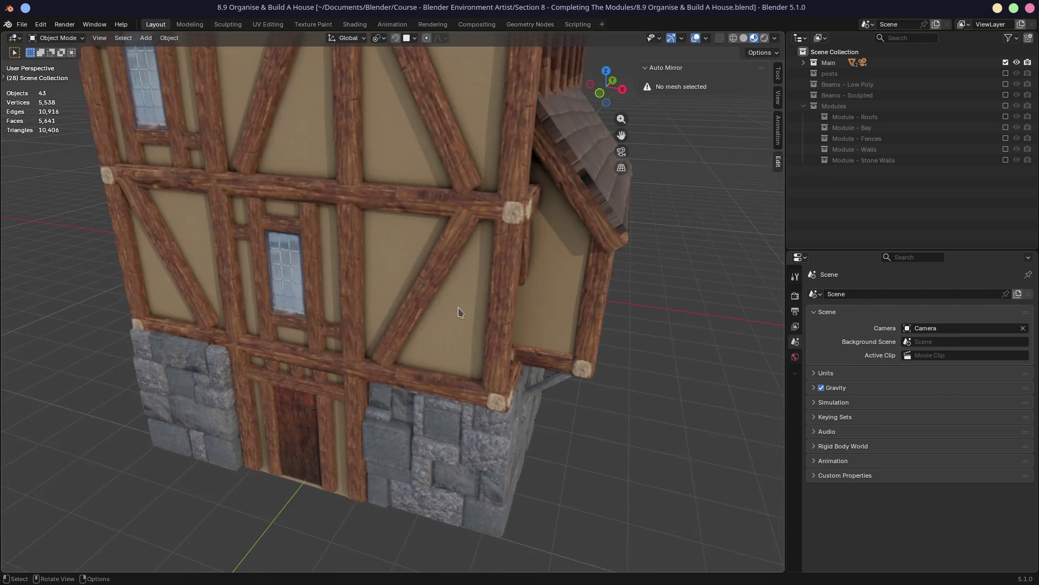
Inspect the house's wall pieces and bay module from the front and side views
{"action": "left_click", "coordinate": [459, 430]}
{"action": "key", "text": "KP_4"}
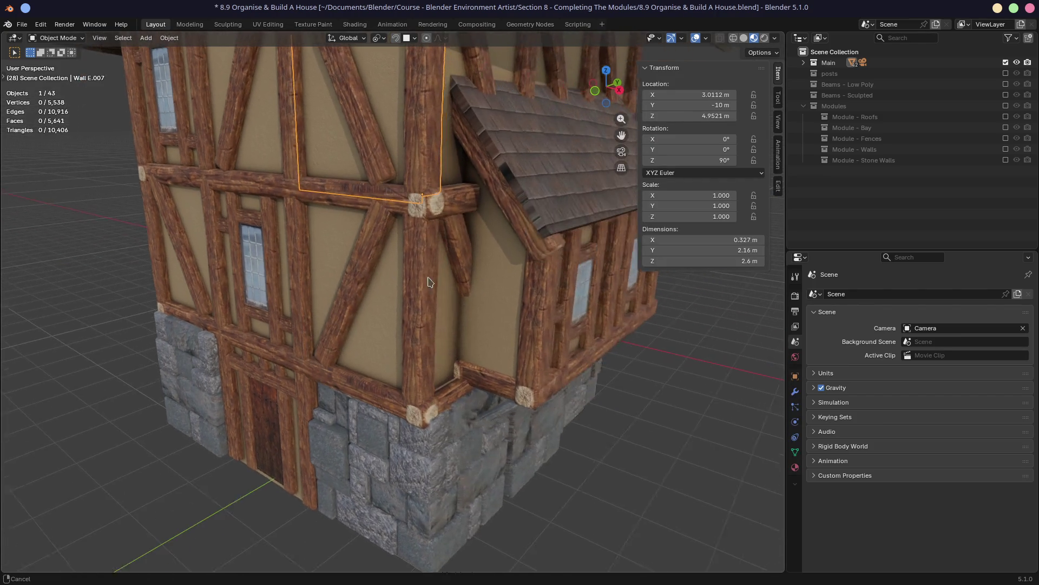
{"action": "key", "text": "KP_4"}
{"action": "key", "text": "KP_4"}
{"action": "key", "text": "KP_4"}
{"action": "left_click", "coordinate": [530, 302]}
{"action": "key", "text": "KP_1"}
{"action": "scroll", "coordinate": [530, 302], "scroll_direction": "down", "scroll_amount": 3}
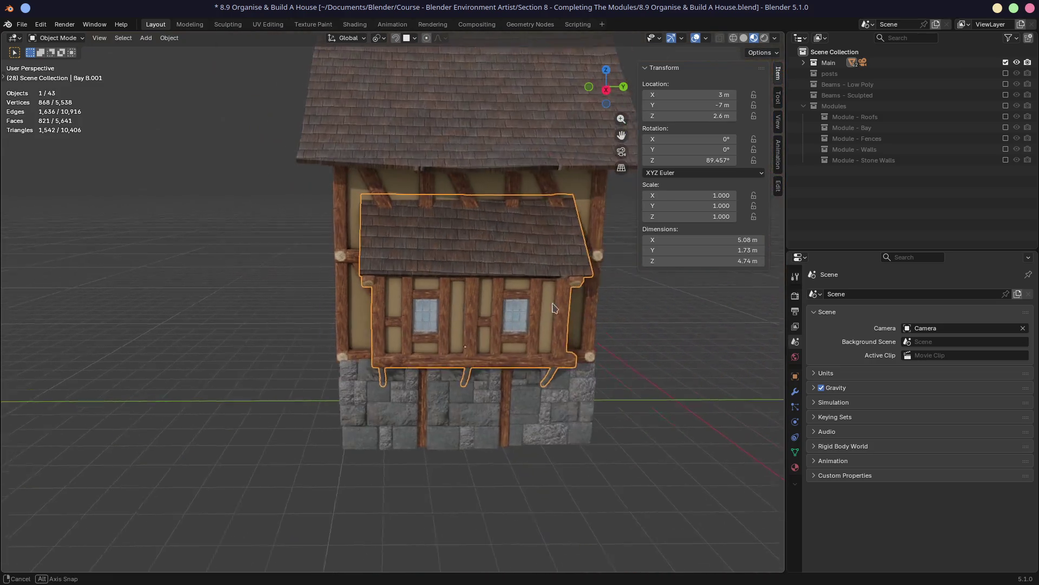
{"action": "key", "text": "KP_3"}
{"action": "mouse_move", "coordinate": [407, 300]}
{"action": "middle_mouse_down"}
{"action": "mouse_move", "coordinate": [370, 291]}
{"action": "mouse_move", "coordinate": [536, 301]}
{"action": "mouse_move", "coordinate": [393, 309]}
{"action": "middle_mouse_up"}
{"action": "scroll", "coordinate": [536, 301], "scroll_direction": "up", "scroll_amount": 2}
{"action": "scroll", "coordinate": [393, 309], "scroll_direction": "up", "scroll_amount": 3}
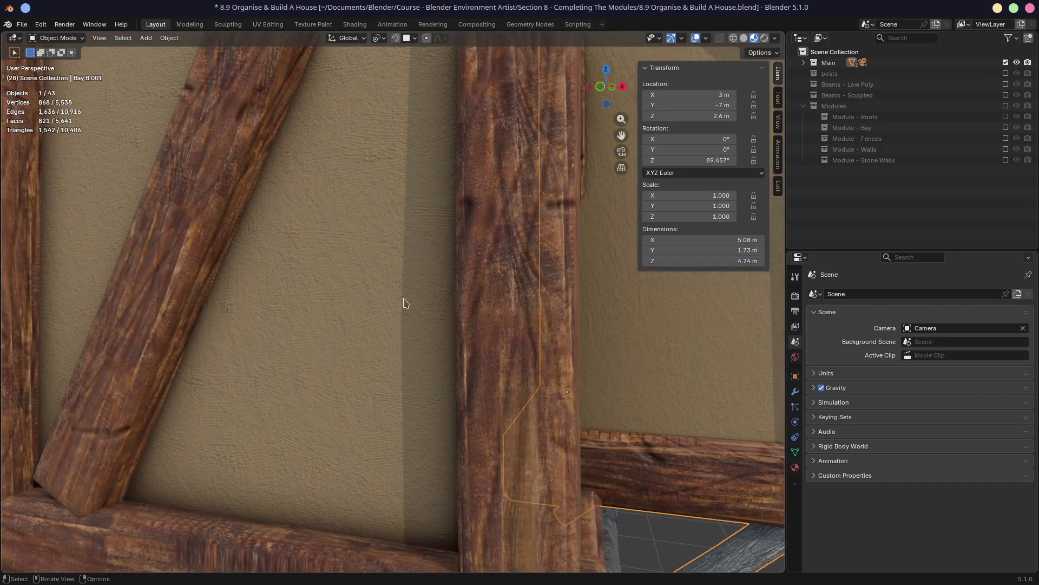
{"action": "scroll", "coordinate": [339, 299], "scroll_direction": "down", "scroll_amount": 4}
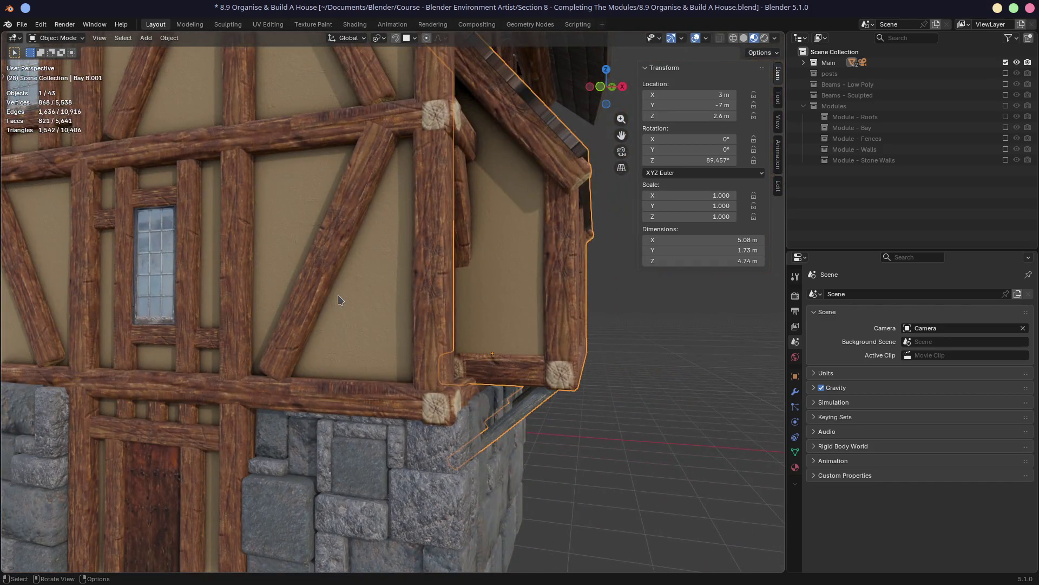
{"action": "scroll", "coordinate": [341, 300], "scroll_direction": "down", "scroll_amount": 3}
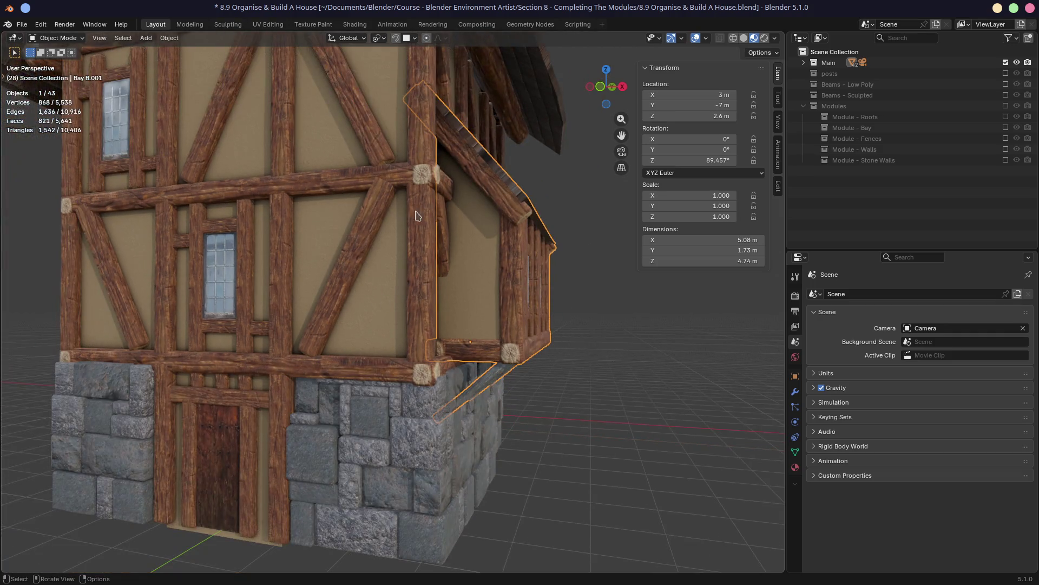
Examine Wall C and the corner panels up close, then hide the Main collection to empty the scene
{"action": "left_click", "coordinate": [366, 261]}
{"action": "mouse_move", "coordinate": [247, 301]}
{"action": "middle_mouse_down", "text": "shift"}
{"action": "mouse_move", "coordinate": [235, 294]}
{"action": "mouse_move", "coordinate": [500, 252]}
{"action": "middle_mouse_up", "text": "shift"}
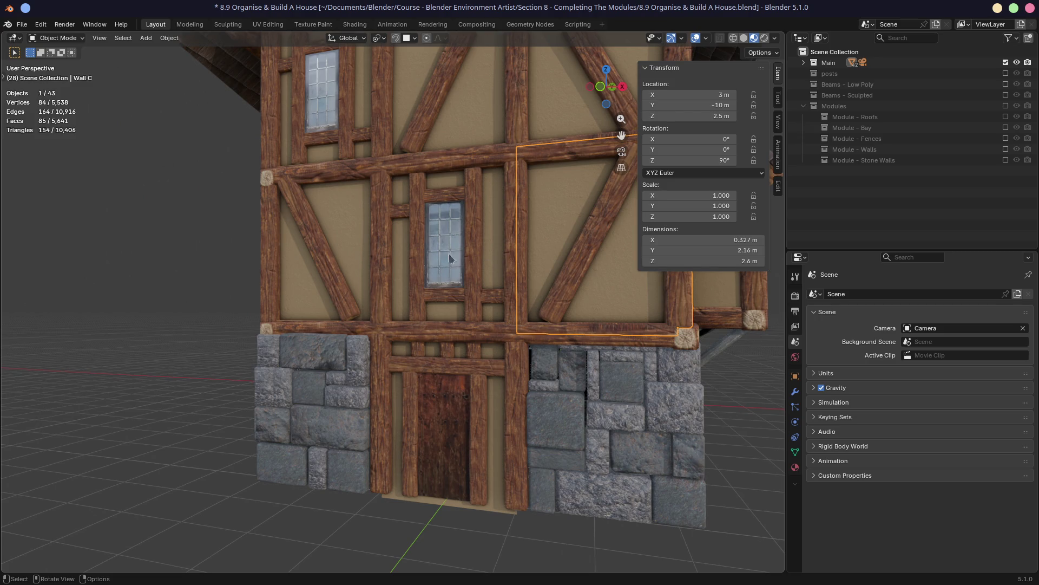
{"action": "scroll", "coordinate": [449, 253], "scroll_direction": "up", "scroll_amount": 4}
{"action": "scroll", "coordinate": [422, 277], "scroll_direction": "up", "scroll_amount": 4}
{"action": "scroll", "coordinate": [403, 306], "scroll_direction": "up", "scroll_amount": 3}
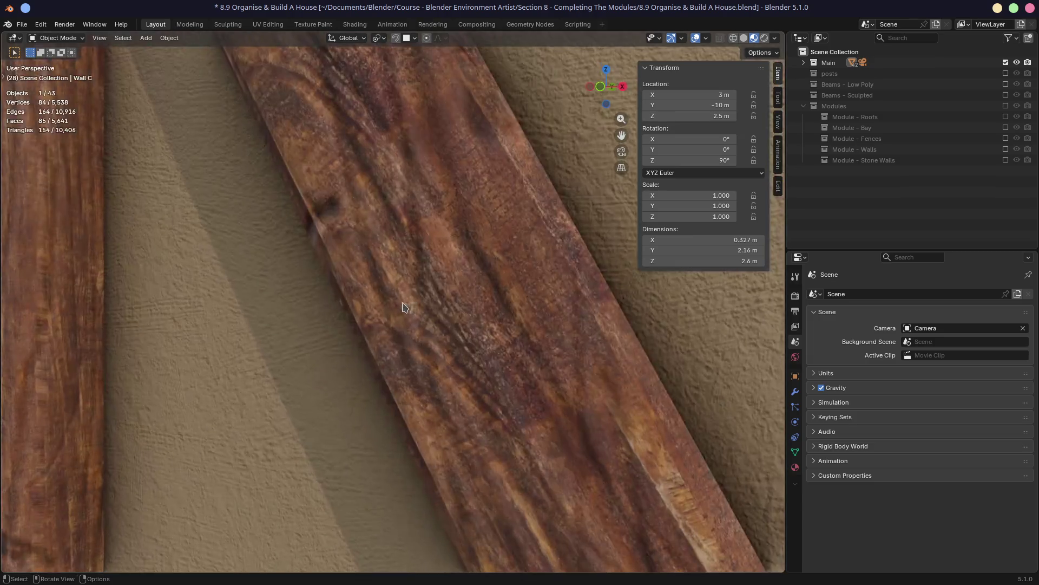
{"action": "scroll", "coordinate": [403, 307], "scroll_direction": "down", "scroll_amount": 3}
{"action": "scroll", "coordinate": [403, 292], "scroll_direction": "down", "scroll_amount": 3}
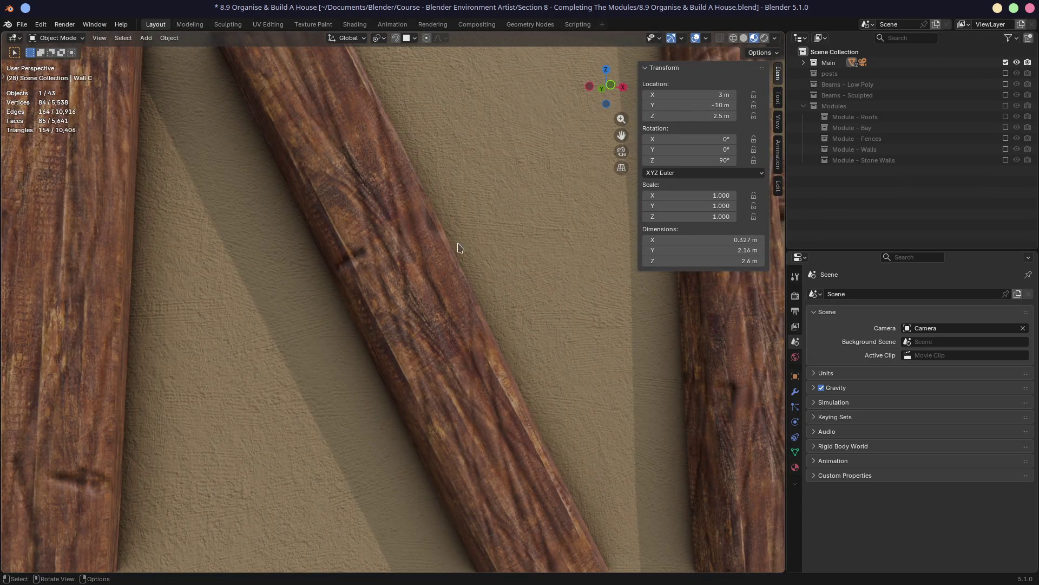
{"action": "scroll", "coordinate": [361, 245], "scroll_direction": "down", "scroll_amount": 6}
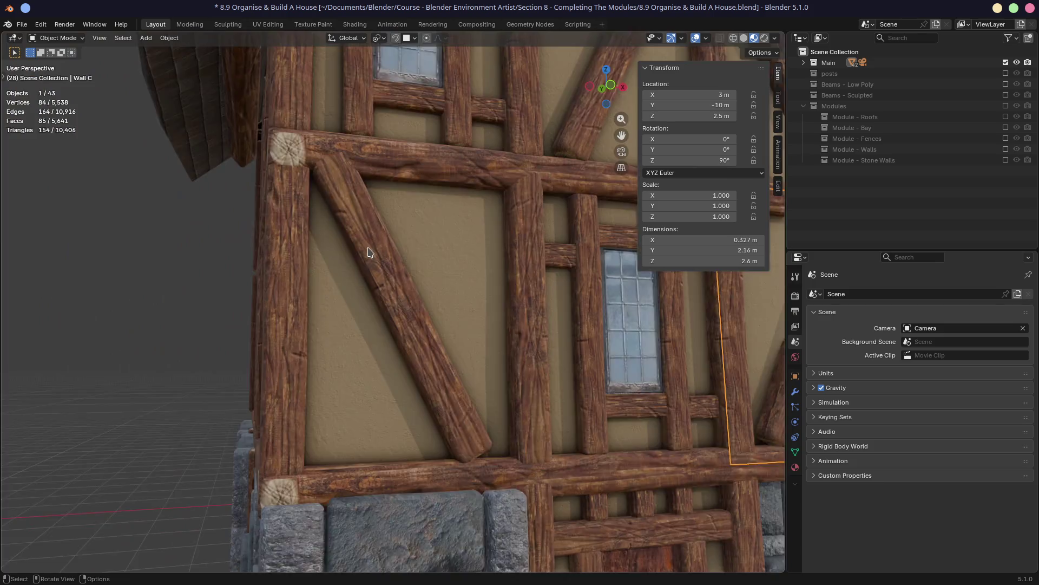
{"action": "middle_click_drag", "start_coordinate": [361, 247], "coordinate": [367, 252]}
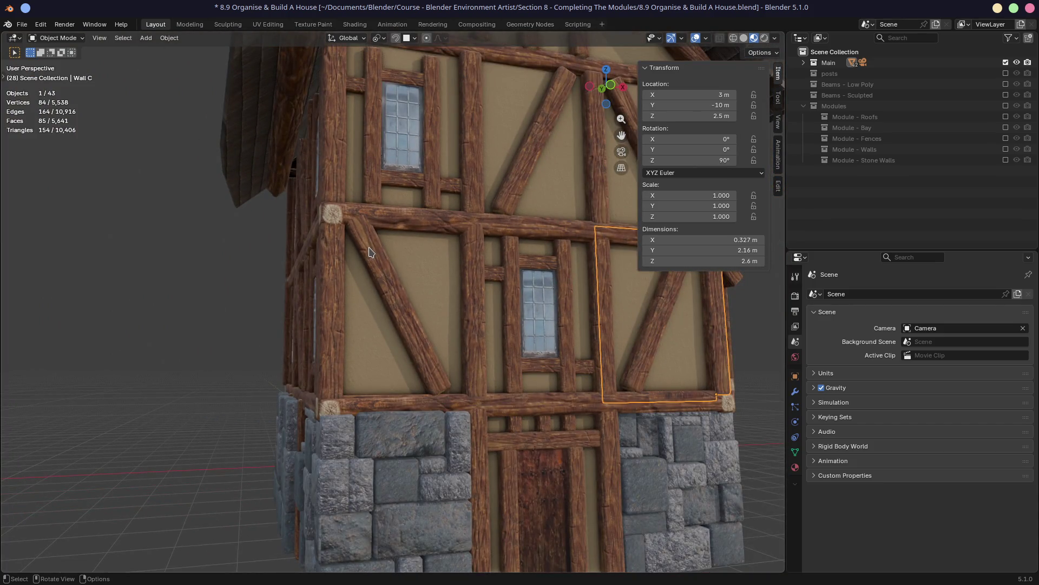
{"action": "left_click", "coordinate": [406, 309]}
{"action": "left_click", "coordinate": [1005, 63]}
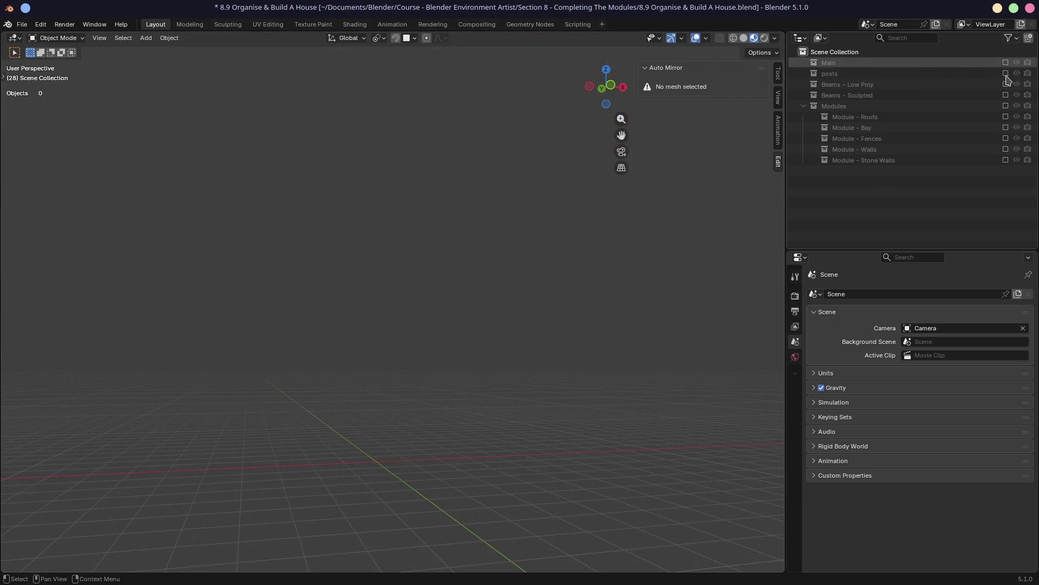
{"action": "left_click", "coordinate": [1005, 83]}
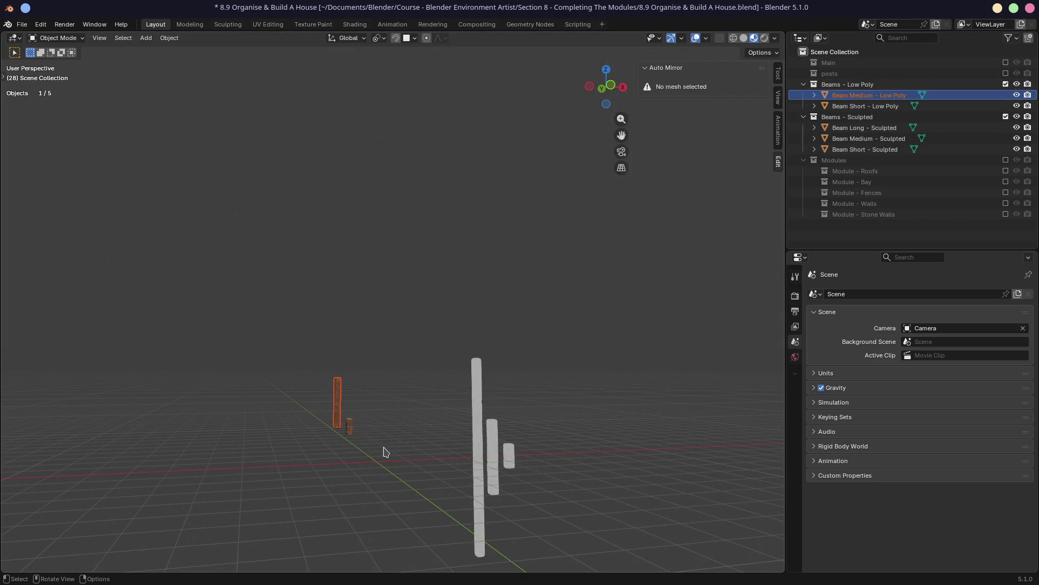
{"action": "left_click", "coordinate": [861, 128]}
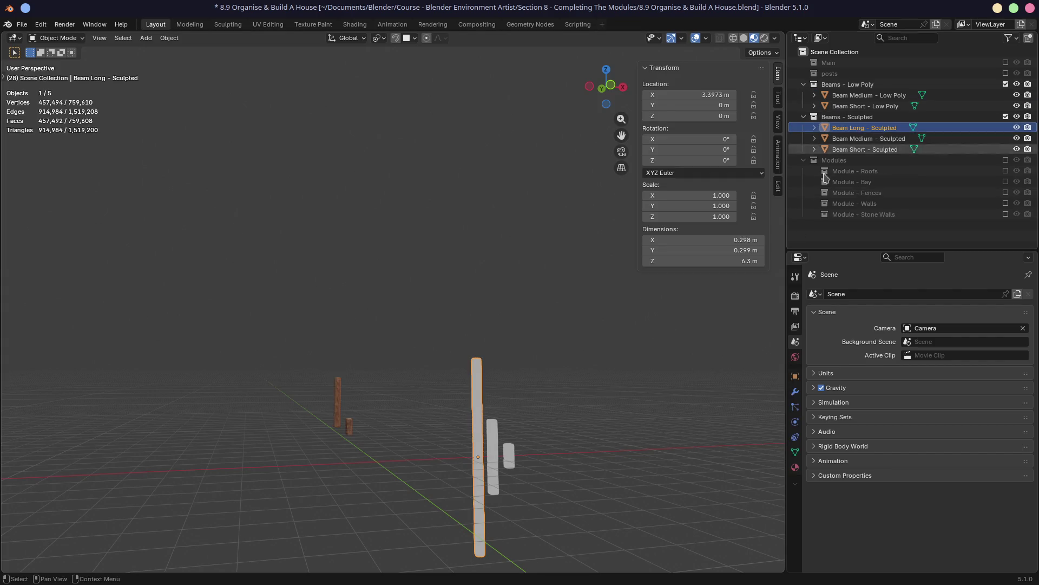
{"action": "scroll", "coordinate": [523, 389], "scroll_direction": "up", "scroll_amount": 2}
{"action": "scroll", "coordinate": [455, 357], "scroll_direction": "up", "scroll_amount": 2}
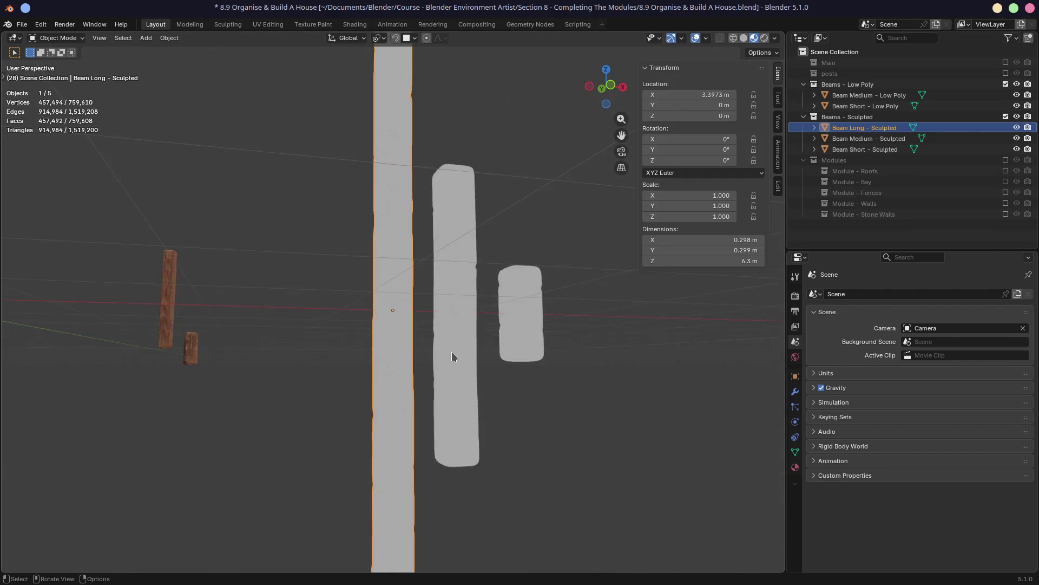
{"action": "scroll", "coordinate": [463, 334], "scroll_direction": "up", "scroll_amount": 2}
{"action": "scroll", "coordinate": [463, 333], "scroll_direction": "up", "scroll_amount": 1}
{"action": "left_click", "coordinate": [752, 38]}
{"action": "scroll", "coordinate": [455, 325], "scroll_direction": "down", "scroll_amount": 3}
{"action": "mouse_move", "coordinate": [487, 309]}
{"action": "middle_mouse_down"}
{"action": "mouse_move", "coordinate": [442, 292]}
{"action": "mouse_move", "coordinate": [488, 309]}
{"action": "mouse_move", "coordinate": [441, 307]}
{"action": "middle_mouse_up"}
{"action": "scroll", "coordinate": [457, 302], "scroll_direction": "up", "scroll_amount": 1}
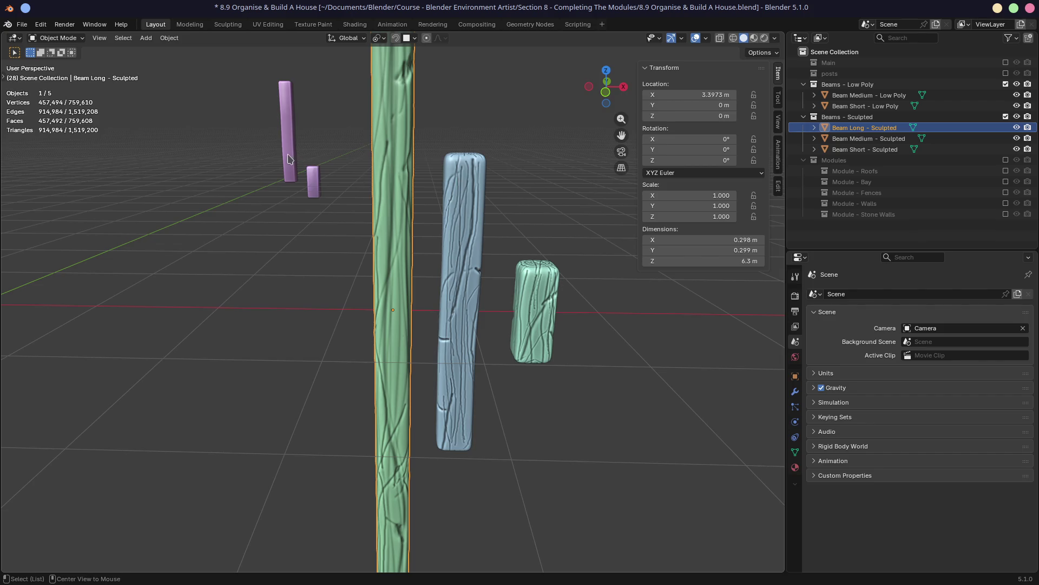
{"action": "scroll", "coordinate": [290, 160], "scroll_direction": "up", "scroll_amount": 4}
{"action": "scroll", "coordinate": [366, 203], "scroll_direction": "up", "scroll_amount": 3}
{"action": "scroll", "coordinate": [456, 243], "scroll_direction": "up", "scroll_amount": 2}
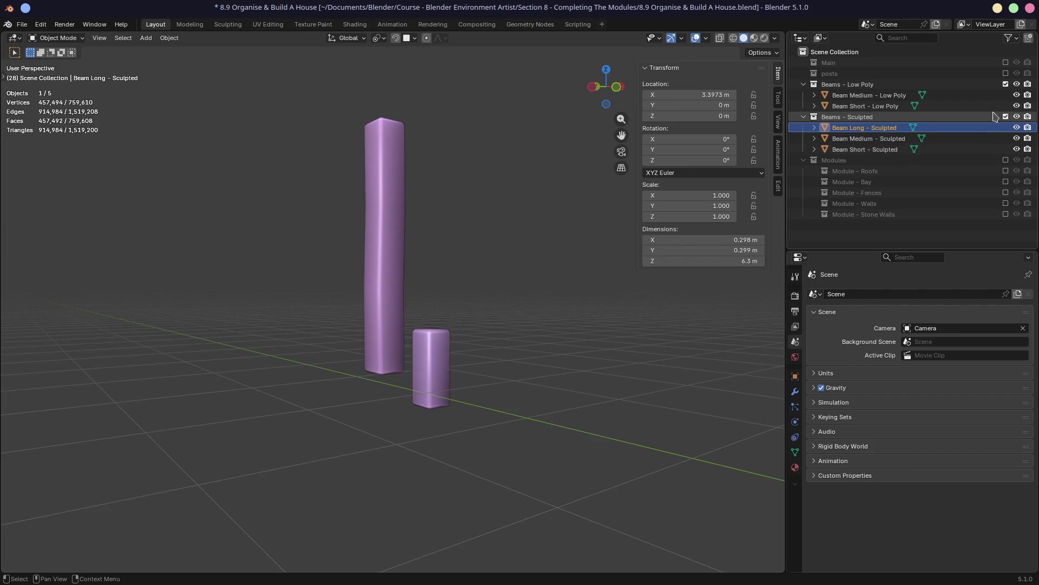
{"action": "left_click", "coordinate": [764, 39]}
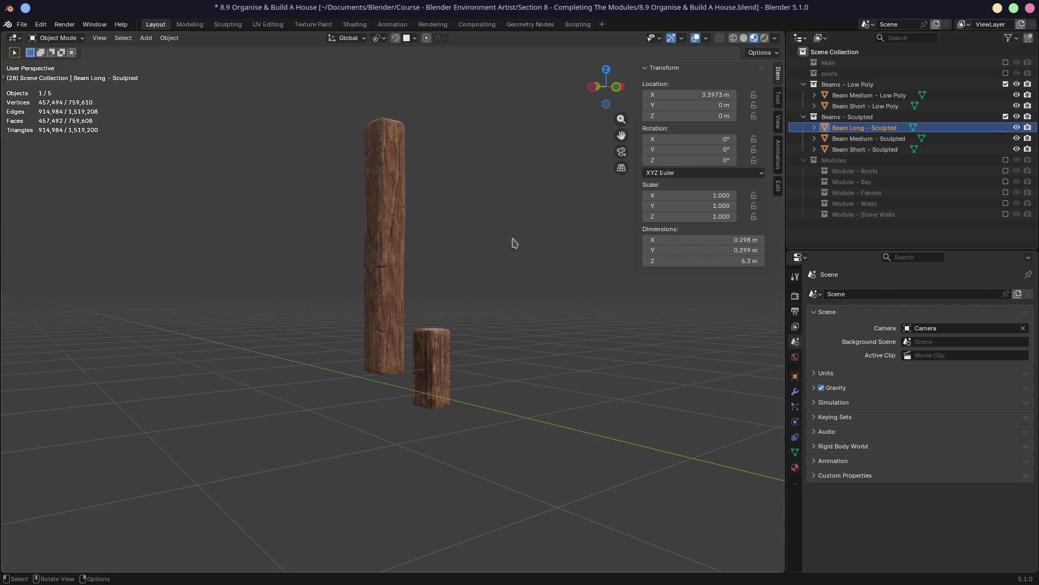
{"action": "left_click", "coordinate": [1005, 84]}
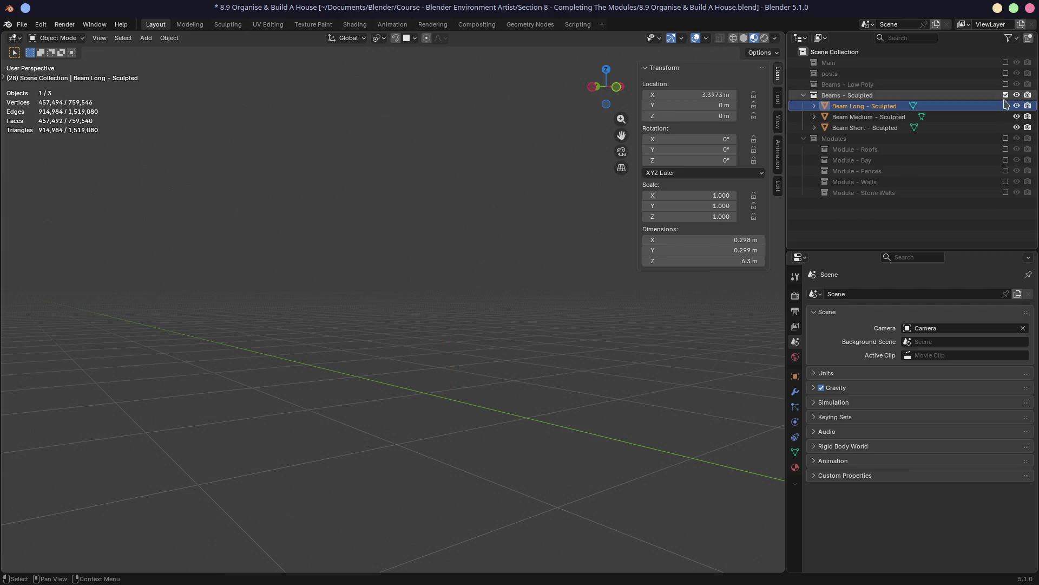
Show the Modules collection to look over the roof, bay, fence and wall pieces, then hide it again
{"action": "middle_click_drag", "start_coordinate": [593, 207], "coordinate": [593, 199]}
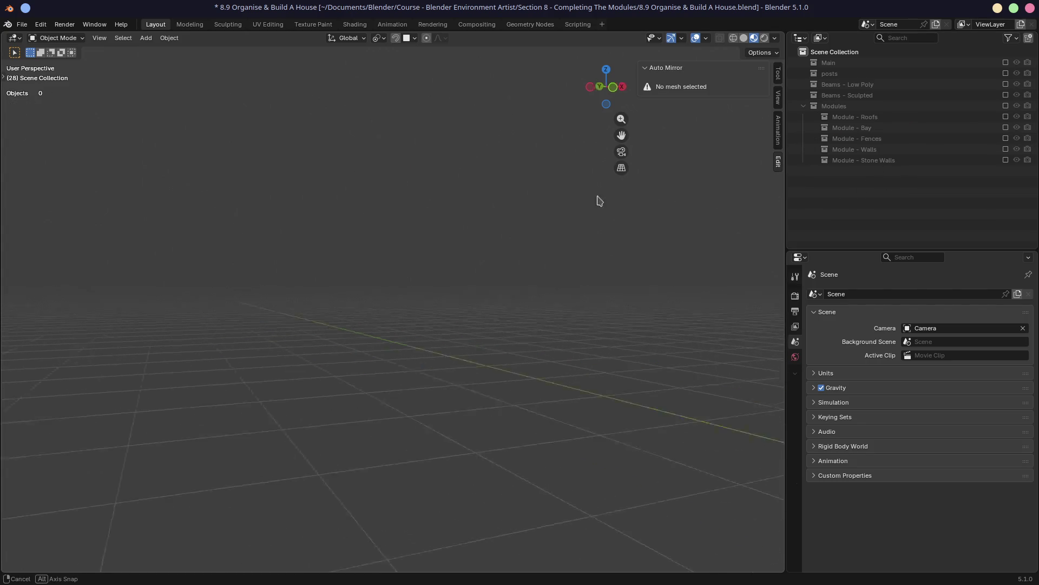
{"action": "left_click", "coordinate": [1005, 106]}
{"action": "scroll", "coordinate": [365, 285], "scroll_direction": "down", "scroll_amount": 5}
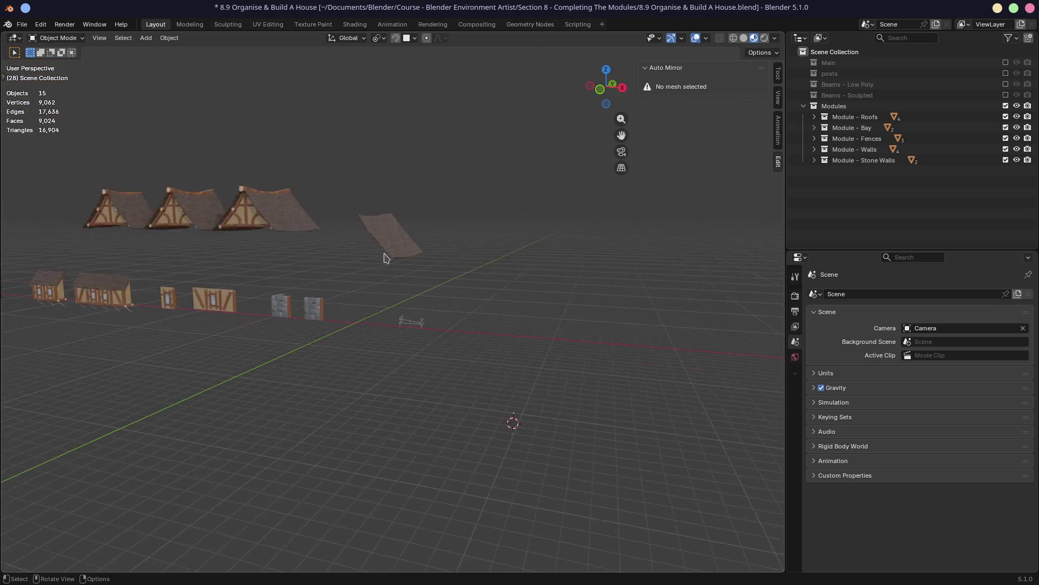
{"action": "middle_click_drag", "start_coordinate": [238, 301], "coordinate": [358, 309], "text": "shift"}
{"action": "scroll", "coordinate": [406, 300], "scroll_direction": "up", "scroll_amount": 5}
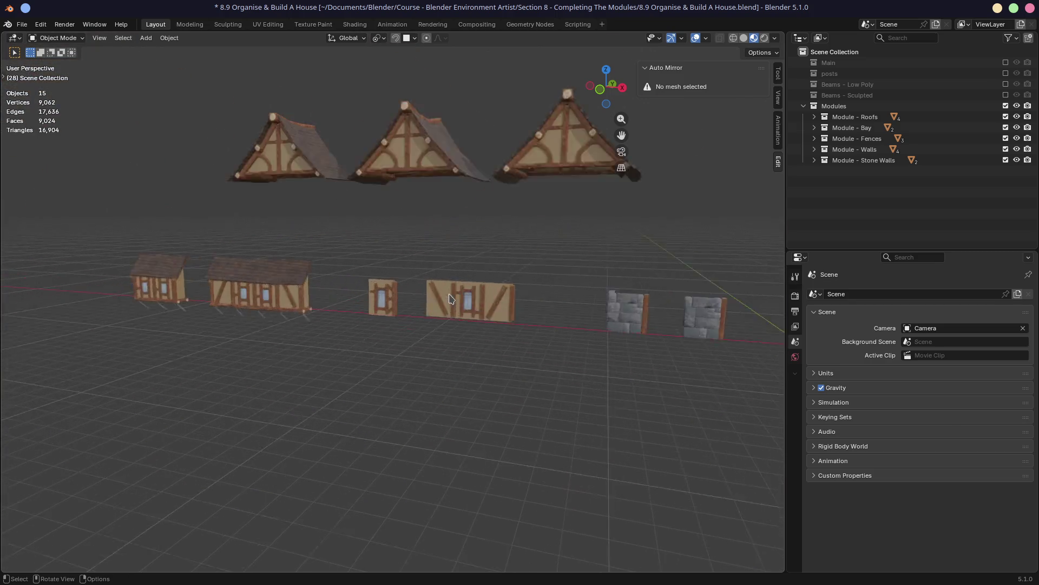
{"action": "middle_click_drag", "start_coordinate": [474, 292], "coordinate": [517, 275]}
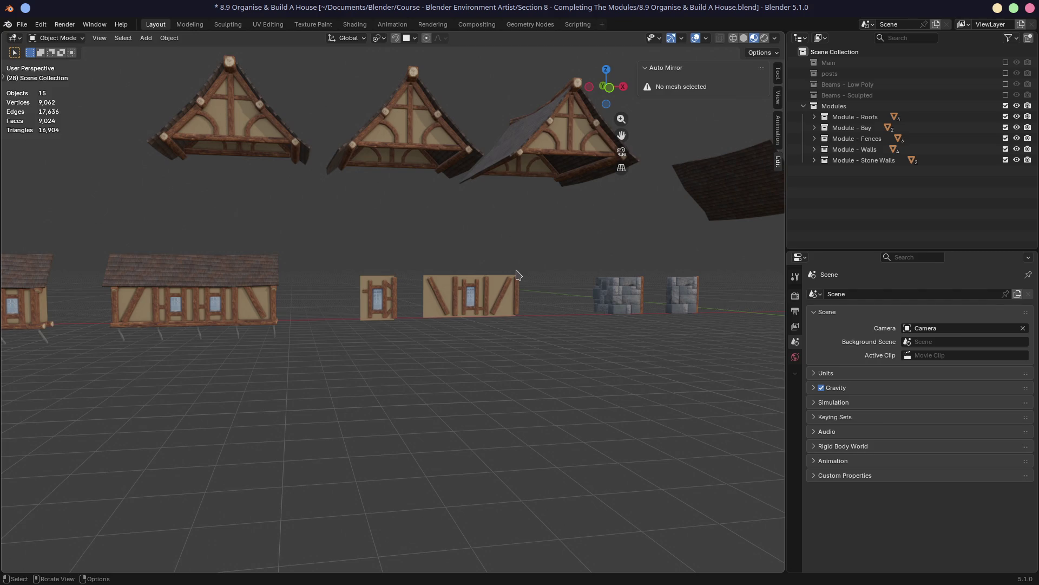
{"action": "scroll", "coordinate": [524, 258], "scroll_direction": "down", "scroll_amount": 5}
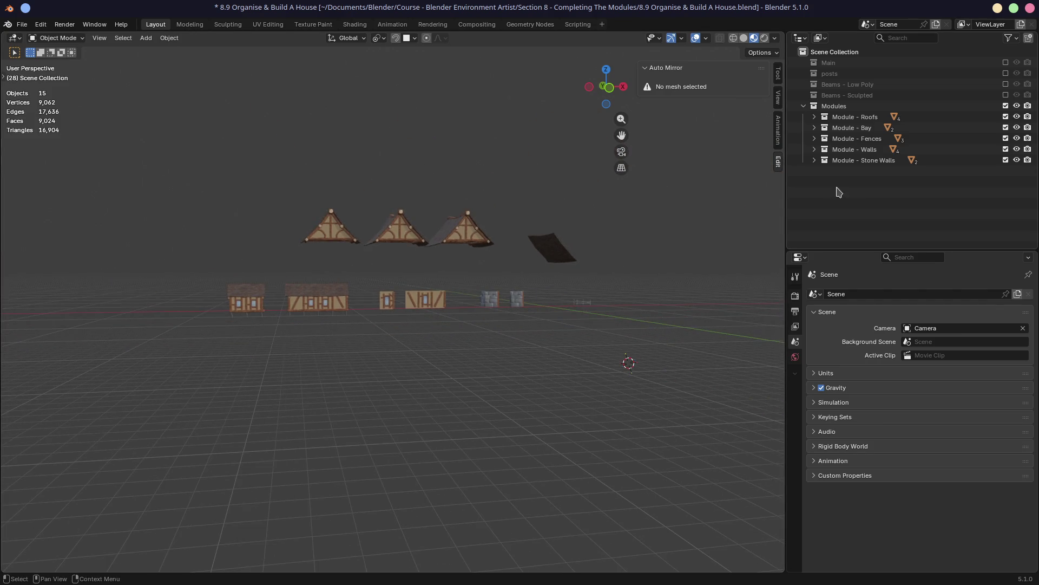
{"action": "left_click", "coordinate": [1006, 106]}
Re-enable the Main collection, frame and review the finished house, and save the file
{"action": "left_click", "coordinate": [1006, 62]}
{"action": "left_click", "coordinate": [578, 278]}
{"action": "middle_click", "coordinate": [578, 279], "text": "alt"}
{"action": "scroll", "coordinate": [420, 299], "scroll_direction": "up", "scroll_amount": 4}
{"action": "scroll", "coordinate": [420, 299], "scroll_direction": "up", "scroll_amount": 4}
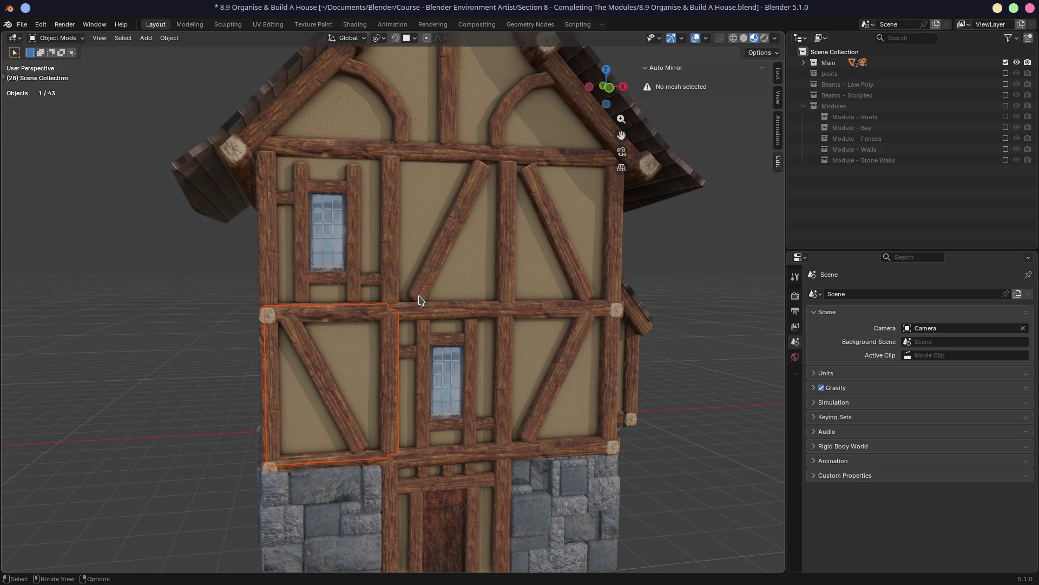
{"action": "middle_click_drag", "start_coordinate": [487, 296], "coordinate": [493, 276]}
{"action": "scroll", "coordinate": [493, 276], "scroll_direction": "down", "scroll_amount": 2}
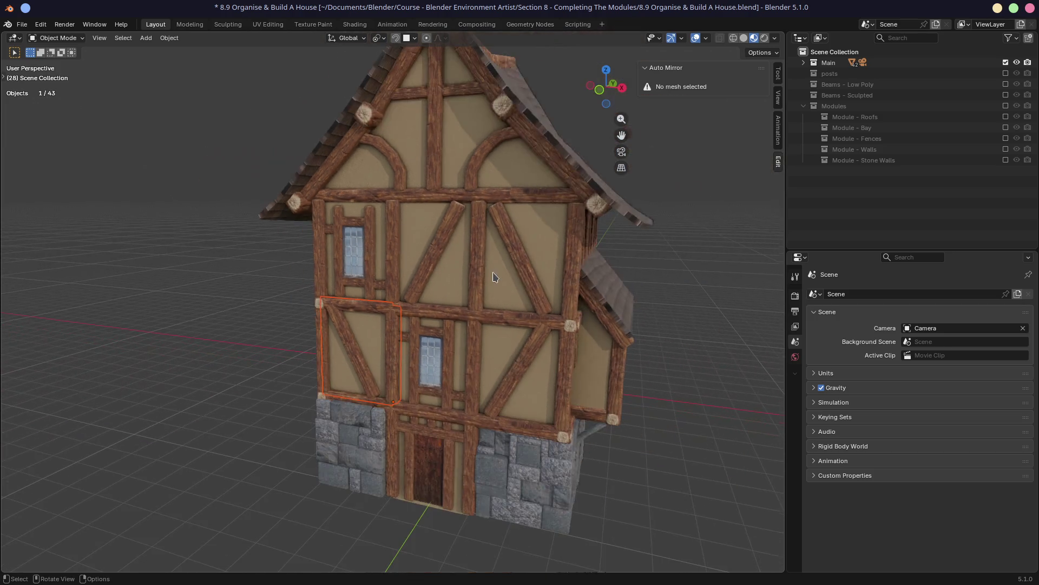
{"action": "mouse_move", "coordinate": [410, 253]}
{"action": "middle_mouse_down"}
{"action": "mouse_move", "coordinate": [406, 263]}
{"action": "mouse_move", "coordinate": [504, 244]}
{"action": "mouse_move", "coordinate": [461, 272]}
{"action": "middle_mouse_up"}
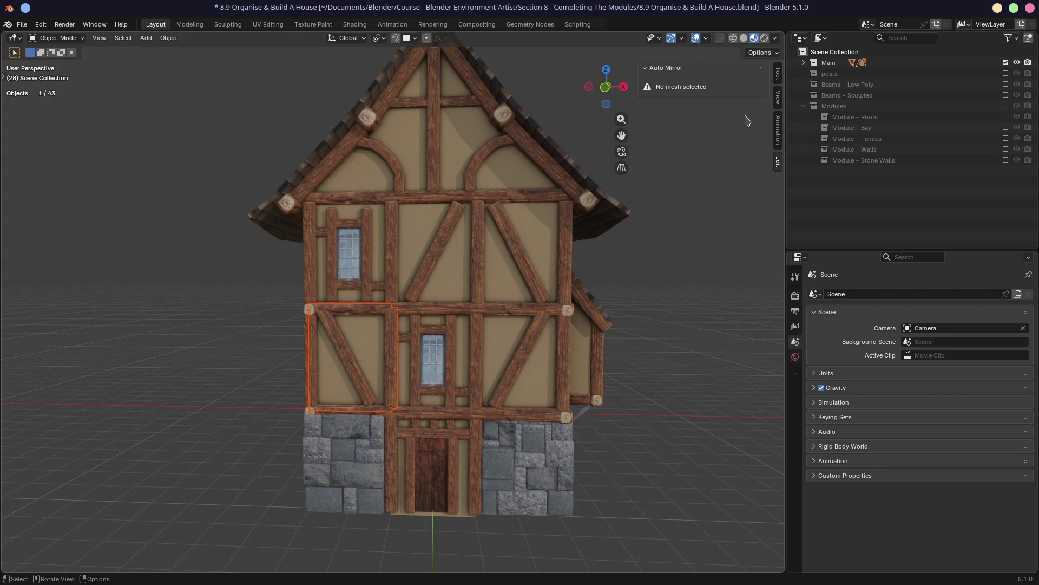
{"action": "key", "text": "ctrl+s"}
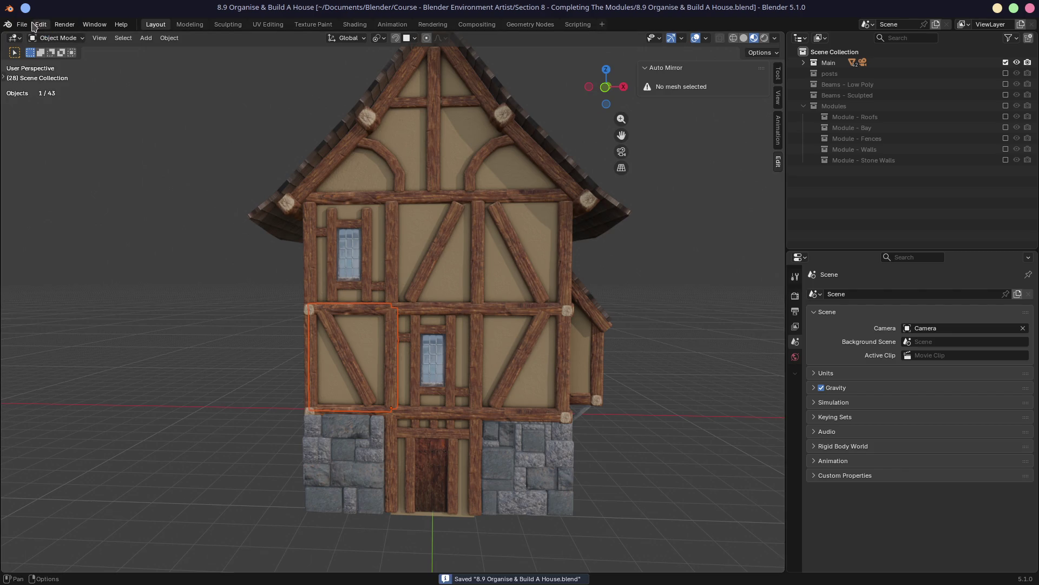
{"action": "left_click", "coordinate": [22, 24]}
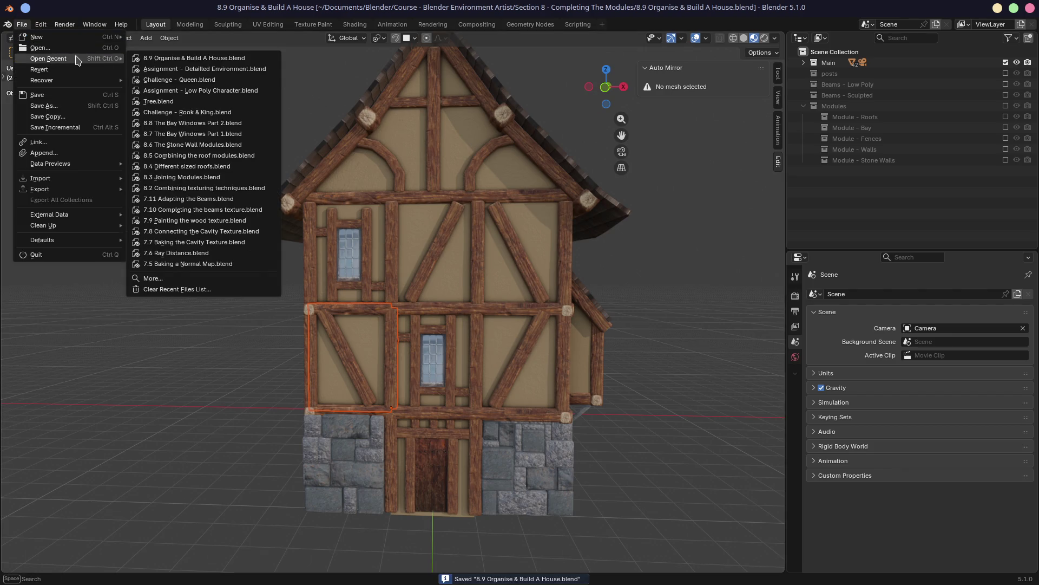
Load the Detailled Environment assignment and survey the whole environment collection with House A hidden
{"action": "left_click", "coordinate": [204, 68]}
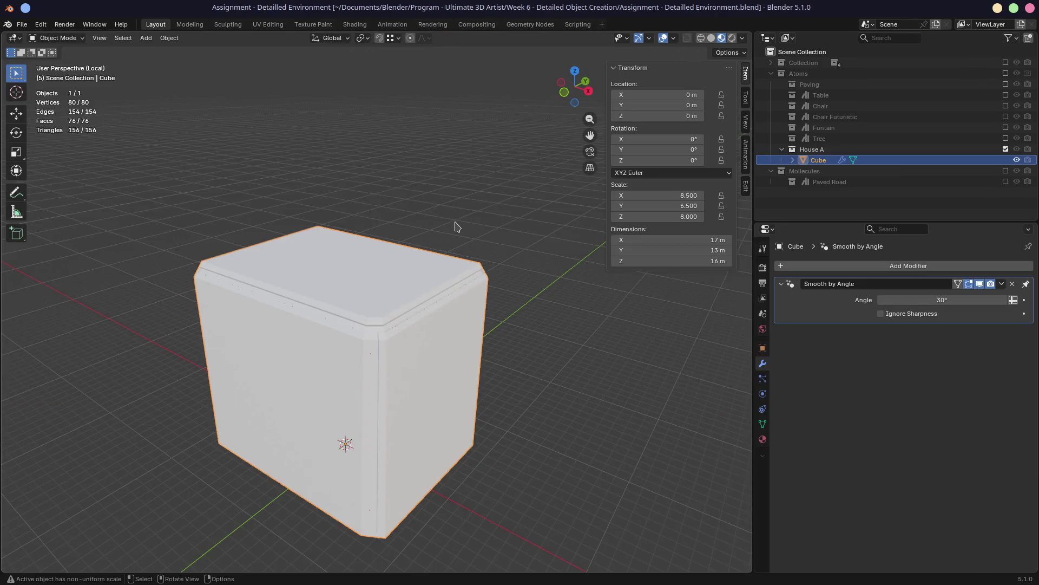
{"action": "left_click", "coordinate": [1006, 149]}
{"action": "left_click", "coordinate": [1005, 62]}
{"action": "mouse_move", "coordinate": [569, 211]}
{"action": "middle_mouse_down"}
{"action": "mouse_move", "coordinate": [419, 257]}
{"action": "mouse_move", "coordinate": [473, 251]}
{"action": "mouse_move", "coordinate": [483, 298]}
{"action": "mouse_move", "coordinate": [412, 297]}
{"action": "mouse_move", "coordinate": [475, 236]}
{"action": "mouse_move", "coordinate": [412, 247]}
{"action": "middle_mouse_up"}
{"action": "scroll", "coordinate": [483, 298], "scroll_direction": "down", "scroll_amount": 3}
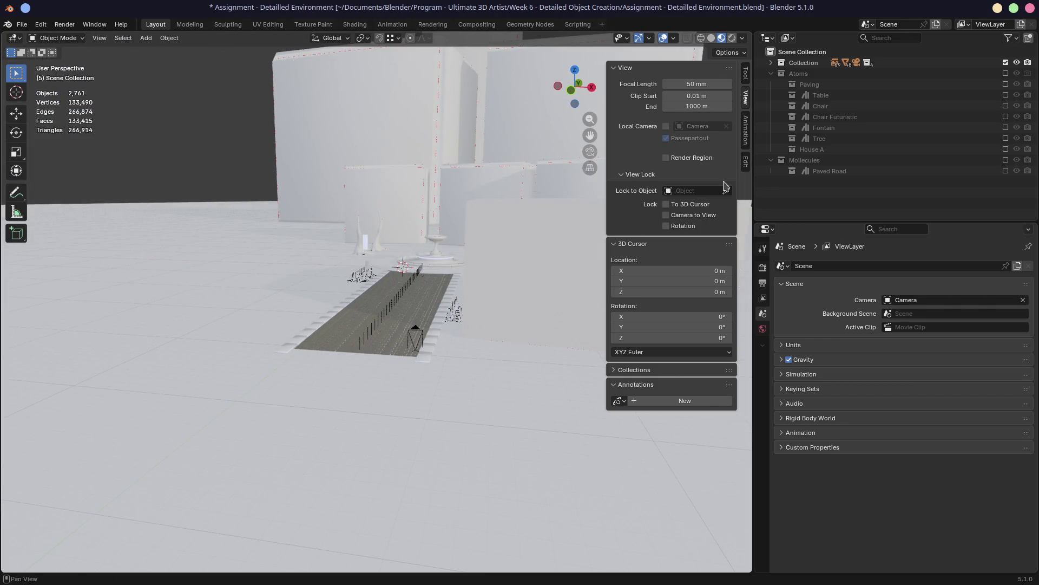
Show only the House A collection, select its Cube and examine the bevelled corner up close
{"action": "left_click", "coordinate": [1005, 62]}
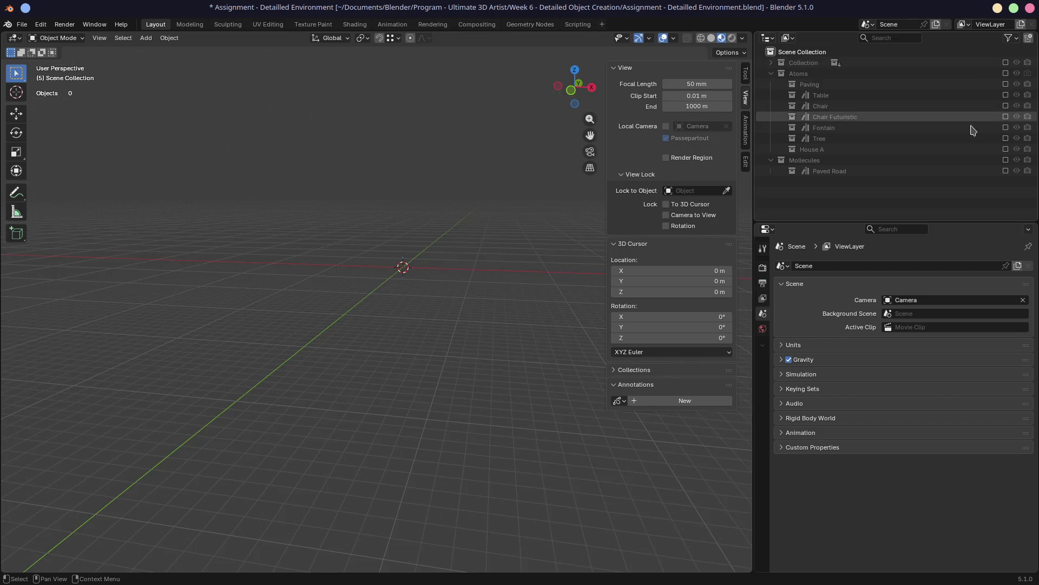
{"action": "left_click", "coordinate": [1006, 150]}
{"action": "left_click", "coordinate": [820, 160]}
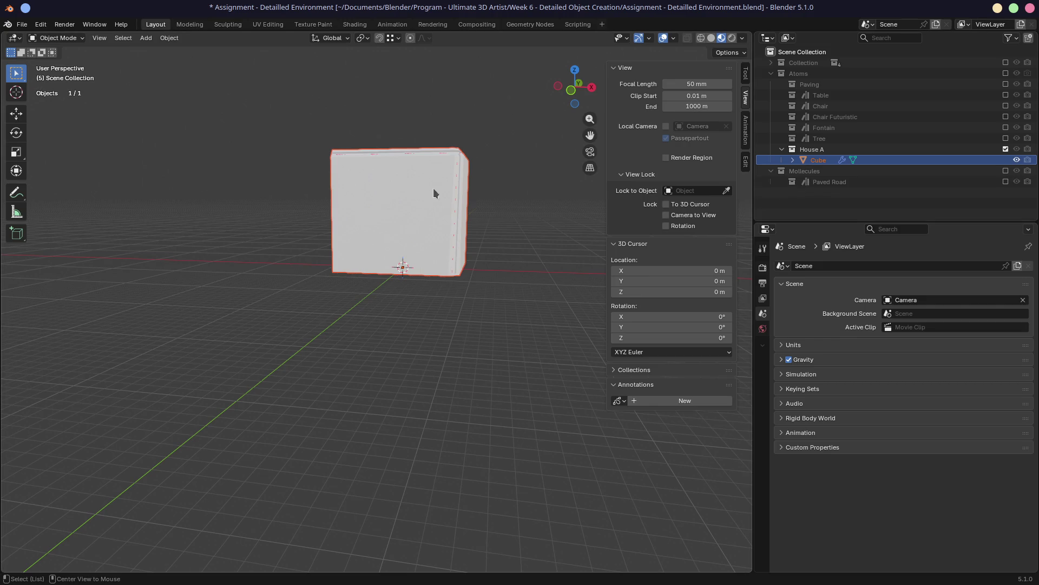
{"action": "scroll", "coordinate": [422, 207], "scroll_direction": "up", "scroll_amount": 3}
{"action": "scroll", "coordinate": [423, 270], "scroll_direction": "up", "scroll_amount": 4}
{"action": "mouse_move", "coordinate": [423, 270]}
{"action": "middle_mouse_down"}
{"action": "mouse_move", "coordinate": [431, 260]}
{"action": "mouse_move", "coordinate": [388, 252]}
{"action": "middle_mouse_up"}
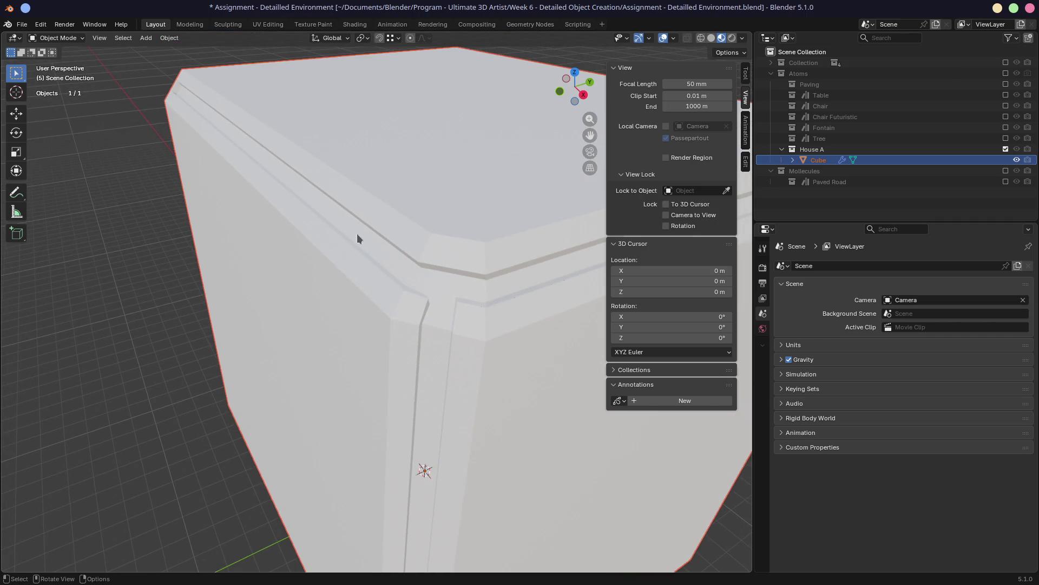
Apply Shade Smooth to the House A cube from its object context menu
{"action": "right_click", "coordinate": [350, 322]}
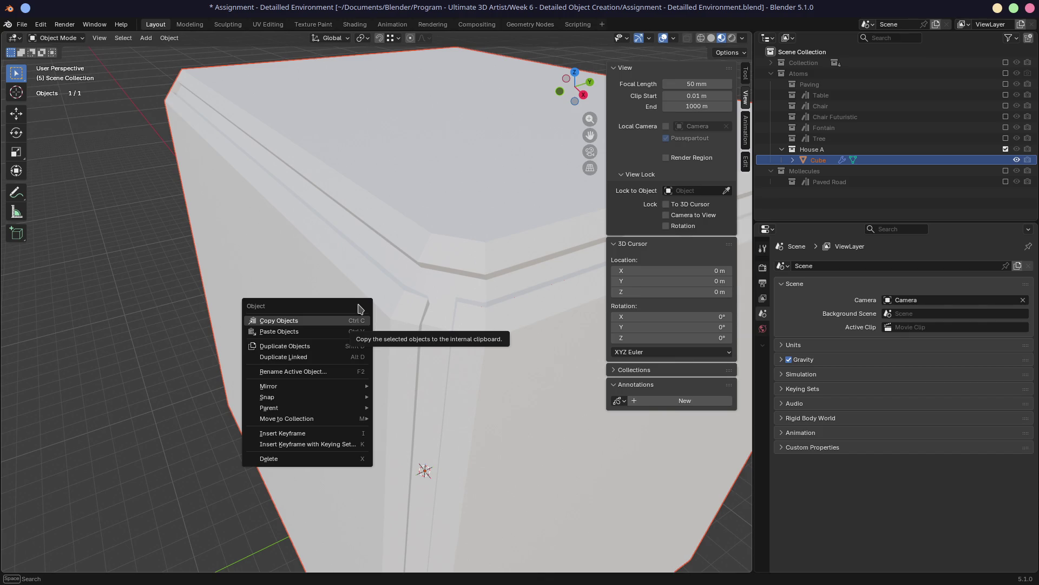
{"action": "key", "text": "Escape"}
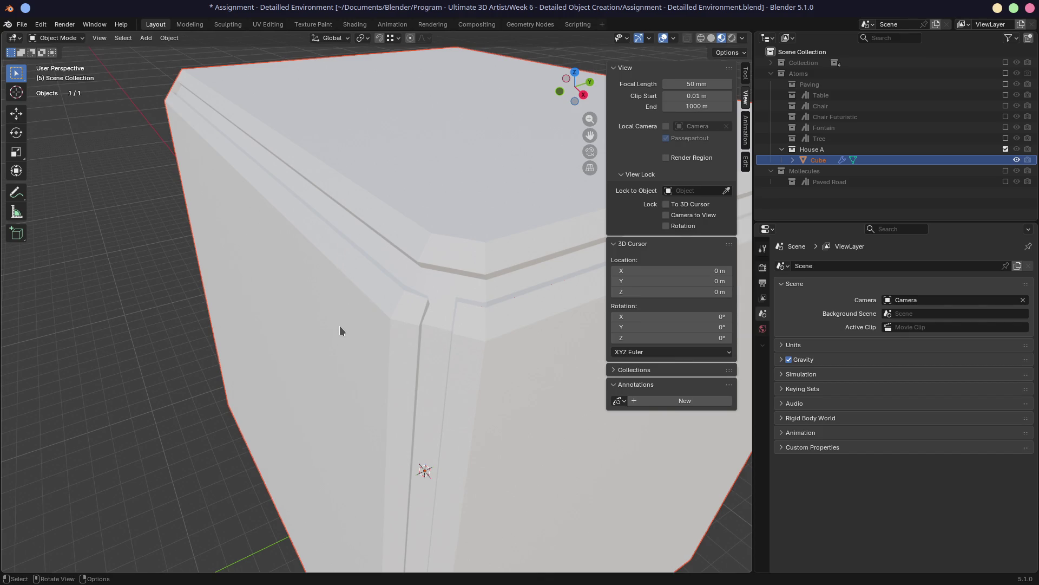
{"action": "right_click", "coordinate": [341, 330]}
{"action": "left_click", "coordinate": [344, 318]}
{"action": "mouse_move", "coordinate": [344, 325]}
{"action": "middle_mouse_down"}
{"action": "mouse_move", "coordinate": [373, 335]}
{"action": "mouse_move", "coordinate": [421, 316]}
{"action": "mouse_move", "coordinate": [477, 314]}
{"action": "mouse_move", "coordinate": [326, 314]}
{"action": "middle_mouse_up"}
{"action": "right_click", "coordinate": [326, 314]}
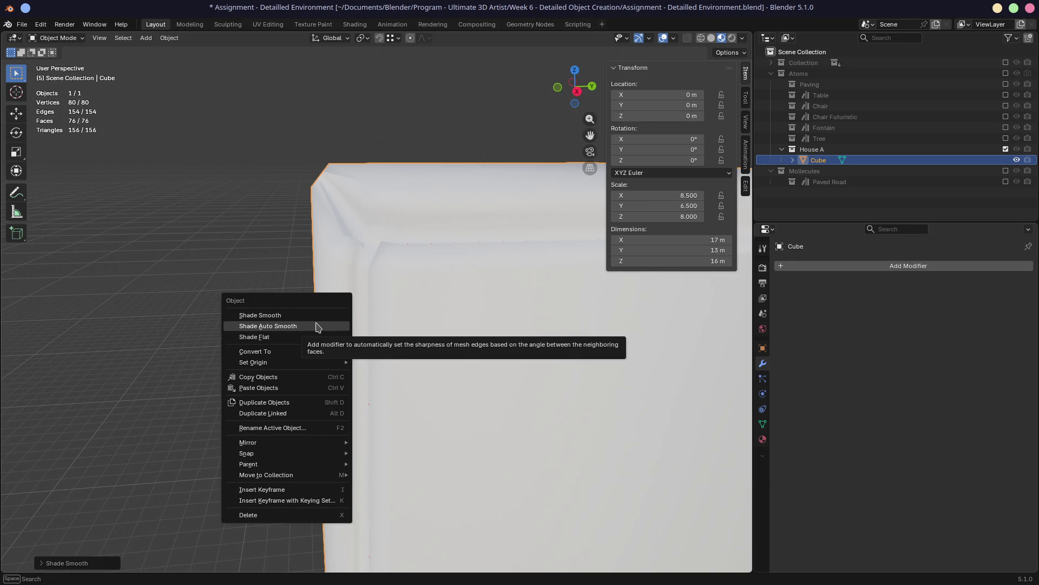
{"action": "left_click", "coordinate": [259, 314]}
Check the smoothed corner, save the assignment and switch over to the web browser
{"action": "middle_click_drag", "start_coordinate": [292, 183], "coordinate": [278, 201]}
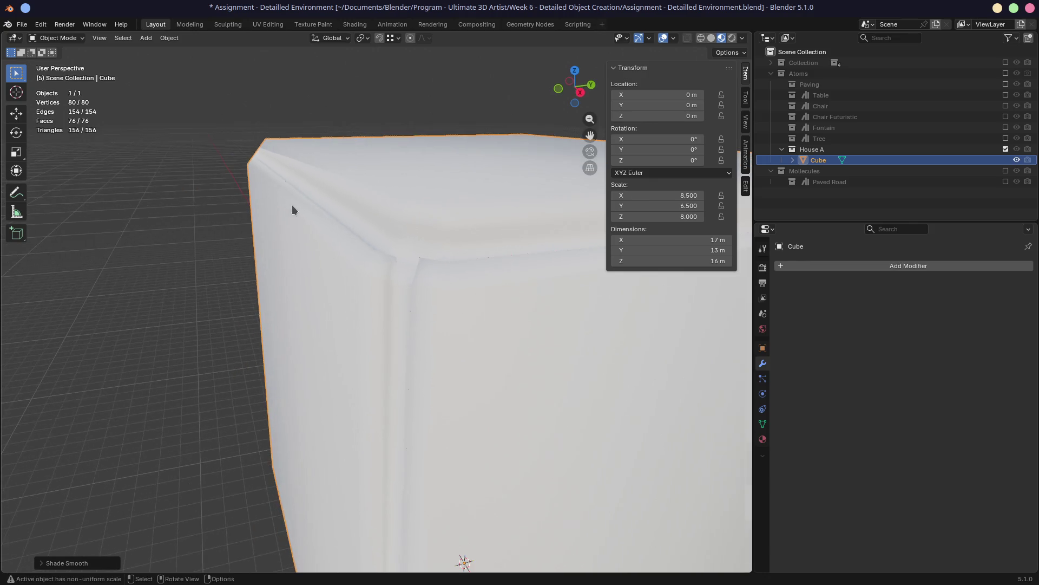
{"action": "key", "text": "ctrl+s"}
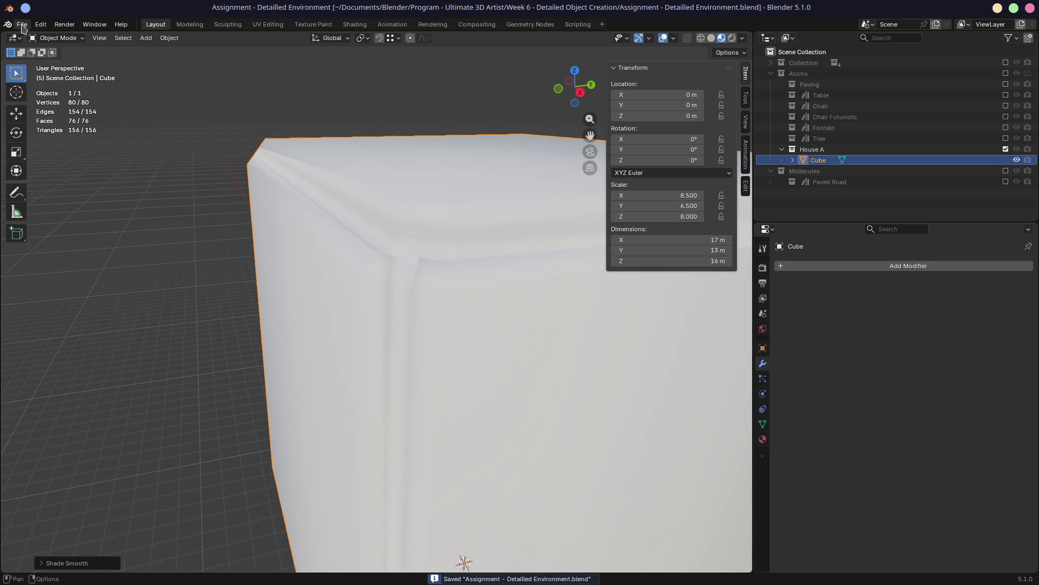
{"action": "left_click", "coordinate": [23, 24]}
{"action": "mouse_move", "coordinate": [48, 59]}
{"action": "left_click", "coordinate": [114, 141]}
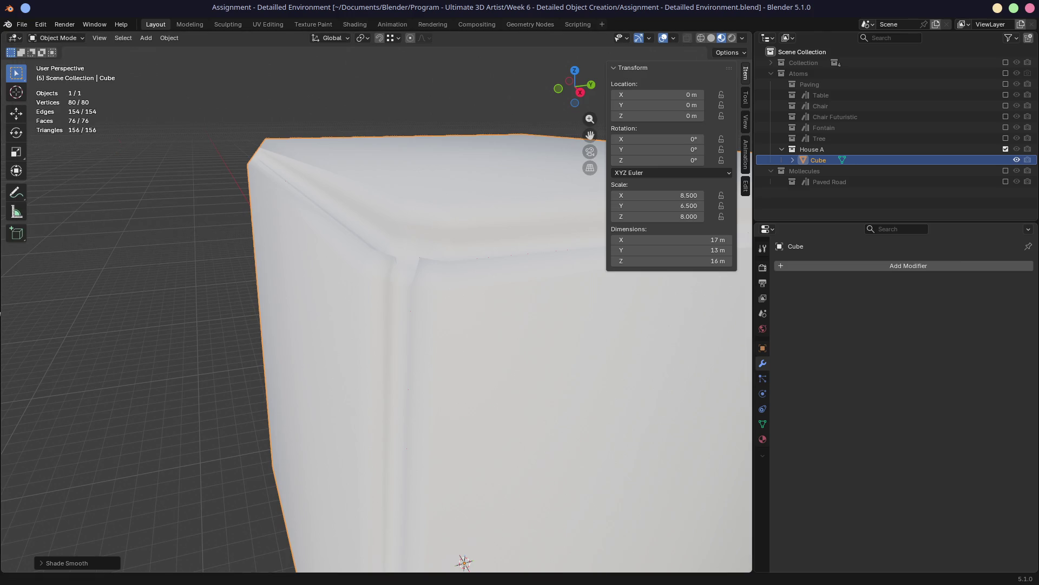
{"action": "key", "text": "super"}
{"action": "left_click", "coordinate": [188, 106]}
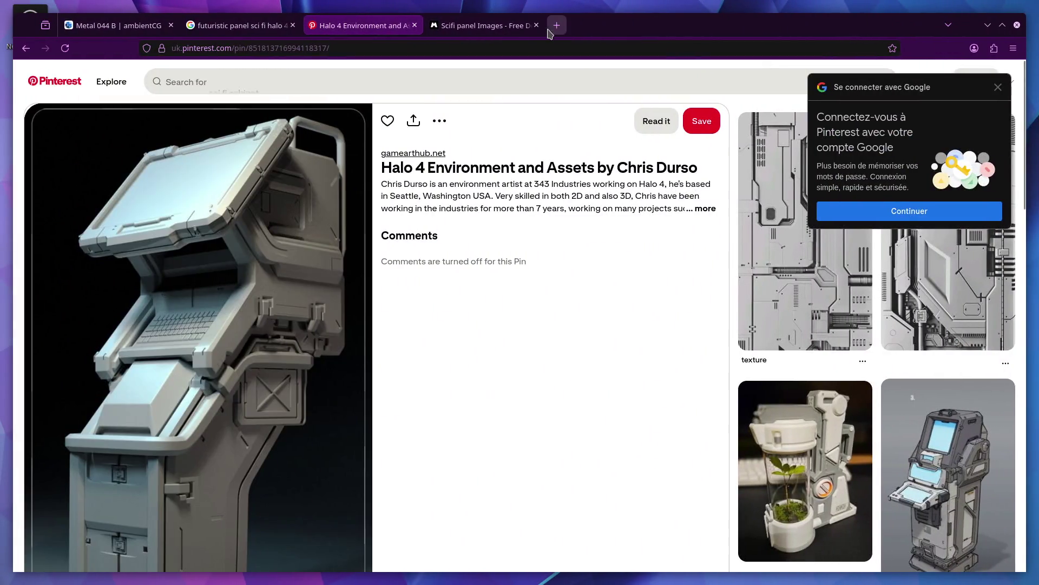
{"action": "key", "text": "ctrl+t"}
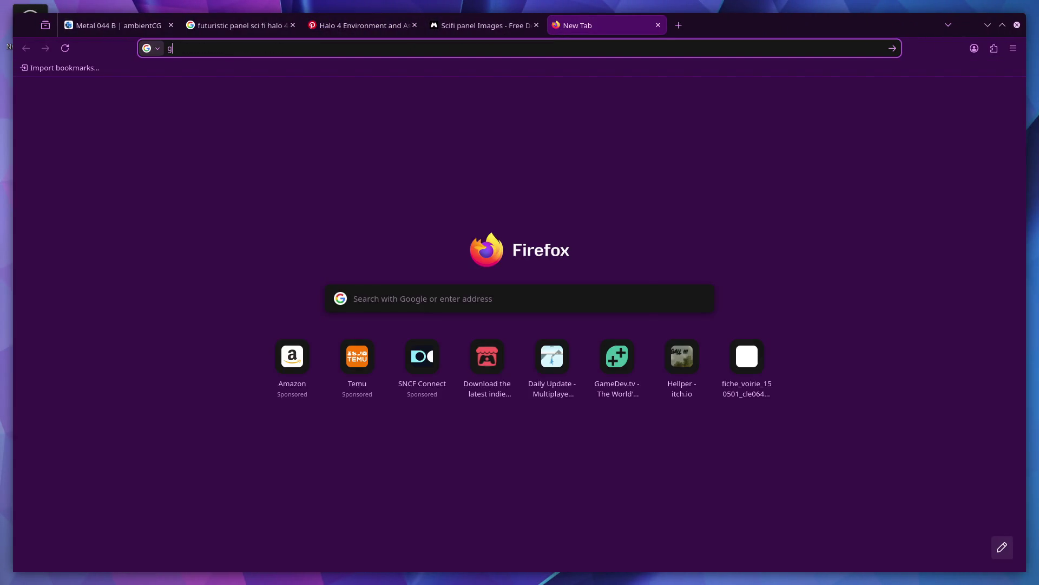
{"action": "type", "text": "gamedev.tv"}
{"action": "key", "text": "Return"}
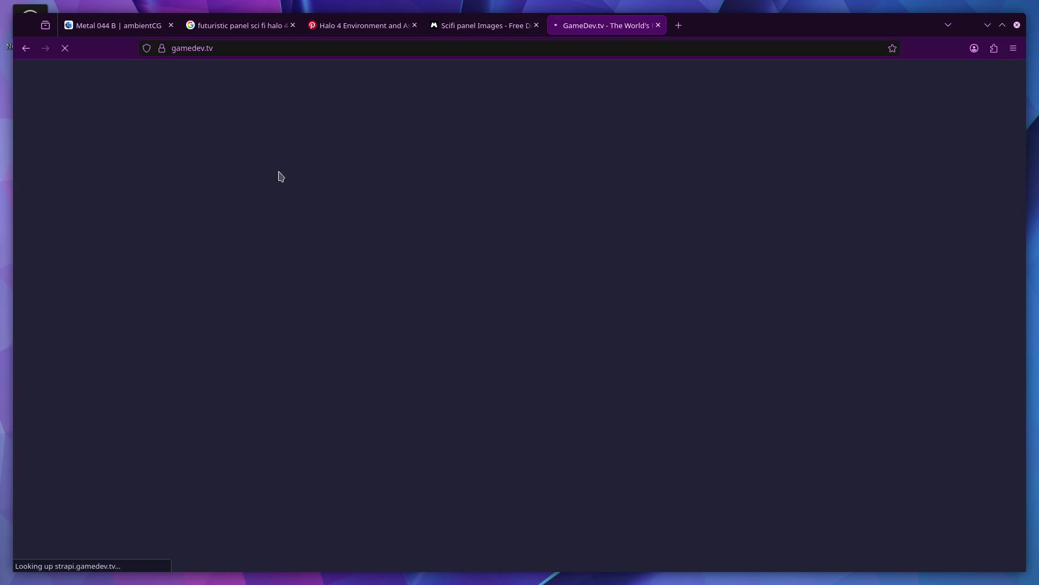
{"action": "mouse_move", "coordinate": [195, 76]}
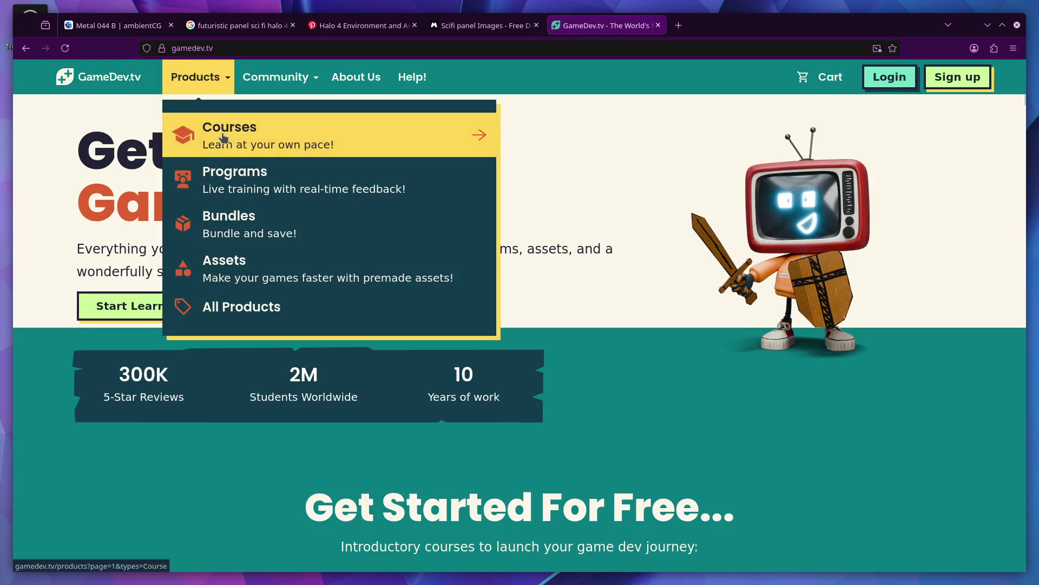
{"action": "left_click", "coordinate": [224, 137]}
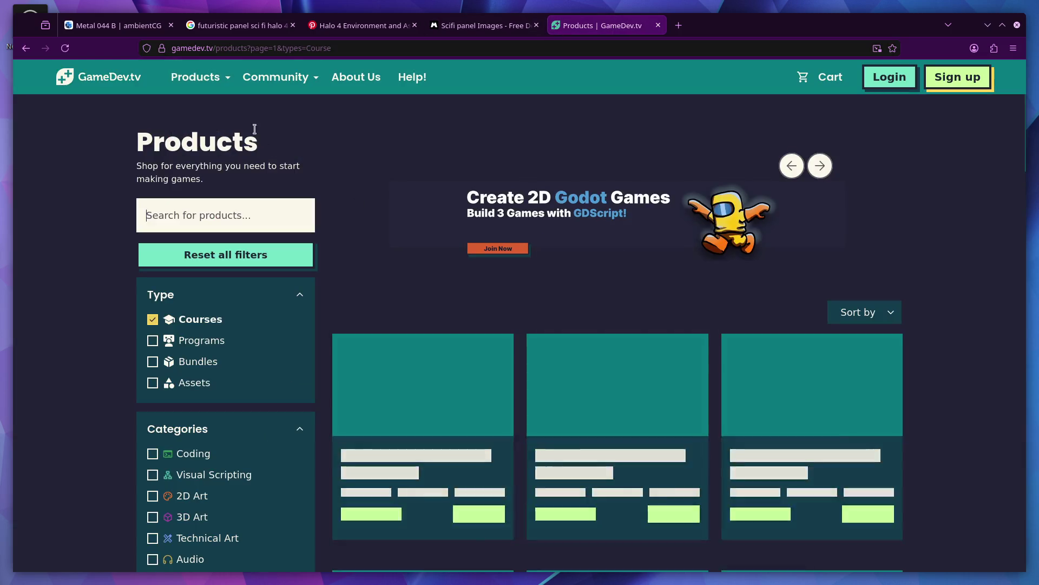
{"action": "scroll", "coordinate": [172, 459], "scroll_direction": "down", "scroll_amount": 1}
{"action": "scroll", "coordinate": [172, 459], "scroll_direction": "down", "scroll_amount": 2}
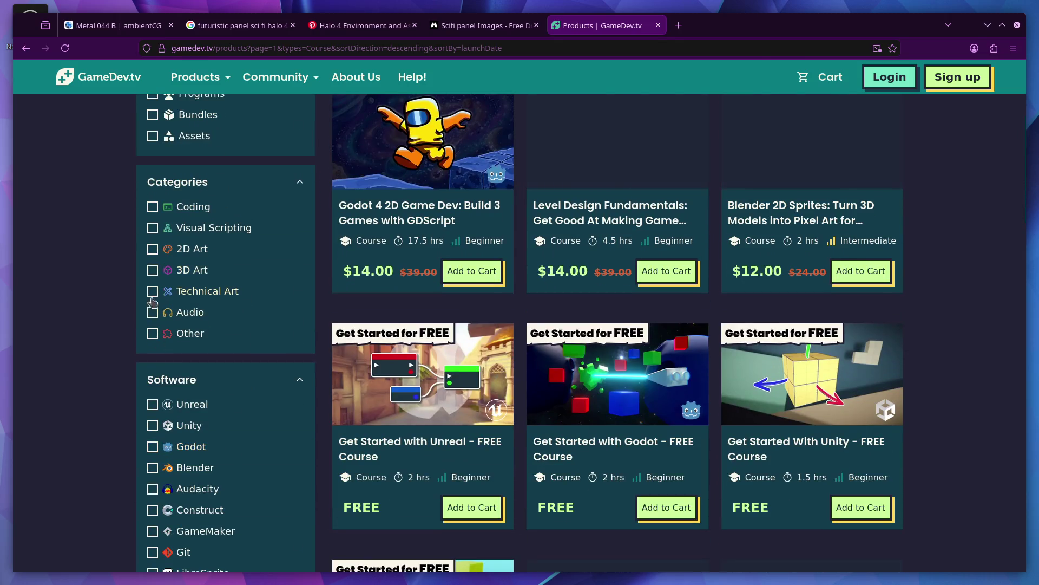
{"action": "left_click", "coordinate": [153, 305]}
{"action": "scroll", "coordinate": [487, 325], "scroll_direction": "down", "scroll_amount": 2}
{"action": "scroll", "coordinate": [559, 315], "scroll_direction": "down", "scroll_amount": 2}
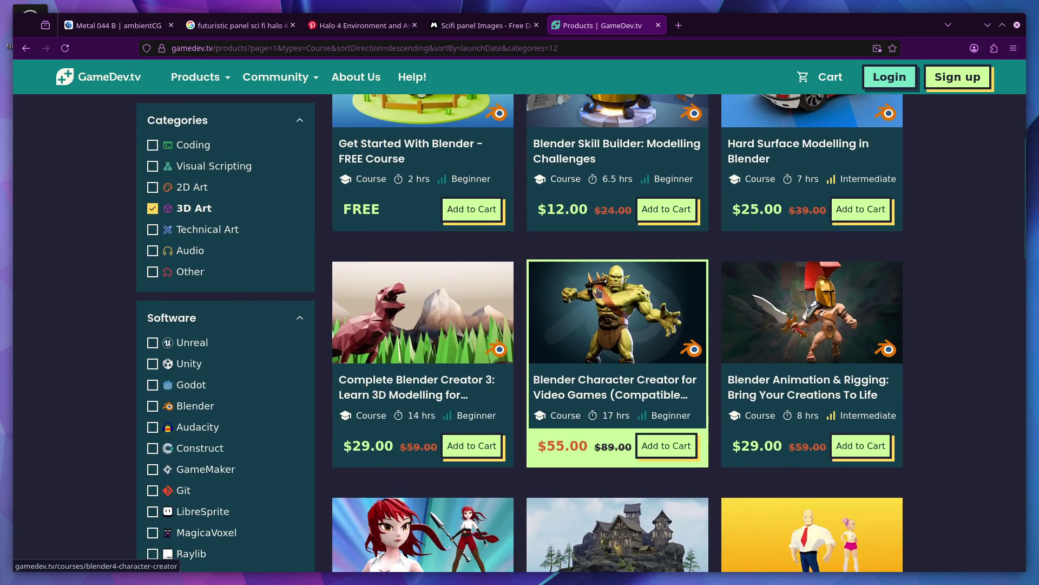
{"action": "scroll", "coordinate": [568, 308], "scroll_direction": "down", "scroll_amount": 1}
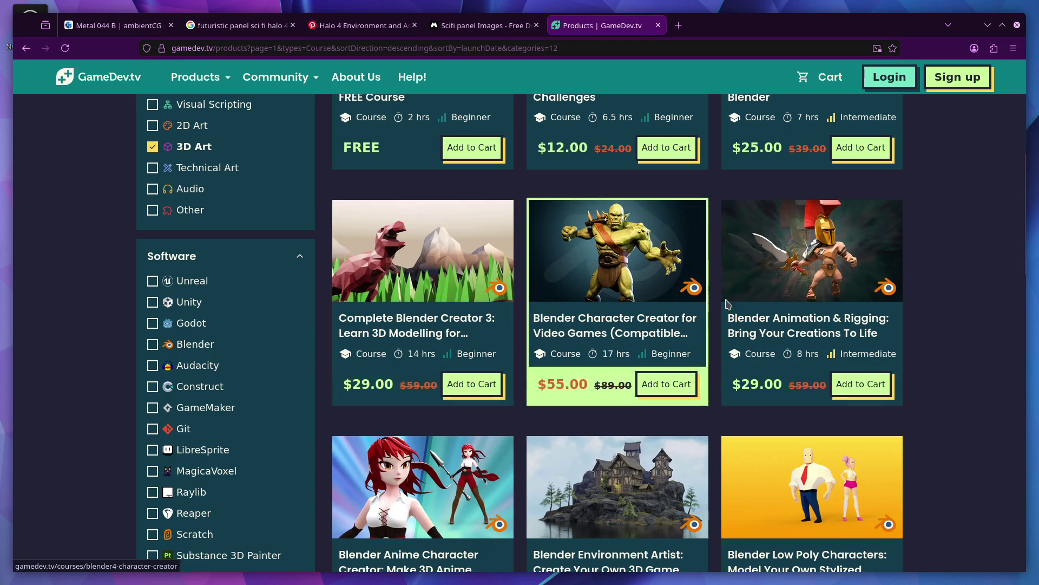
{"action": "scroll", "coordinate": [821, 317], "scroll_direction": "down", "scroll_amount": 2}
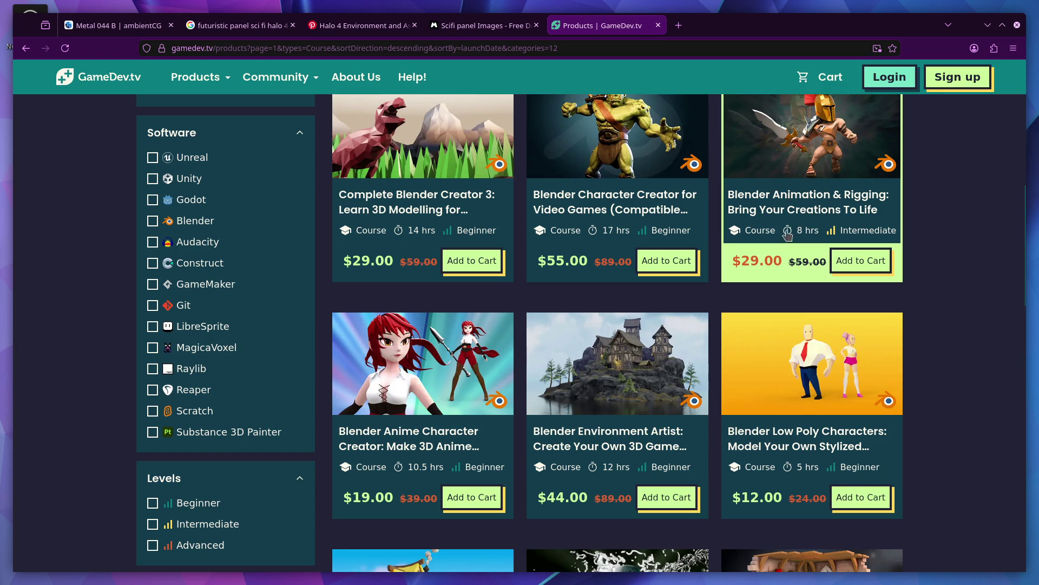
{"action": "scroll", "coordinate": [804, 276], "scroll_direction": "down", "scroll_amount": 2}
{"action": "scroll", "coordinate": [731, 244], "scroll_direction": "down", "scroll_amount": 1}
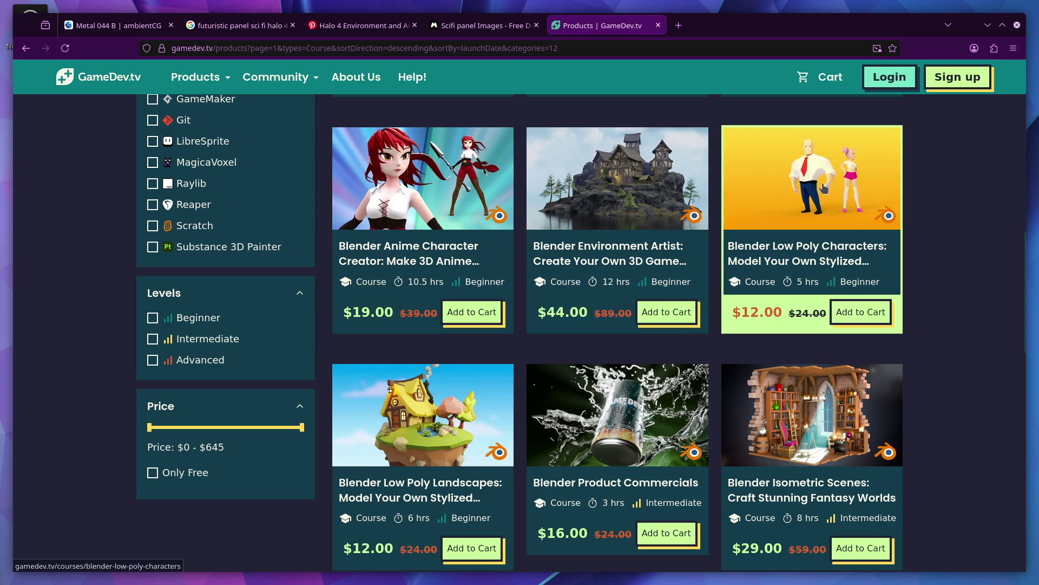
{"action": "scroll", "coordinate": [731, 290], "scroll_direction": "down", "scroll_amount": 5}
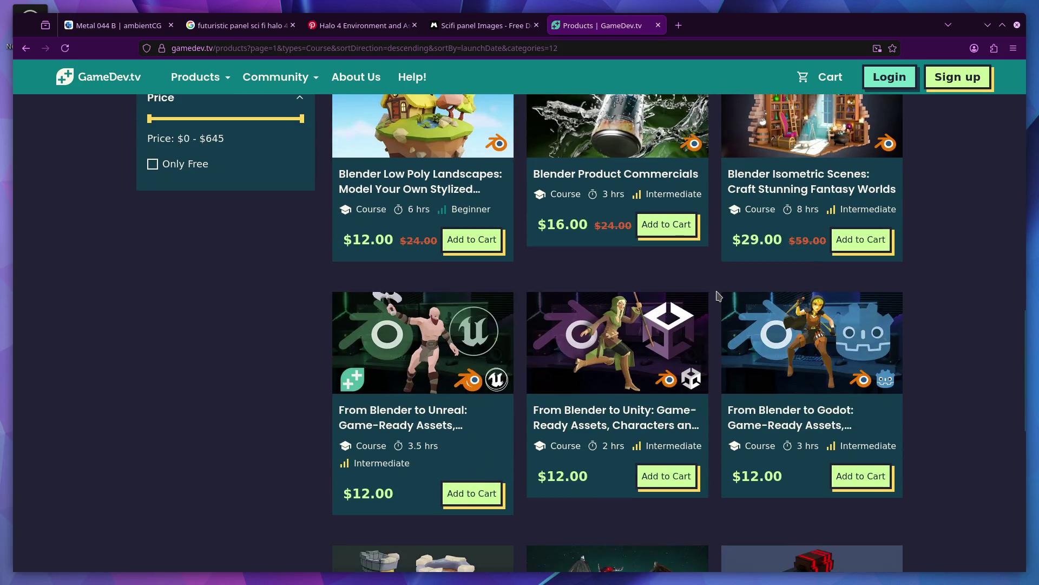
{"action": "scroll", "coordinate": [633, 325], "scroll_direction": "down", "scroll_amount": 5}
{"action": "scroll", "coordinate": [625, 333], "scroll_direction": "down", "scroll_amount": 3}
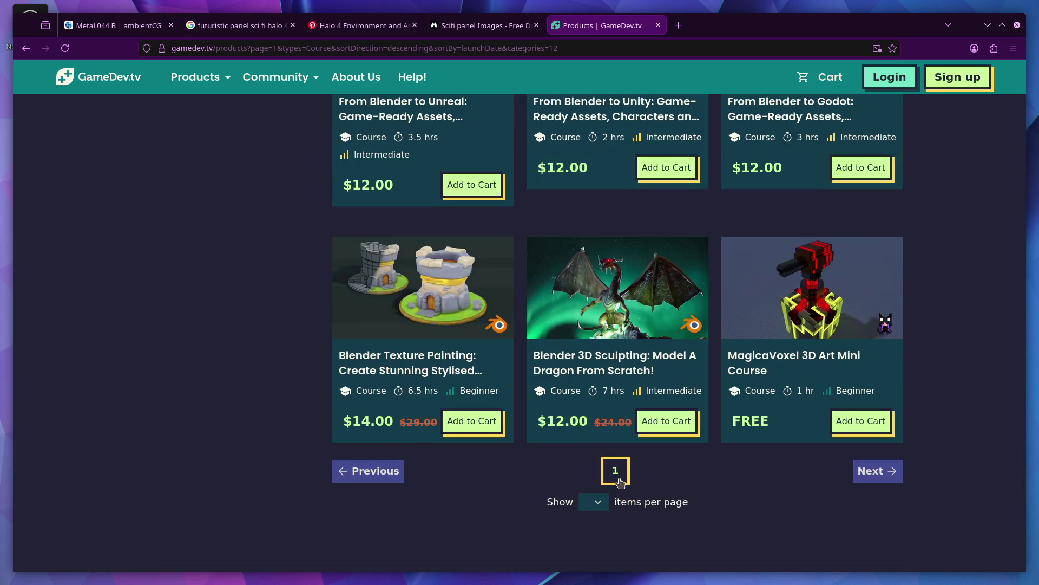
{"action": "scroll", "coordinate": [559, 411], "scroll_direction": "up", "scroll_amount": 6}
{"action": "scroll", "coordinate": [559, 411], "scroll_direction": "up", "scroll_amount": 6}
{"action": "scroll", "coordinate": [558, 411], "scroll_direction": "up", "scroll_amount": 6}
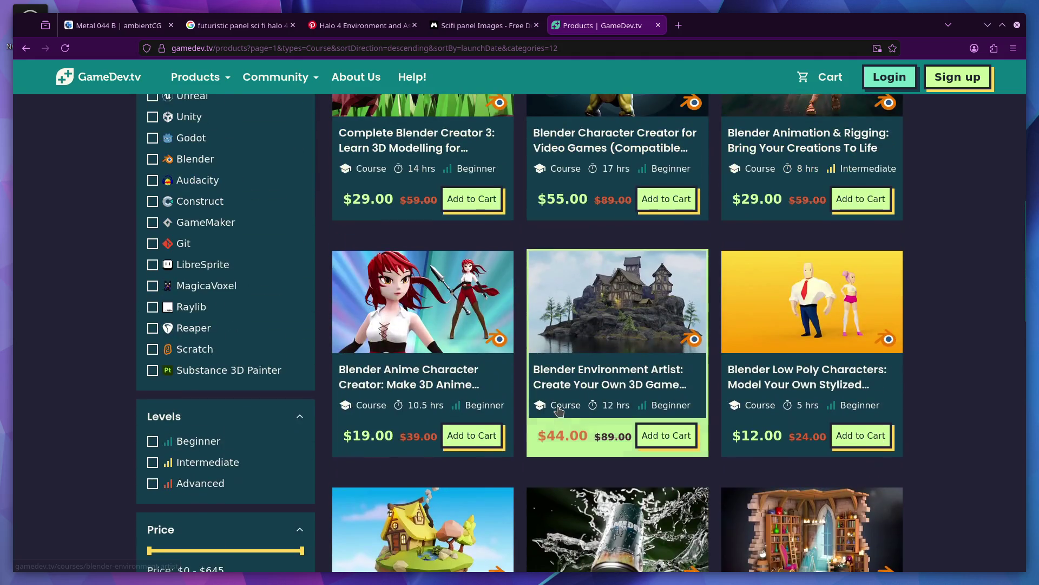
{"action": "scroll", "coordinate": [558, 411], "scroll_direction": "up", "scroll_amount": 6}
{"action": "scroll", "coordinate": [504, 136], "scroll_direction": "up", "scroll_amount": 4}
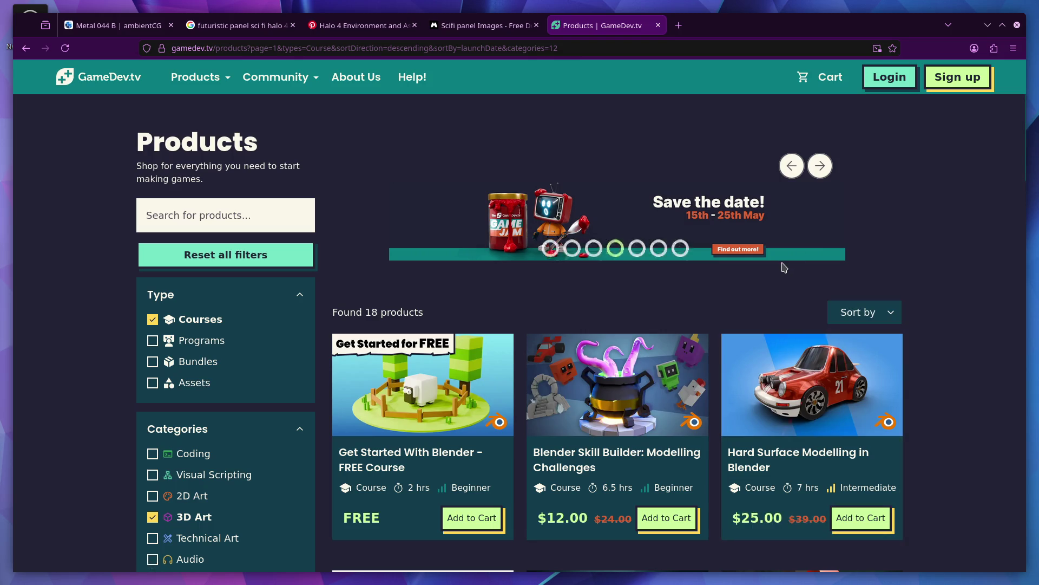
{"action": "mouse_move", "coordinate": [617, 220]}
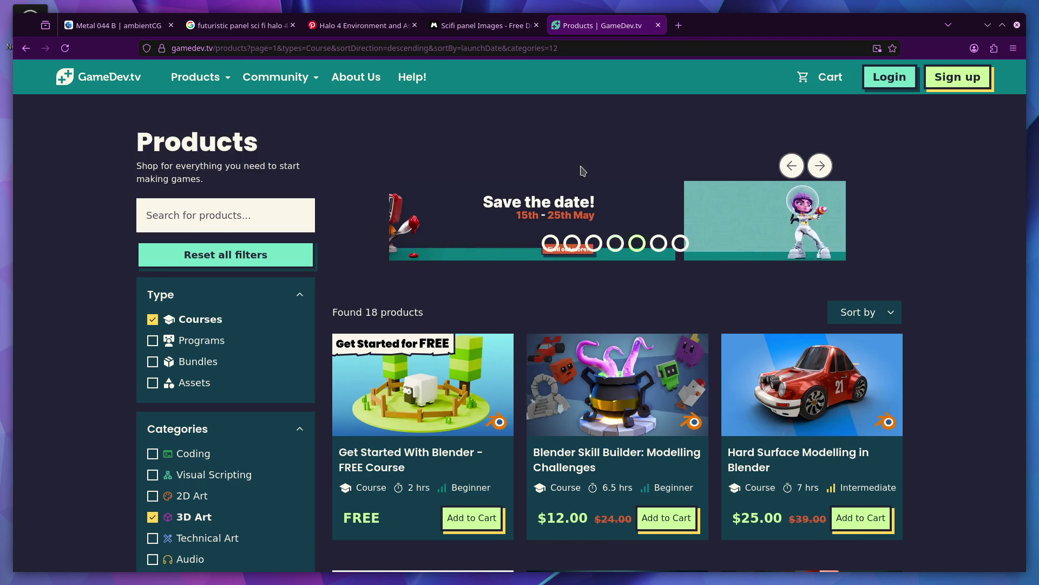
{"action": "left_click", "coordinate": [657, 25]}
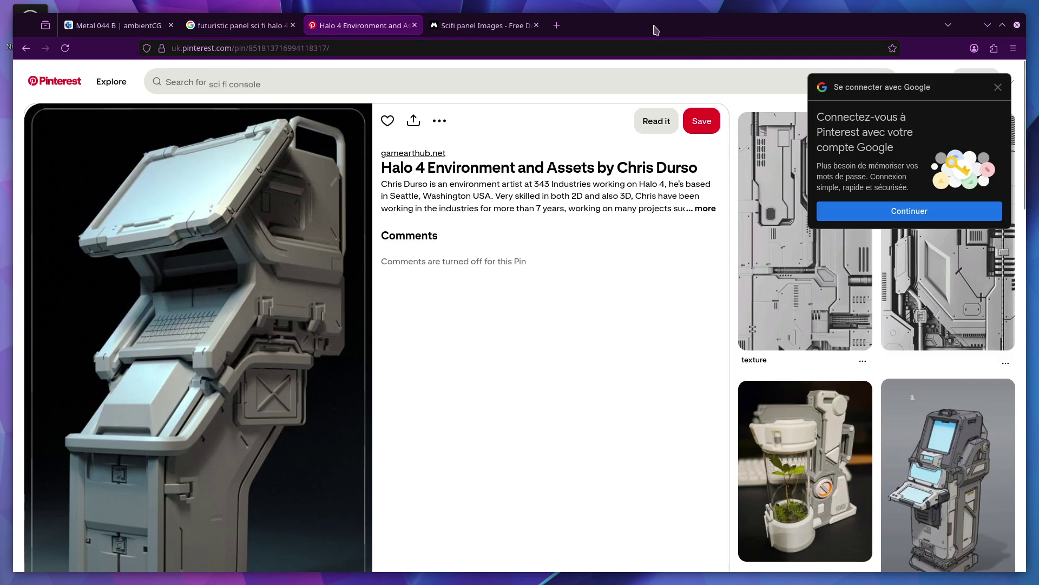
{"action": "key", "text": "alt+Tab"}
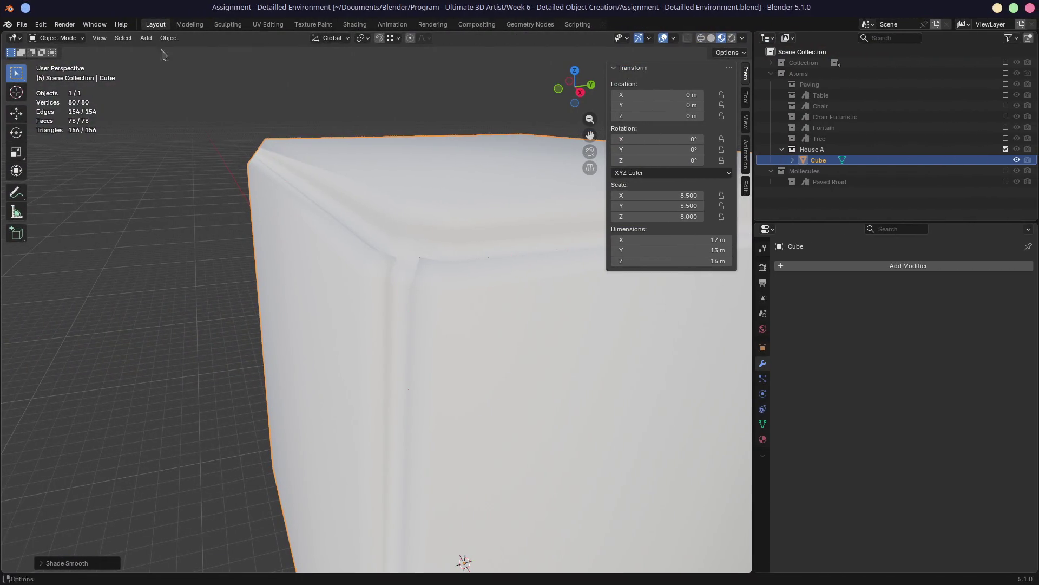
Save the house block and load the Assignment - Low Poly Character file from recent files
{"action": "left_click", "coordinate": [22, 24]}
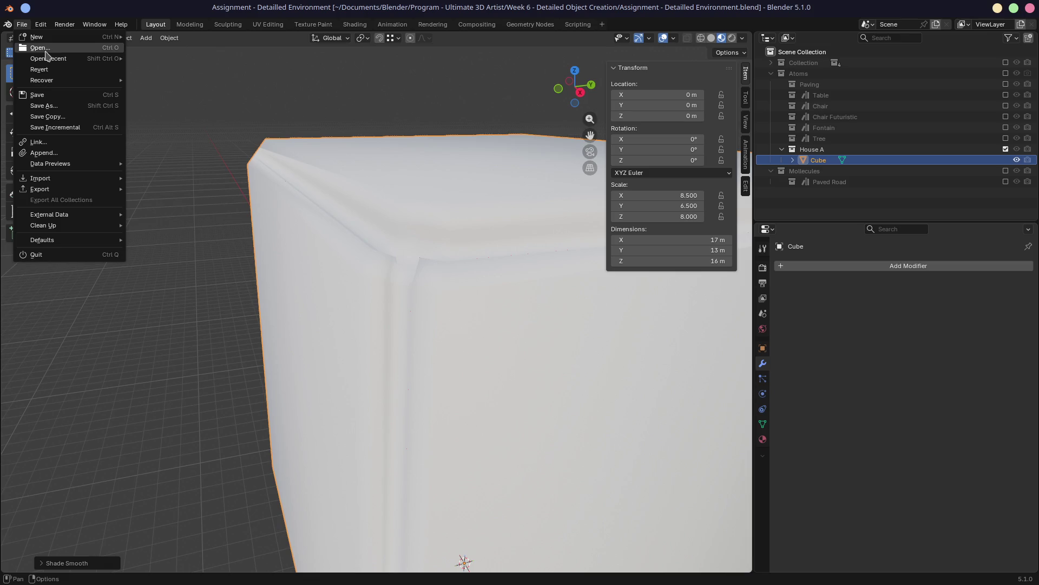
{"action": "key", "text": "ctrl+s"}
{"action": "scroll", "coordinate": [432, 231], "scroll_direction": "down", "scroll_amount": 3}
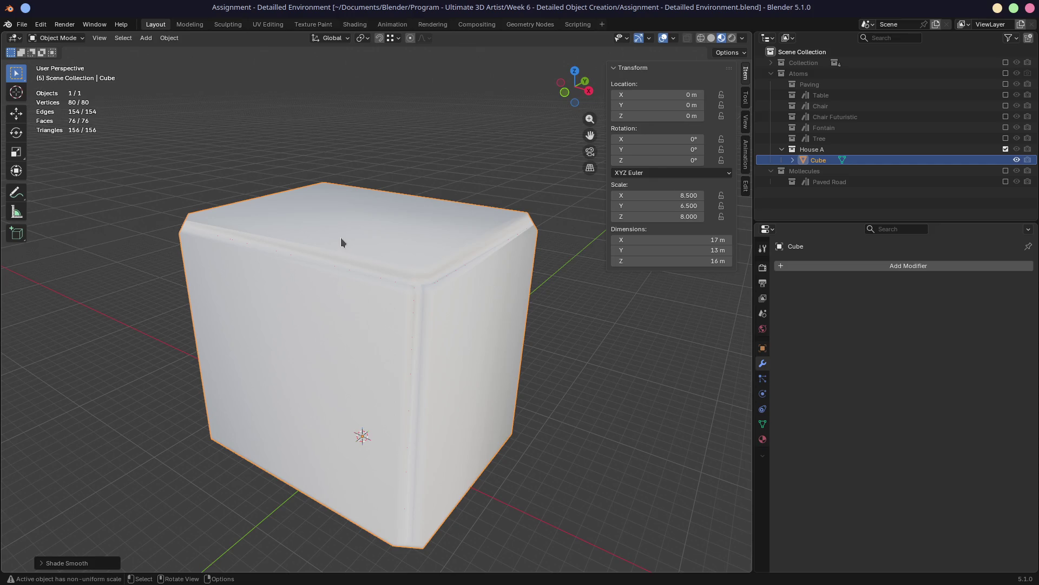
{"action": "left_click", "coordinate": [22, 23]}
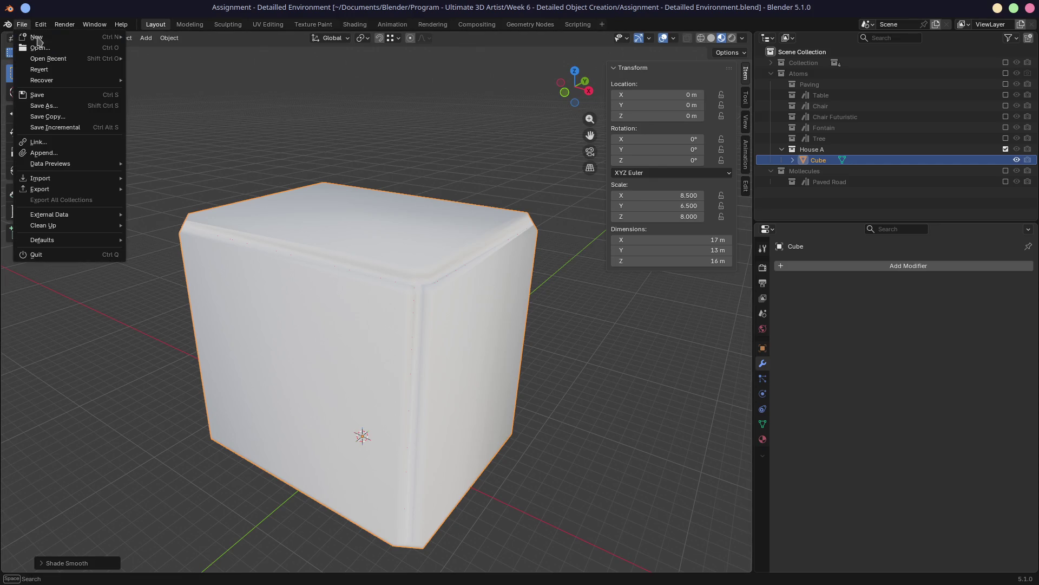
{"action": "mouse_move", "coordinate": [49, 58]}
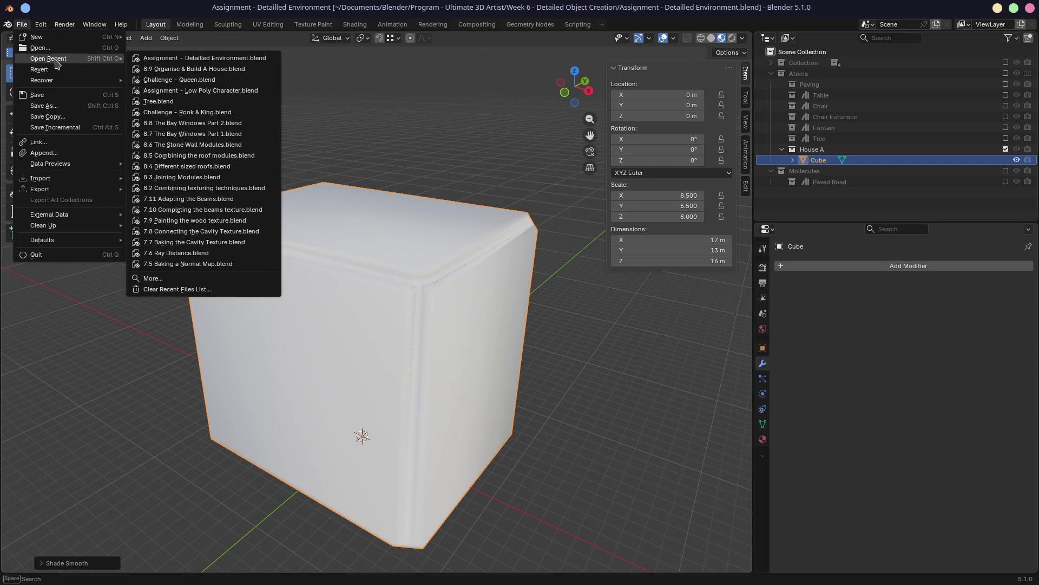
{"action": "left_click", "coordinate": [200, 90]}
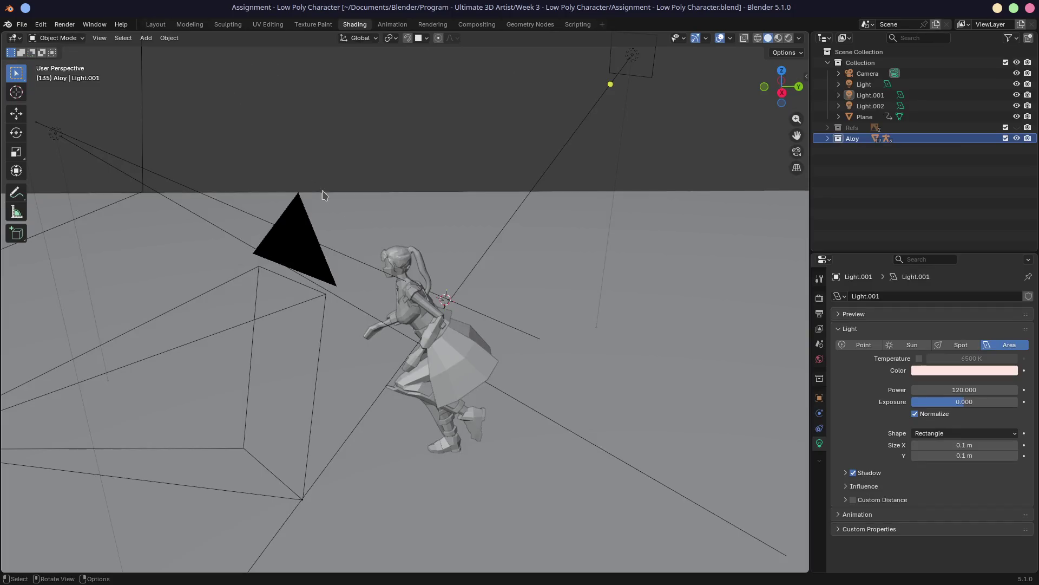
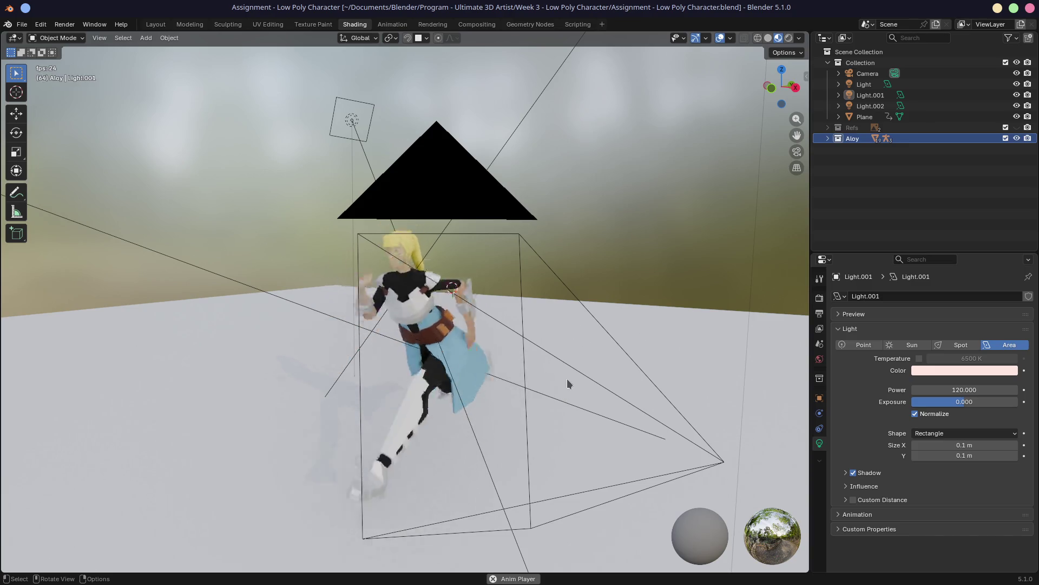
Load 'Assignment - Detailled Environment.blend' from Open Recent, save it, and switch to the Texture Paint workspace
{"action": "left_click", "coordinate": [22, 24]}
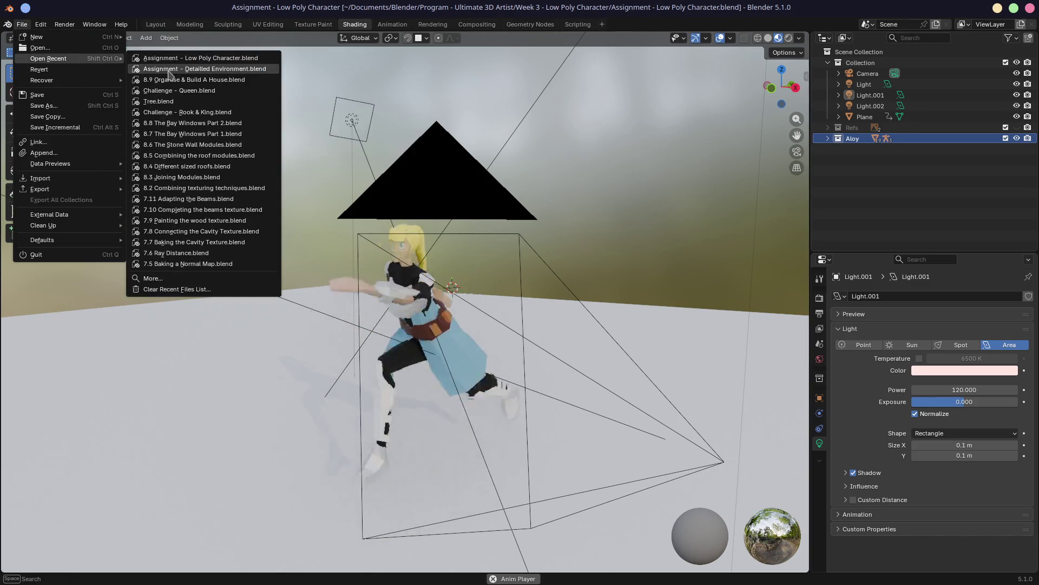
{"action": "mouse_move", "coordinate": [49, 59]}
{"action": "left_click", "coordinate": [175, 72]}
{"action": "middle_click_drag", "start_coordinate": [372, 202], "coordinate": [440, 218]}
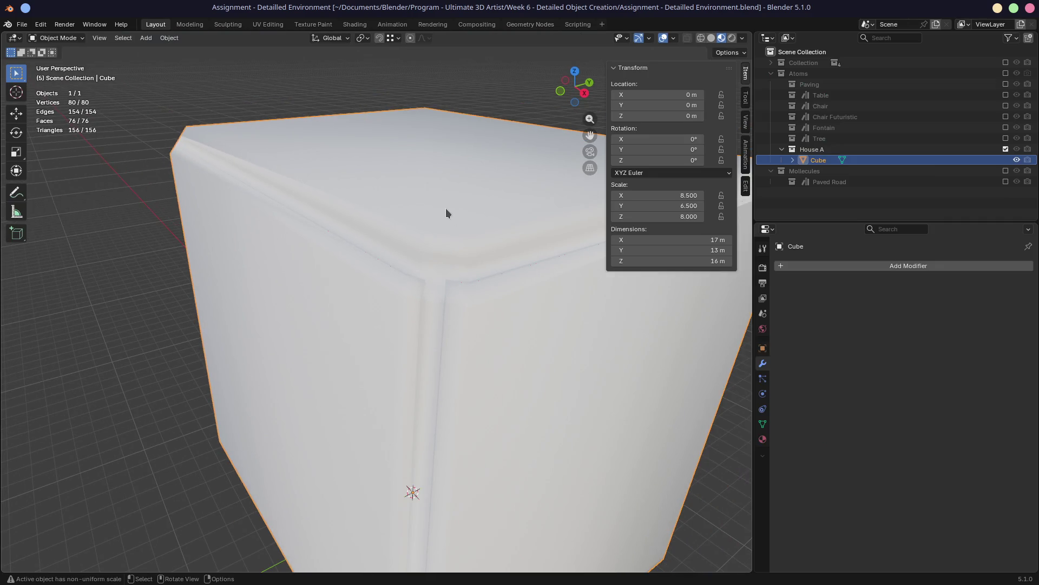
{"action": "scroll", "coordinate": [446, 208], "scroll_direction": "down", "scroll_amount": 4}
{"action": "scroll", "coordinate": [414, 282], "scroll_direction": "up", "scroll_amount": 5}
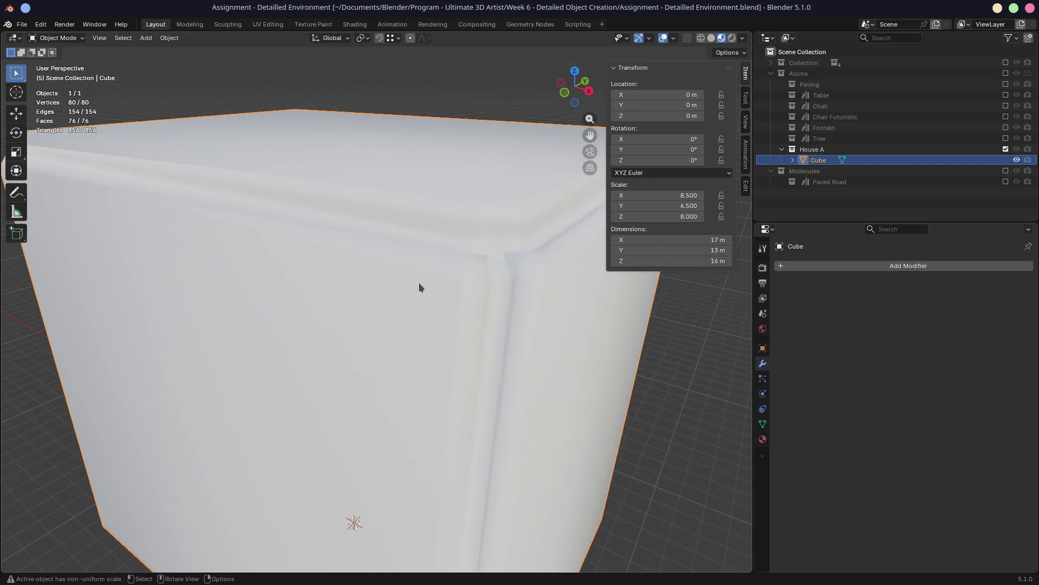
{"action": "key", "text": "ctrl+s"}
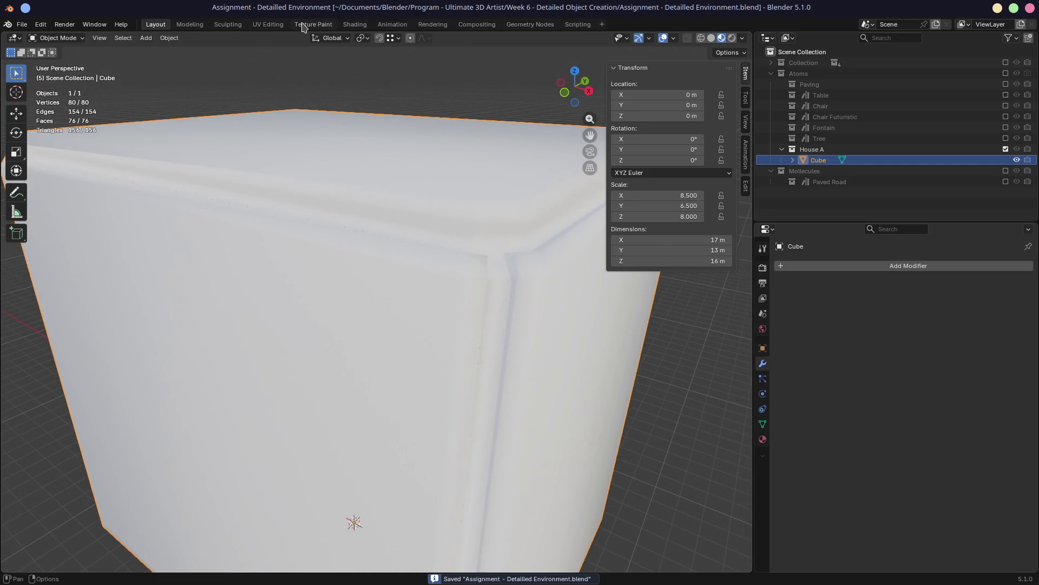
{"action": "left_click", "coordinate": [312, 24]}
{"action": "scroll", "coordinate": [554, 200], "scroll_direction": "down", "scroll_amount": 5}
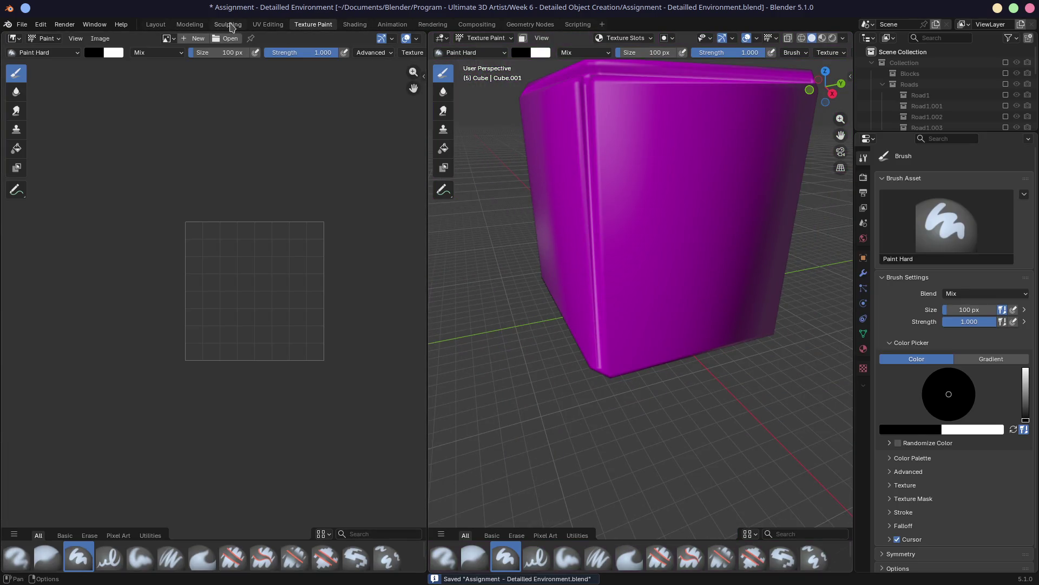
Switch to the Shading workspace and close the file browser and image editor areas to widen the views
{"action": "left_click", "coordinate": [354, 23]}
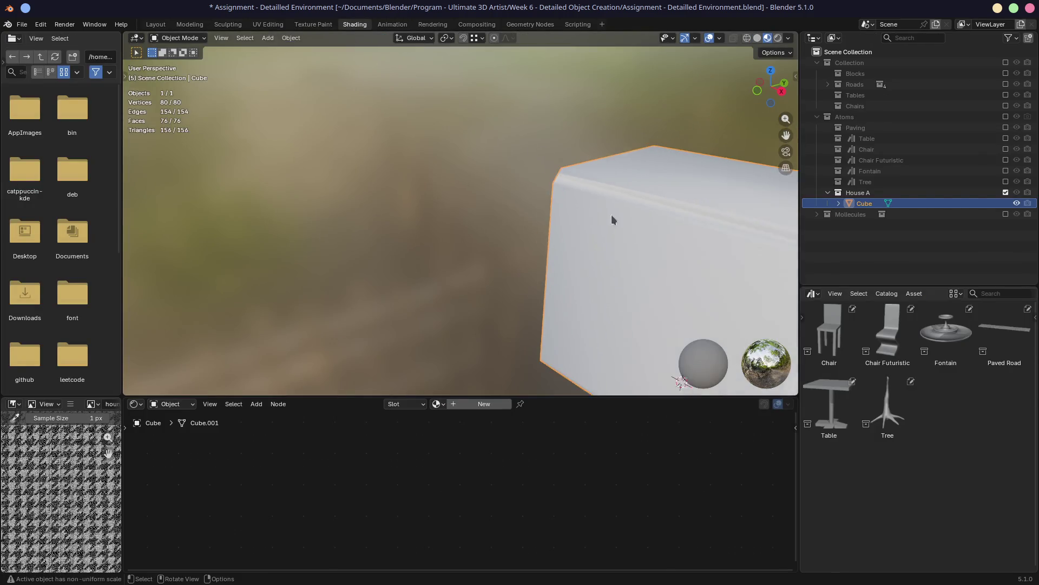
{"action": "mouse_move", "coordinate": [634, 235]}
{"action": "middle_mouse_down"}
{"action": "mouse_move", "coordinate": [570, 224]}
{"action": "mouse_move", "coordinate": [457, 176]}
{"action": "middle_mouse_up"}
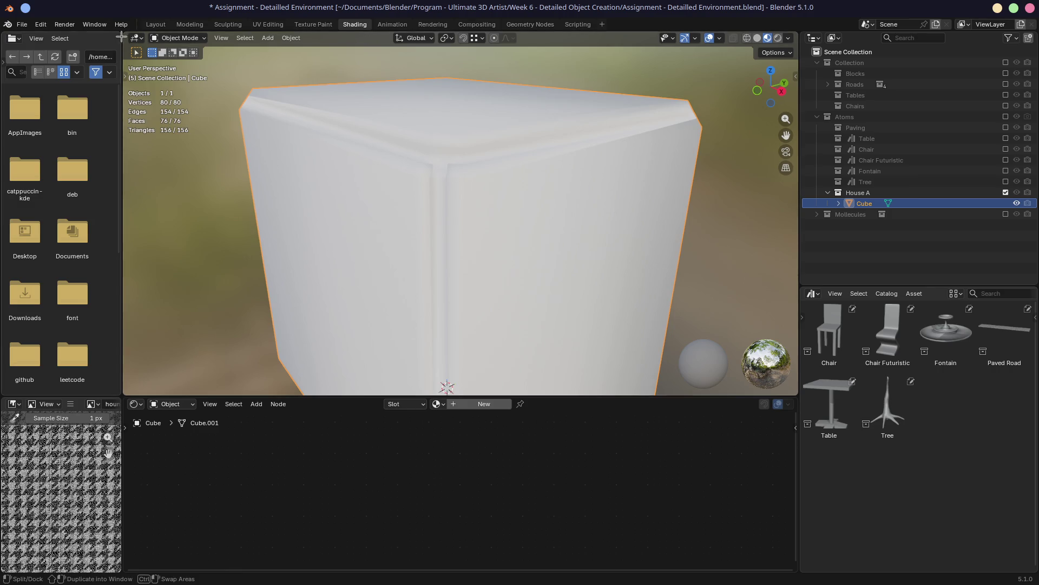
{"action": "left_click_drag", "start_coordinate": [124, 204], "coordinate": [49, 203]}
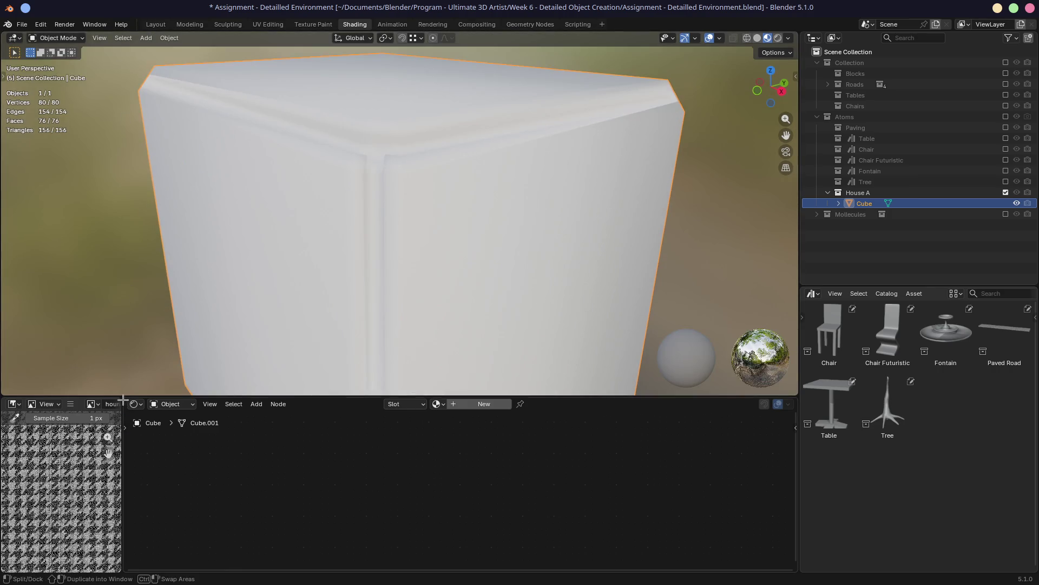
{"action": "left_click_drag", "start_coordinate": [124, 403], "coordinate": [49, 455]}
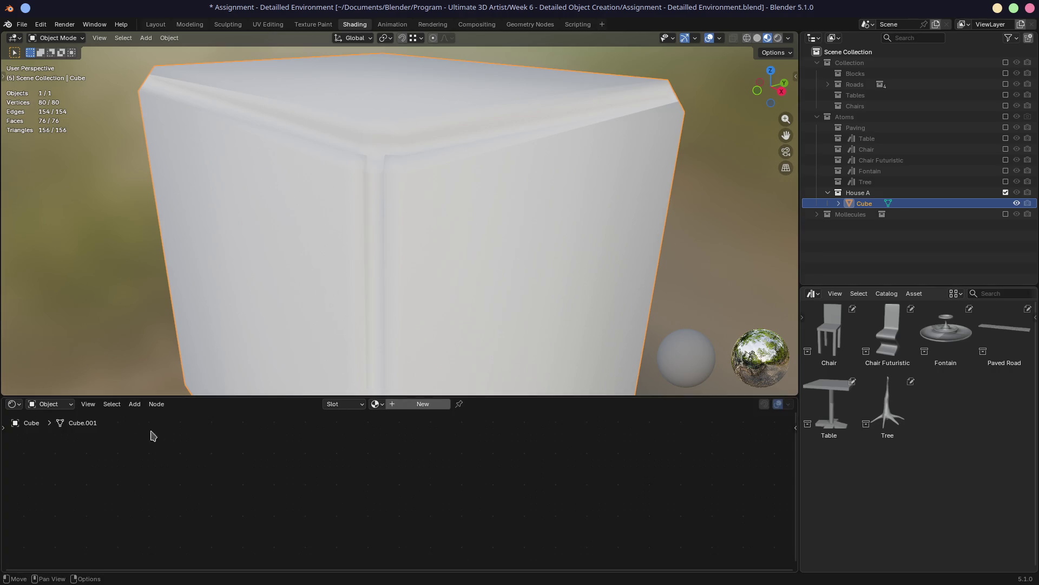
{"action": "left_click_drag", "start_coordinate": [294, 397], "coordinate": [294, 388]}
{"action": "scroll", "coordinate": [360, 302], "scroll_direction": "down", "scroll_amount": 2}
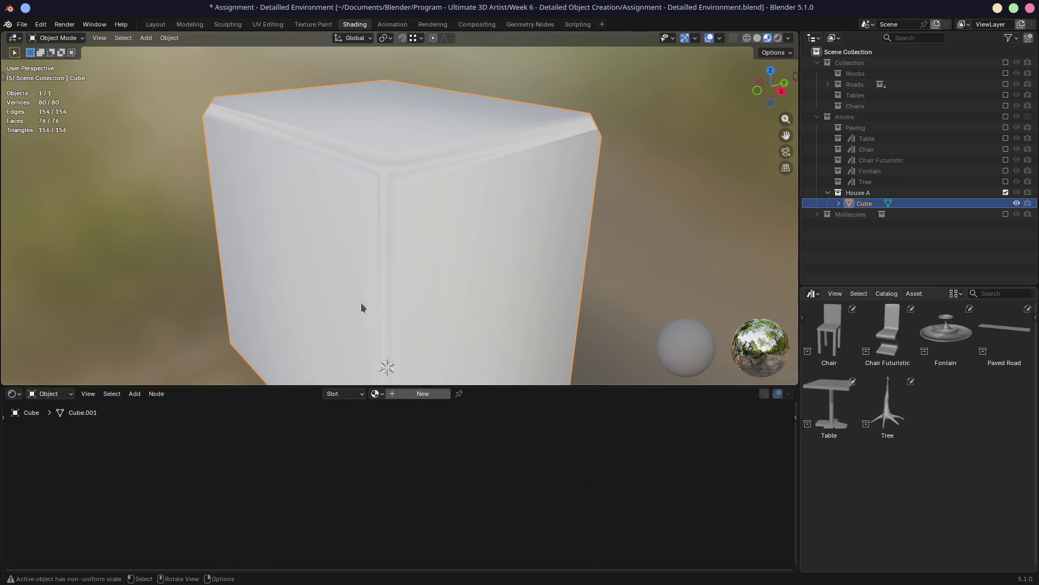
Create a new material on the cube named 'HouseMetalPanel', then switch to the reference browser
{"action": "left_click", "coordinate": [400, 400]}
{"action": "double_click", "coordinate": [403, 395]}
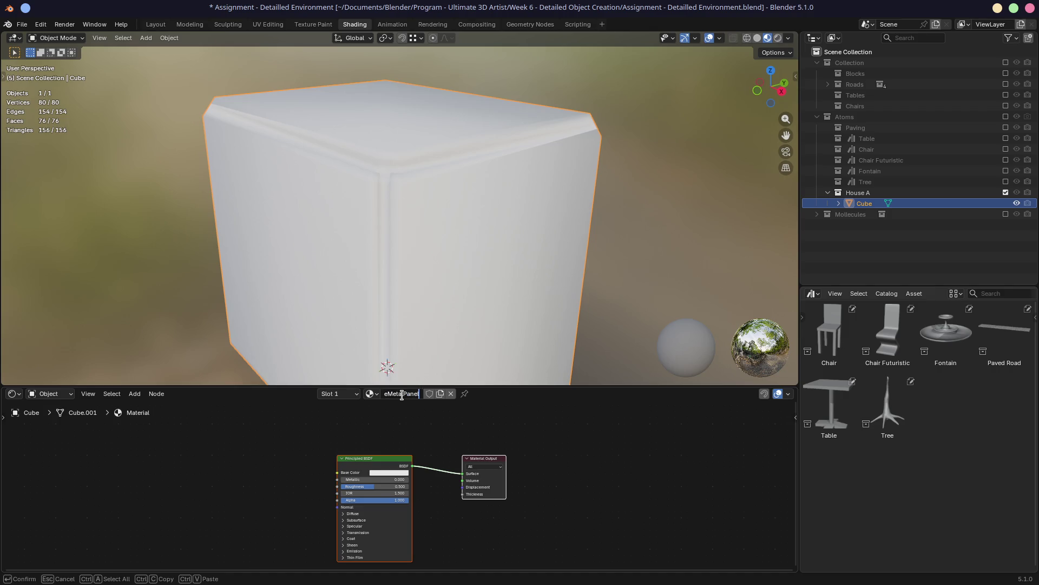
{"action": "key", "text": "Return"}
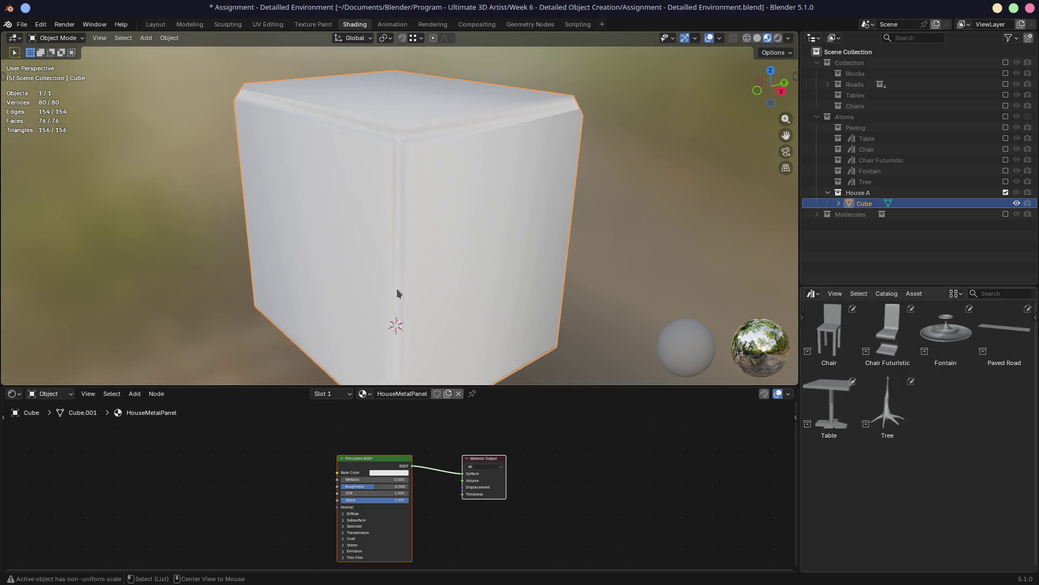
{"action": "scroll", "coordinate": [396, 288], "scroll_direction": "down", "scroll_amount": 3}
{"action": "scroll", "coordinate": [398, 292], "scroll_direction": "up", "scroll_amount": 3}
{"action": "scroll", "coordinate": [410, 252], "scroll_direction": "up", "scroll_amount": 1}
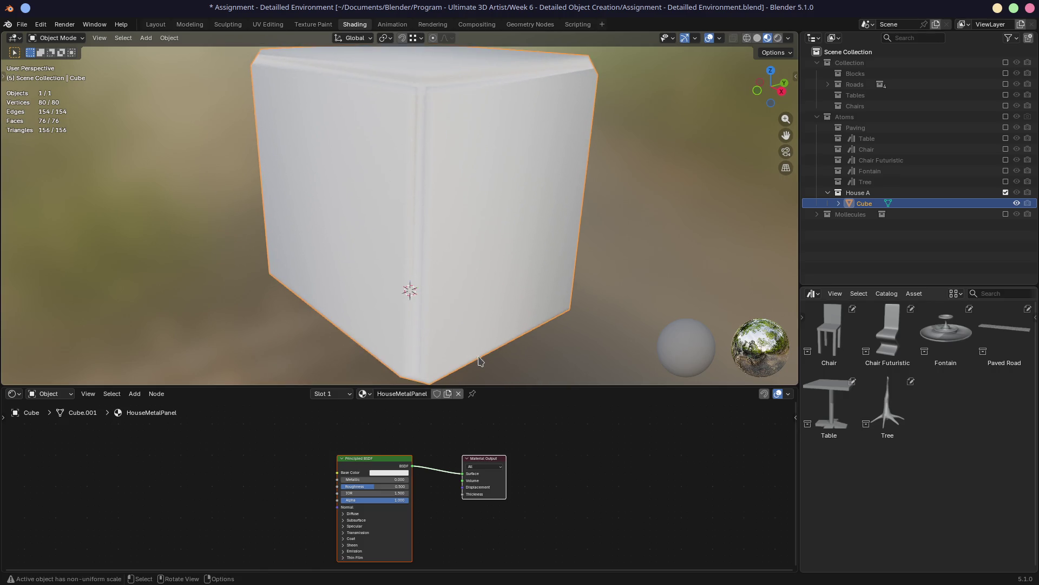
{"action": "middle_click_drag", "start_coordinate": [444, 253], "coordinate": [430, 249]}
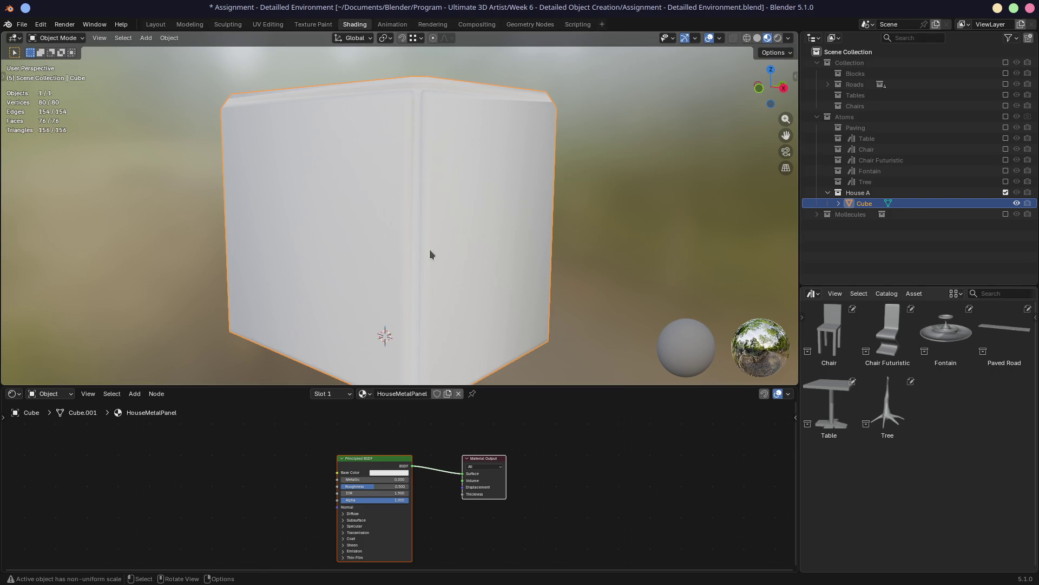
{"action": "key", "text": "super+Tab"}
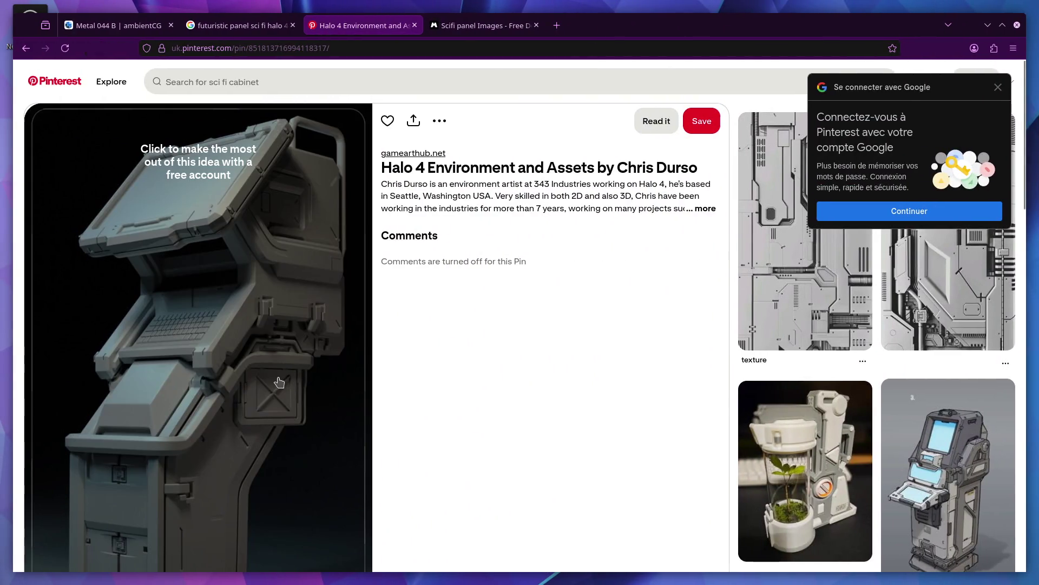
{"action": "scroll", "coordinate": [377, 282], "scroll_direction": "down", "scroll_amount": 3}
{"action": "scroll", "coordinate": [438, 365], "scroll_direction": "down", "scroll_amount": 2}
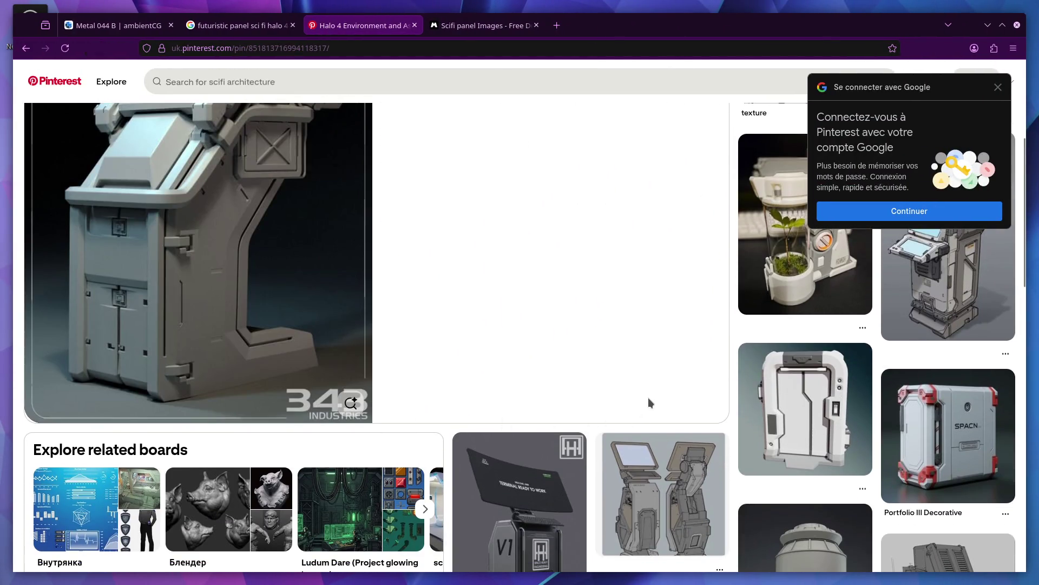
{"action": "scroll", "coordinate": [689, 376], "scroll_direction": "up", "scroll_amount": 1}
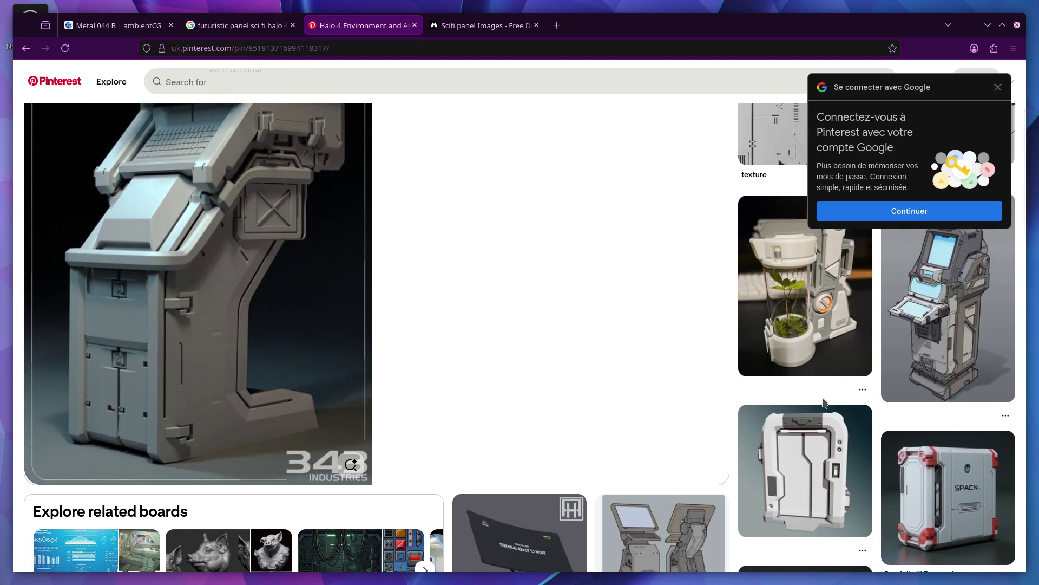
{"action": "scroll", "coordinate": [823, 400], "scroll_direction": "down", "scroll_amount": 3}
{"action": "scroll", "coordinate": [679, 409], "scroll_direction": "down", "scroll_amount": 3}
{"action": "scroll", "coordinate": [679, 410], "scroll_direction": "down", "scroll_amount": 2}
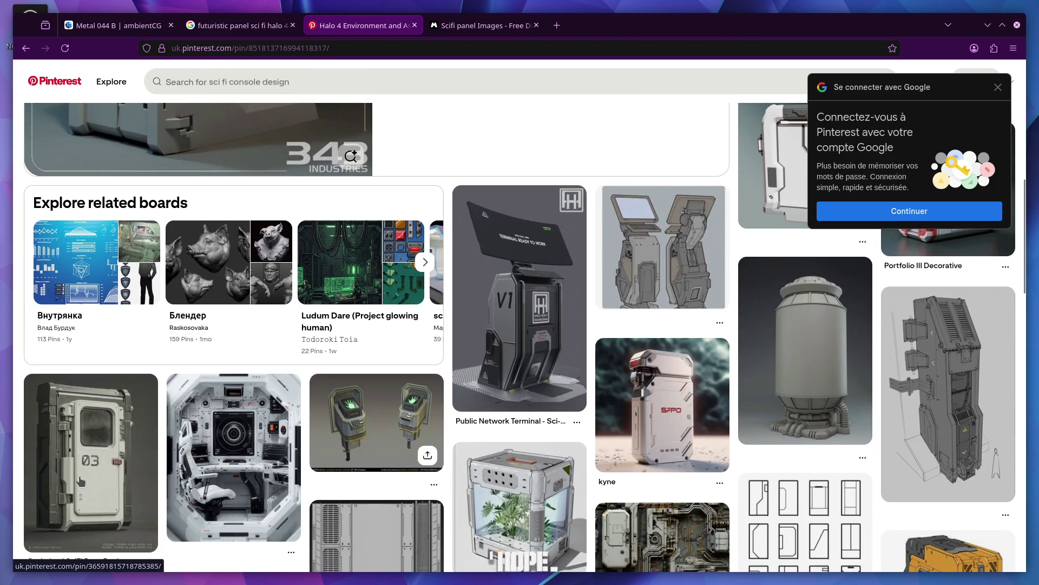
Open the Optimized SciFi Door Design pin from the related sci-fi pins
{"action": "left_click", "coordinate": [91, 455]}
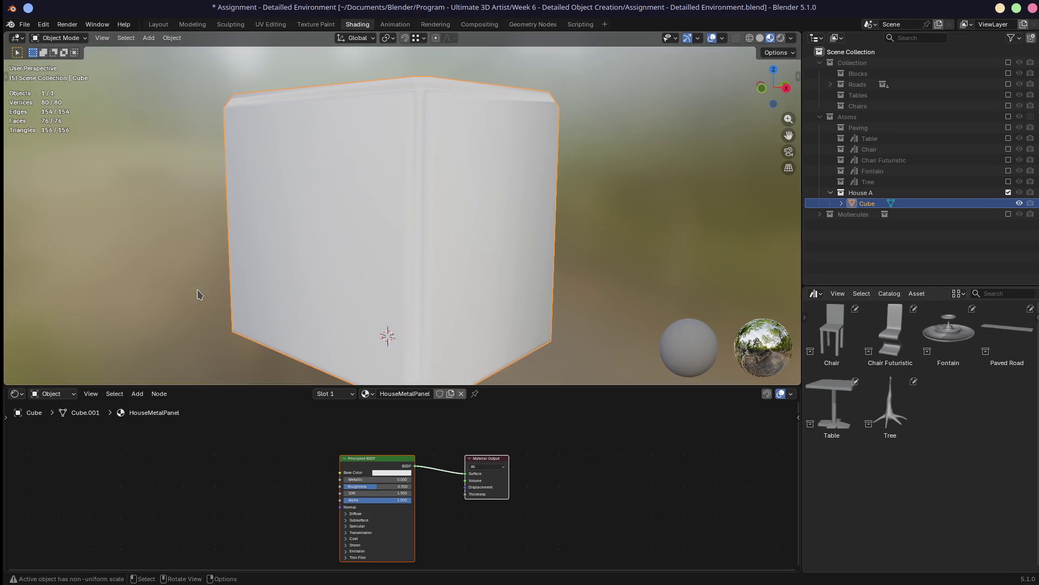
Paste the previously copied texture nodes and delete the duplicate copies
{"action": "middle_click_drag", "start_coordinate": [331, 440], "coordinate": [332, 438]}
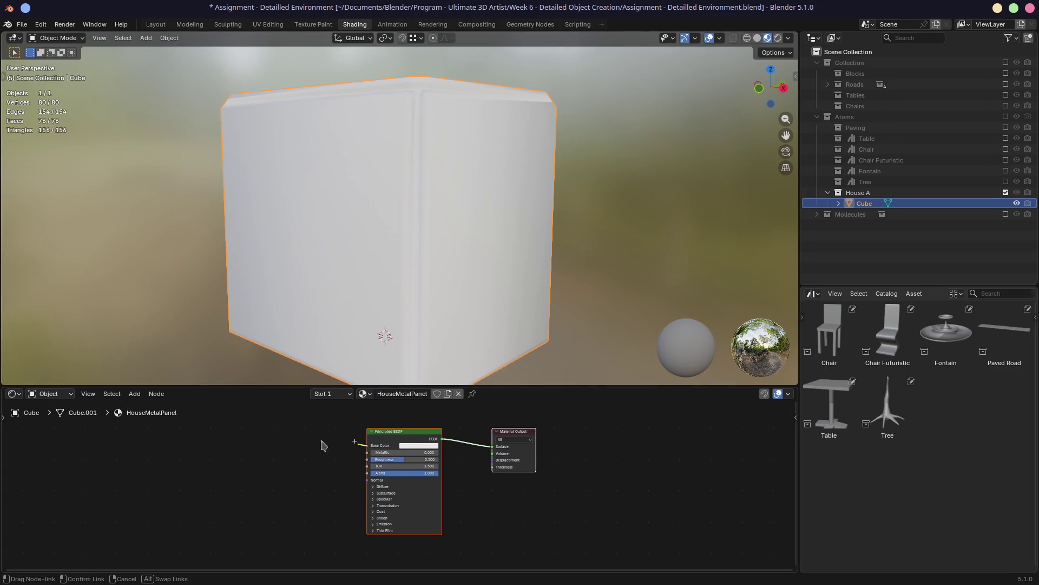
{"action": "key", "text": "shift+a"}
{"action": "type", "text": "noise"}
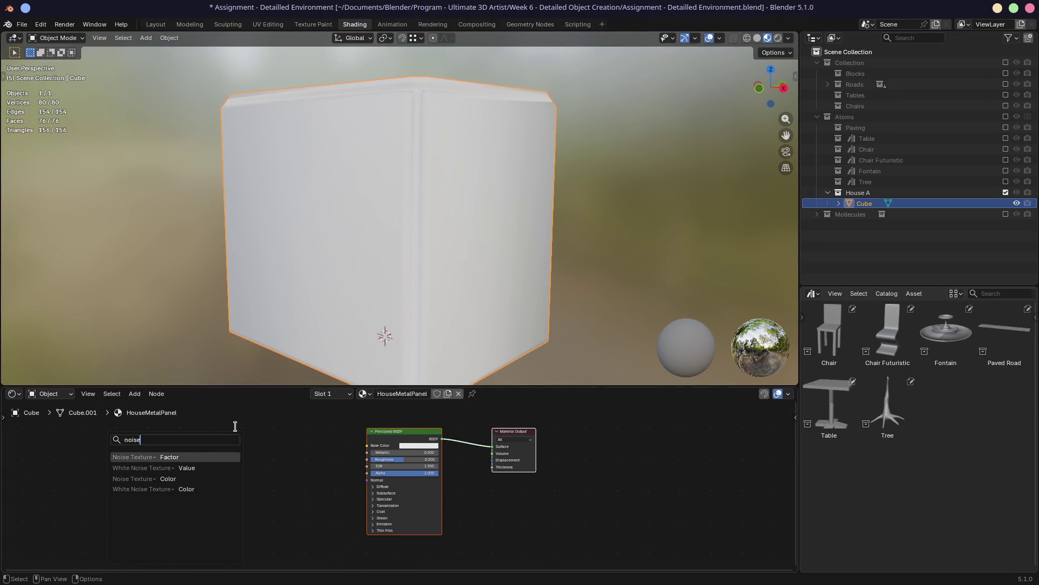
{"action": "key", "text": "Escape"}
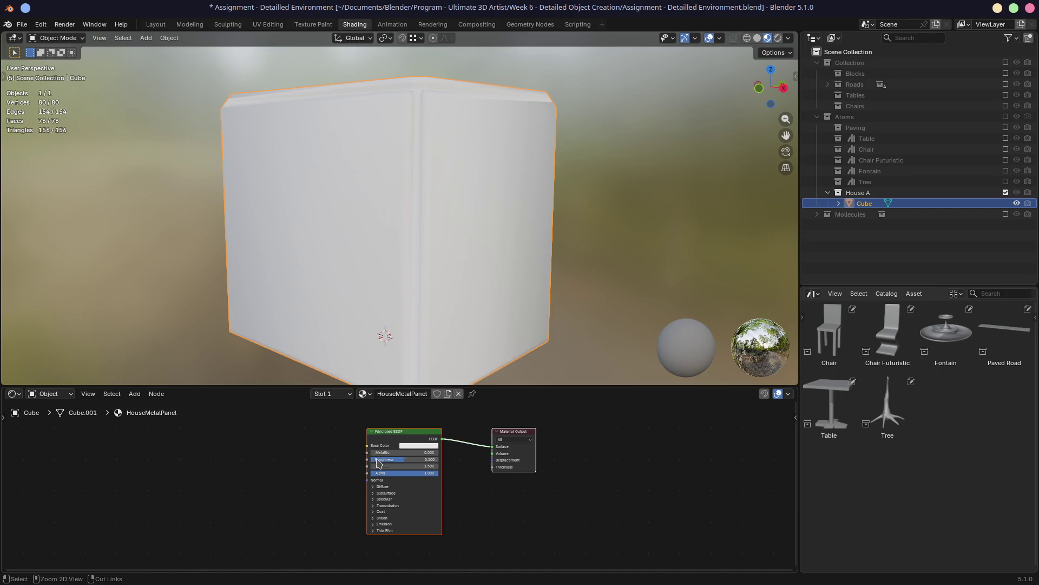
{"action": "key", "text": "ctrl+v"}
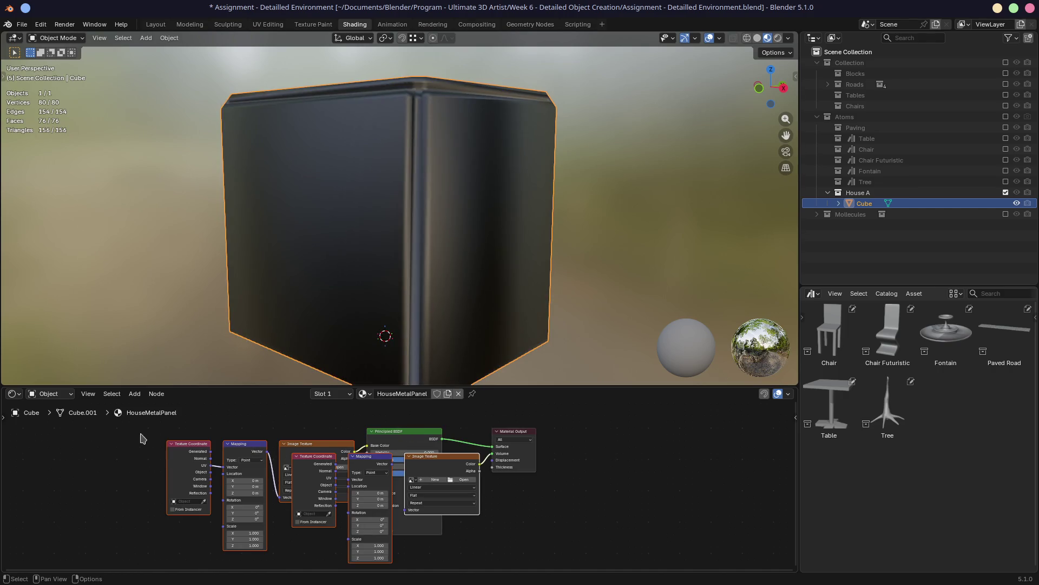
{"action": "left_click_drag", "start_coordinate": [300, 444], "coordinate": [294, 435]}
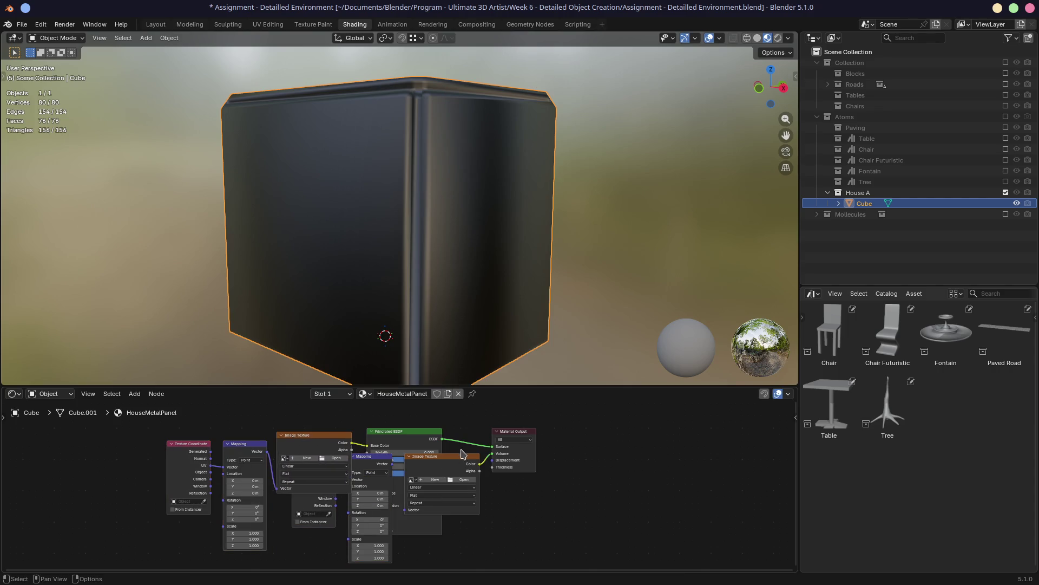
{"action": "left_click", "coordinate": [443, 456]}
{"action": "key", "text": "x"}
{"action": "left_click", "coordinate": [370, 455]}
{"action": "key", "text": "x"}
{"action": "left_click", "coordinate": [317, 499]}
{"action": "key", "text": "x"}
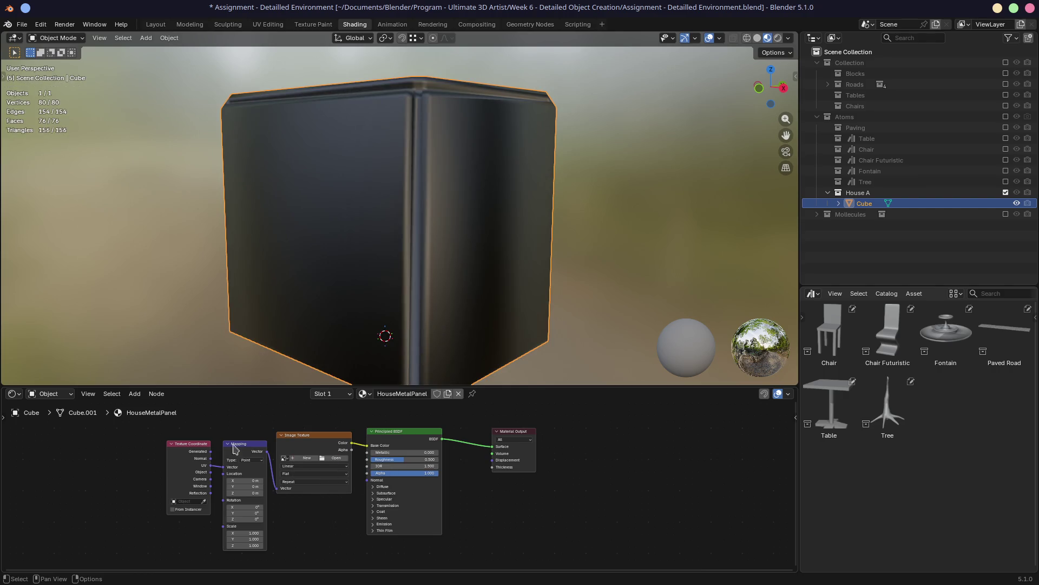
Keep Texture Coordinate and Mapping aside, delete the Image Texture, and add a Noise Texture into Base Color
{"action": "left_click_drag", "start_coordinate": [235, 445], "coordinate": [178, 440]}
{"action": "left_click", "coordinate": [302, 446]}
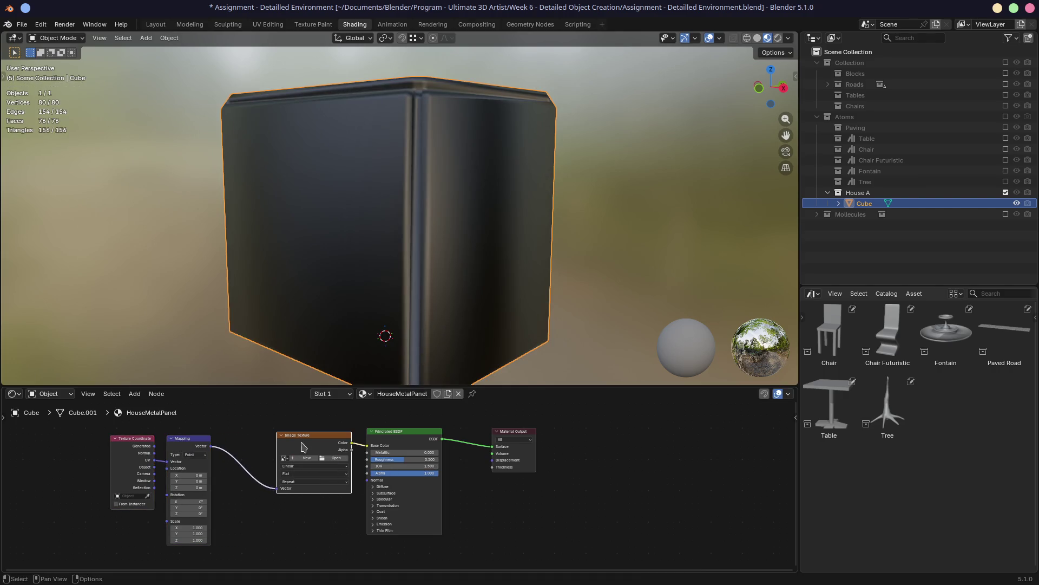
{"action": "key", "text": "x"}
{"action": "left_click_drag", "start_coordinate": [369, 445], "coordinate": [276, 454]}
{"action": "type", "text": "noise"}
{"action": "left_click", "coordinate": [208, 463]}
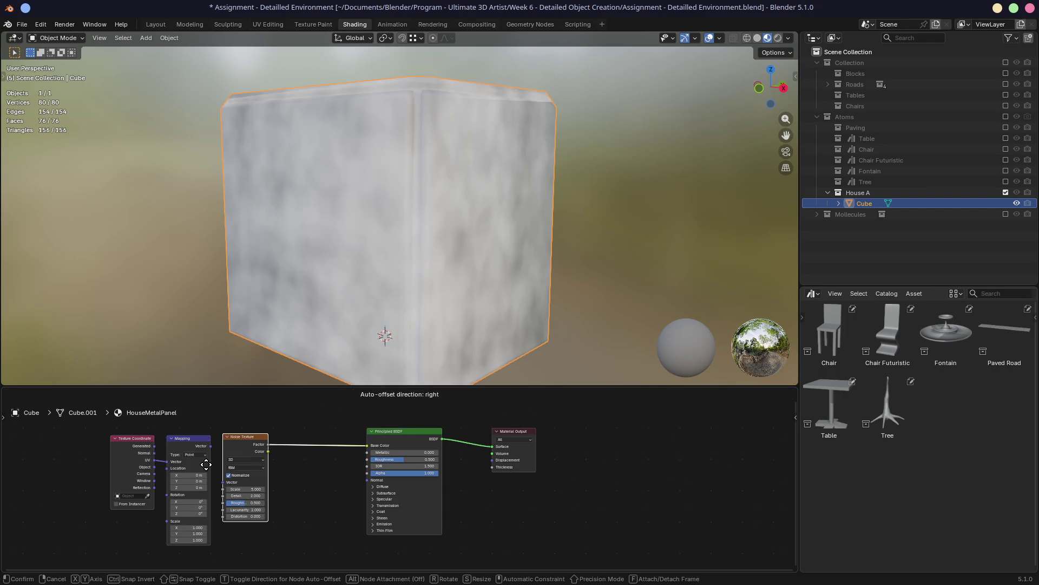
Connect Mapping's Vector into the Noise Texture and try different Mapping scale values
{"action": "left_click_drag", "start_coordinate": [236, 471], "coordinate": [242, 485]}
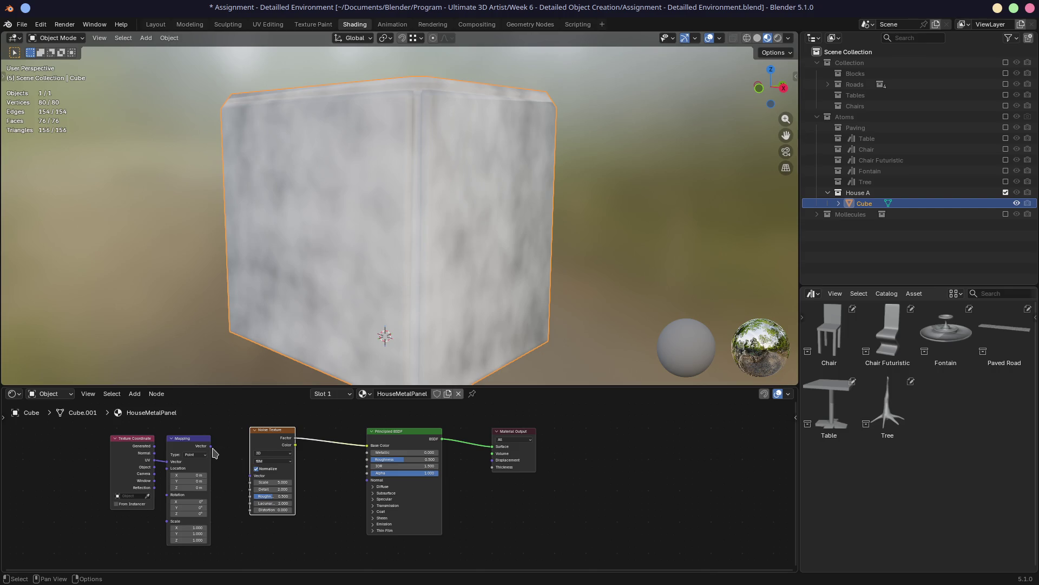
{"action": "left_click_drag", "start_coordinate": [211, 449], "coordinate": [251, 476]}
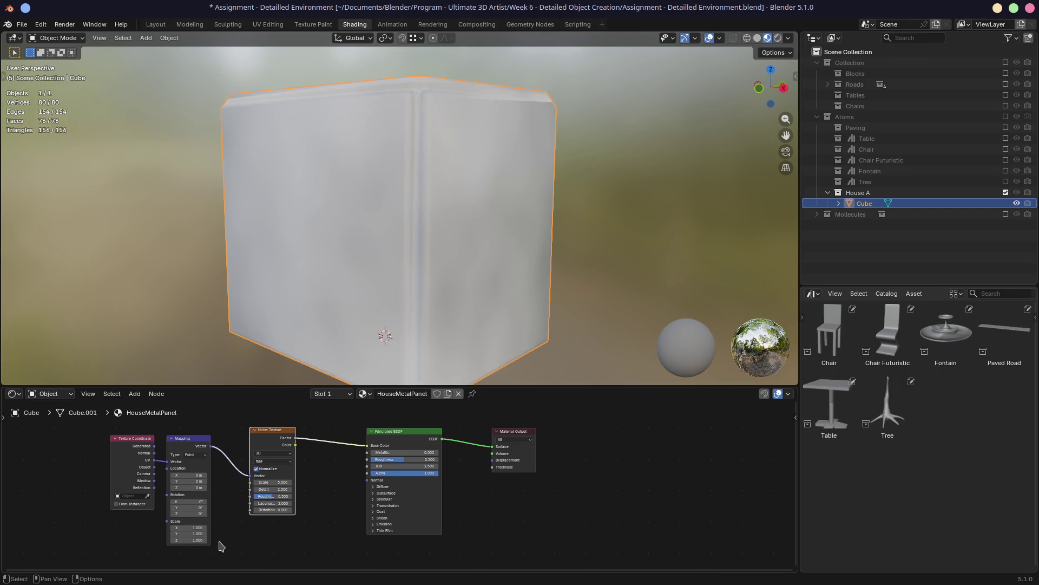
{"action": "left_click_drag", "start_coordinate": [195, 527], "coordinate": [195, 533]}
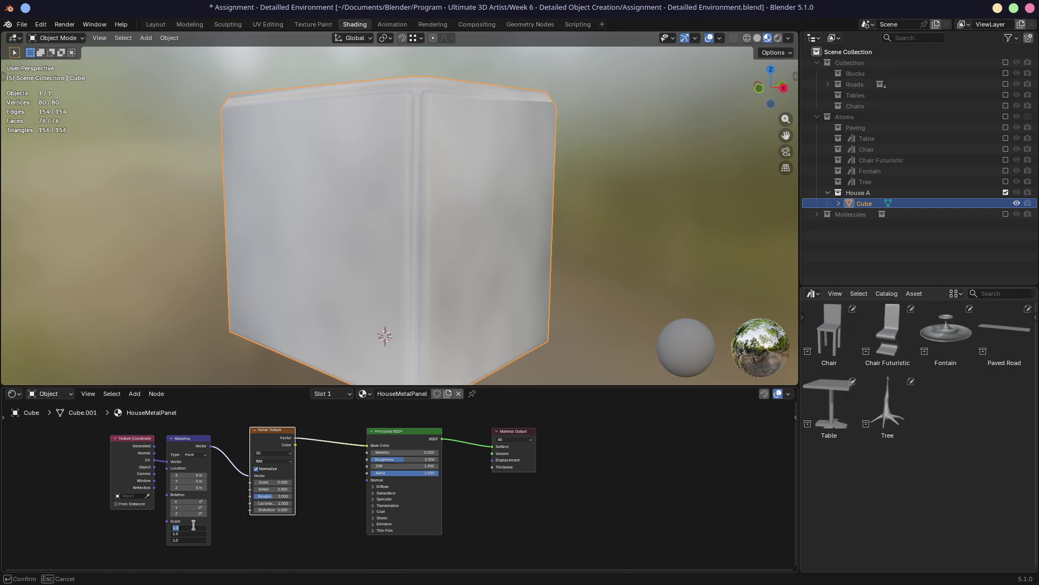
{"action": "type", "text": "4"}
{"action": "type", "text": "10.000"}
{"action": "key", "text": "Return"}
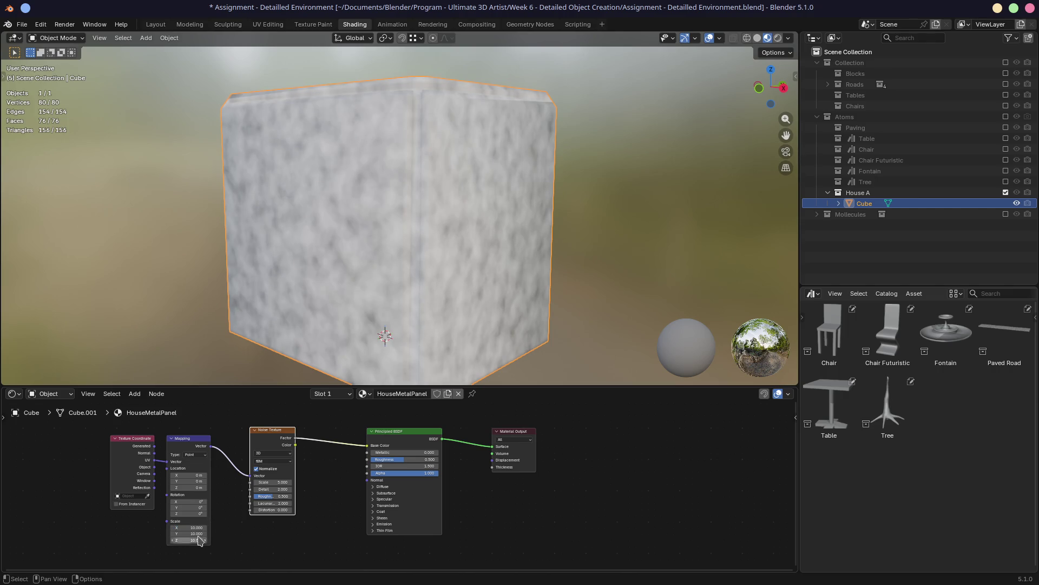
{"action": "left_click_drag", "start_coordinate": [188, 518], "coordinate": [204, 520]}
{"action": "scroll", "coordinate": [149, 486], "scroll_direction": "up", "scroll_amount": 1}
{"action": "scroll", "coordinate": [97, 471], "scroll_direction": "up", "scroll_amount": 2}
Feed Texture Coordinate's Object output into Mapping and set all three scale values back to 1
{"action": "left_click", "coordinate": [216, 461]}
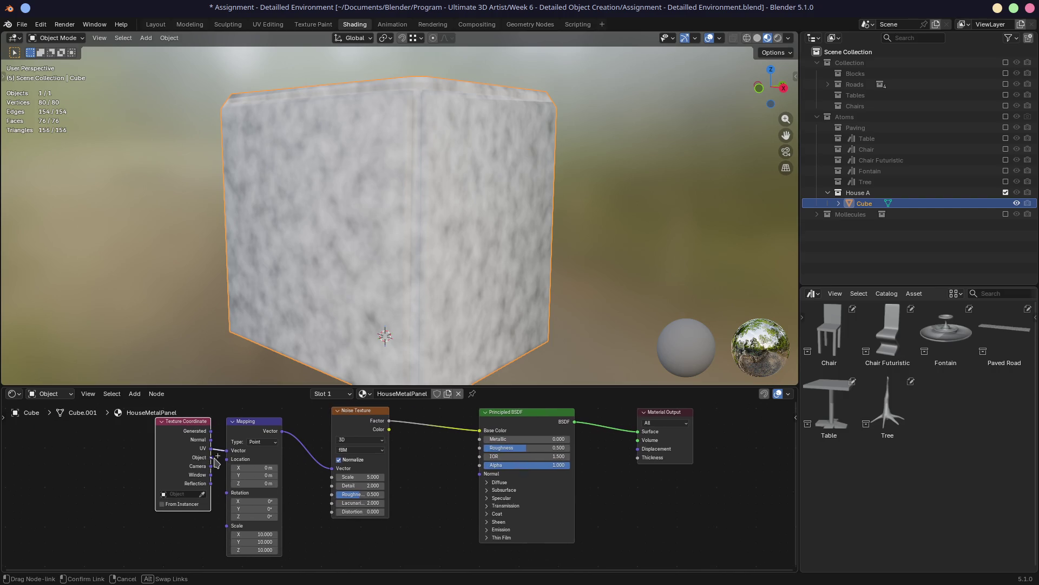
{"action": "left_click_drag", "start_coordinate": [211, 456], "coordinate": [228, 452]}
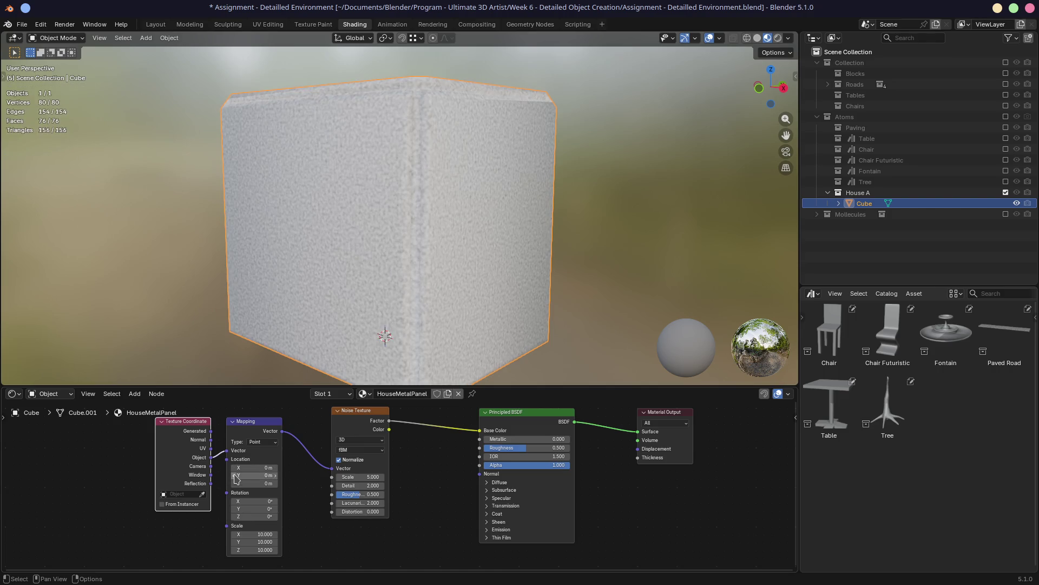
{"action": "left_click_drag", "start_coordinate": [272, 542], "coordinate": [273, 535]}
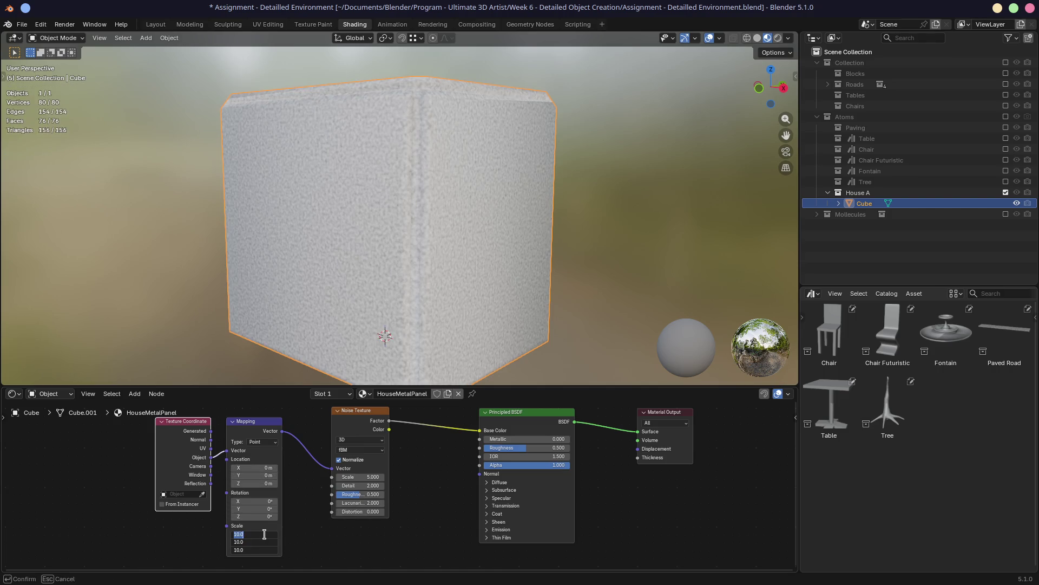
{"action": "key", "text": "Return"}
{"action": "scroll", "coordinate": [355, 218], "scroll_direction": "up", "scroll_amount": 3}
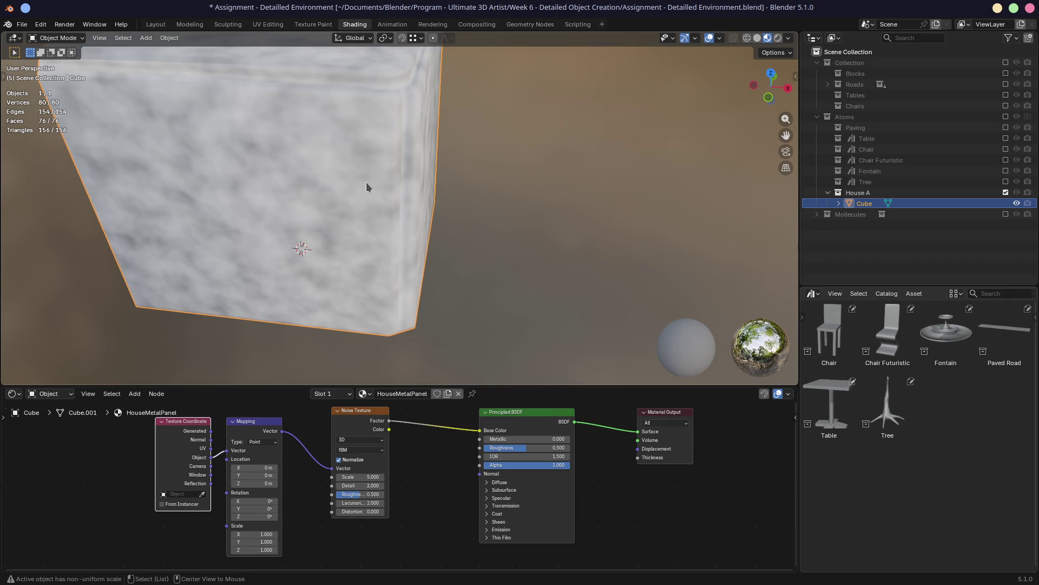
{"action": "scroll", "coordinate": [351, 215], "scroll_direction": "down", "scroll_amount": 4}
{"action": "mouse_move", "coordinate": [410, 219]}
{"action": "middle_mouse_down"}
{"action": "mouse_move", "coordinate": [446, 282]}
{"action": "mouse_move", "coordinate": [273, 217]}
{"action": "mouse_move", "coordinate": [507, 170]}
{"action": "mouse_move", "coordinate": [530, 210]}
{"action": "mouse_move", "coordinate": [424, 223]}
{"action": "middle_mouse_up"}
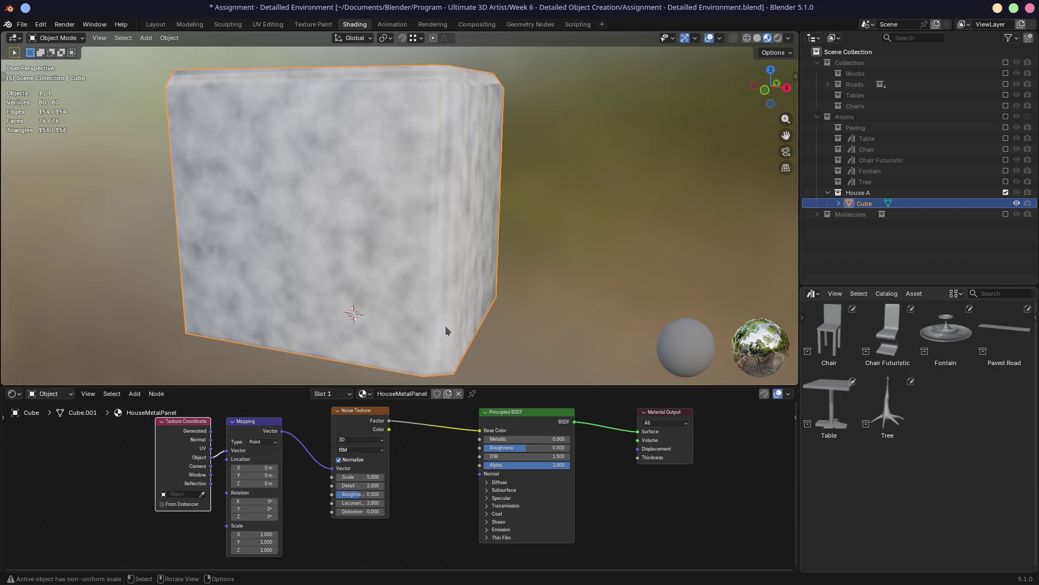
{"action": "left_click_drag", "start_coordinate": [244, 439], "coordinate": [130, 439]}
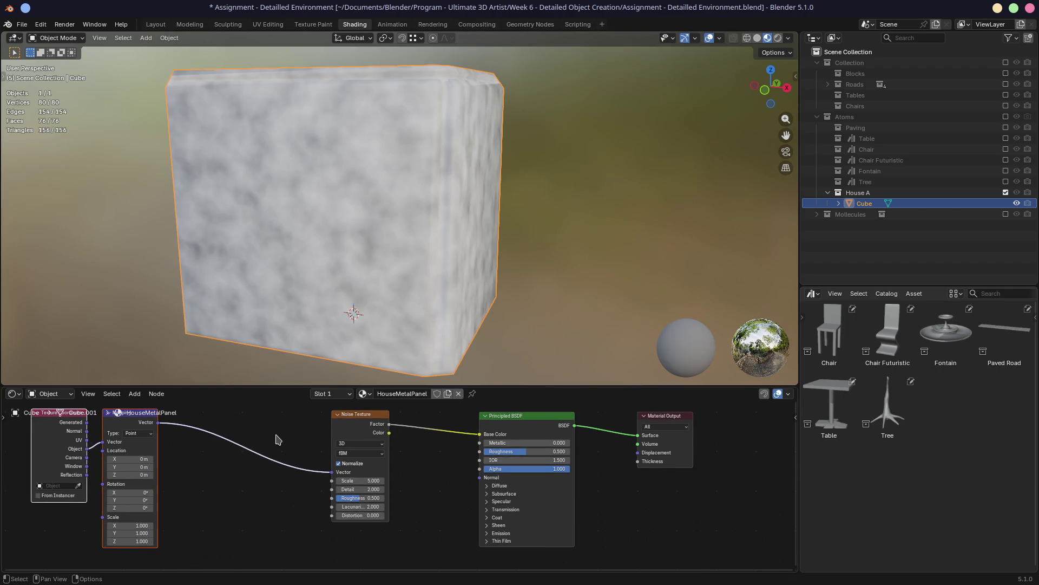
Spread out the node tree by moving the Noise Texture node left
{"action": "left_click_drag", "start_coordinate": [354, 430], "coordinate": [244, 414]}
{"action": "left_click", "coordinate": [221, 460]}
{"action": "left_click_drag", "start_coordinate": [220, 460], "coordinate": [199, 456]}
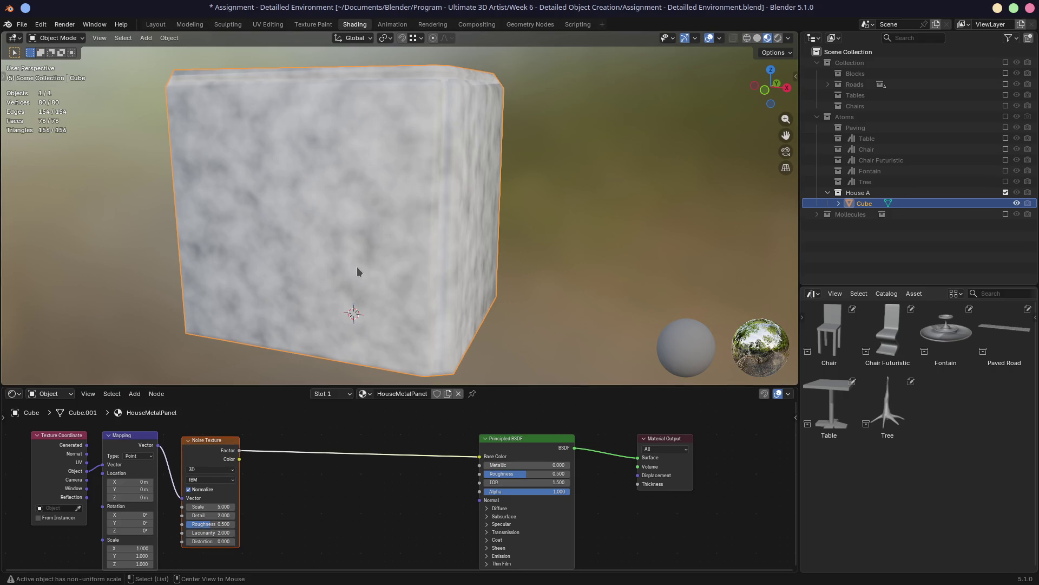
{"action": "scroll", "coordinate": [356, 266], "scroll_direction": "up", "scroll_amount": 2}
{"action": "scroll", "coordinate": [356, 267], "scroll_direction": "up", "scroll_amount": 2}
{"action": "middle_click_drag", "start_coordinate": [364, 315], "coordinate": [374, 279]}
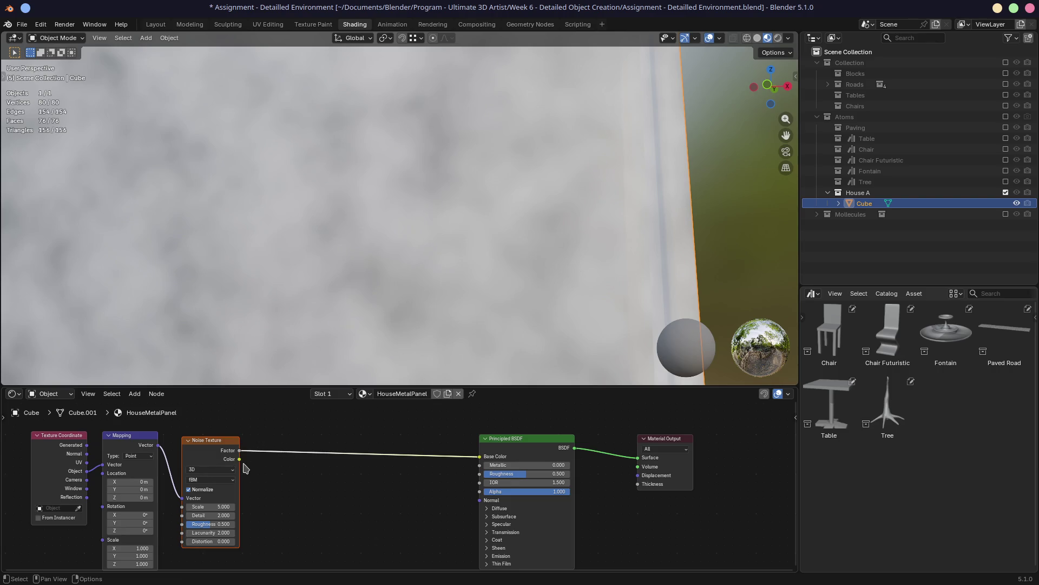
Add a Color Ramp from the noise Factor output, cancelling an accidental Mix Color node
{"action": "left_click_drag", "start_coordinate": [240, 459], "coordinate": [300, 443]}
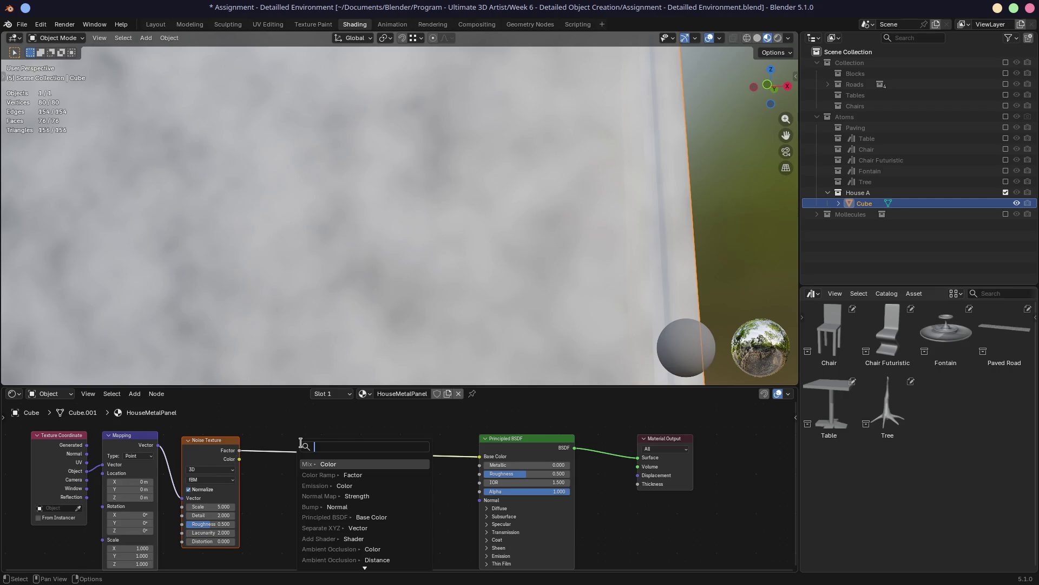
{"action": "key", "text": "Return"}
{"action": "key", "text": "Escape"}
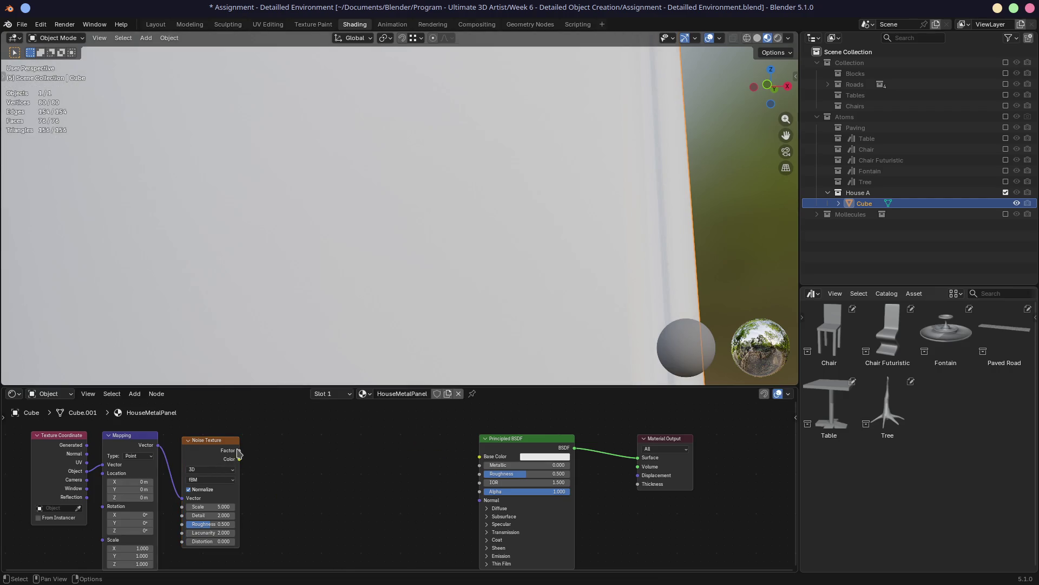
{"action": "left_click_drag", "start_coordinate": [240, 451], "coordinate": [292, 454]}
{"action": "type", "text": "col"}
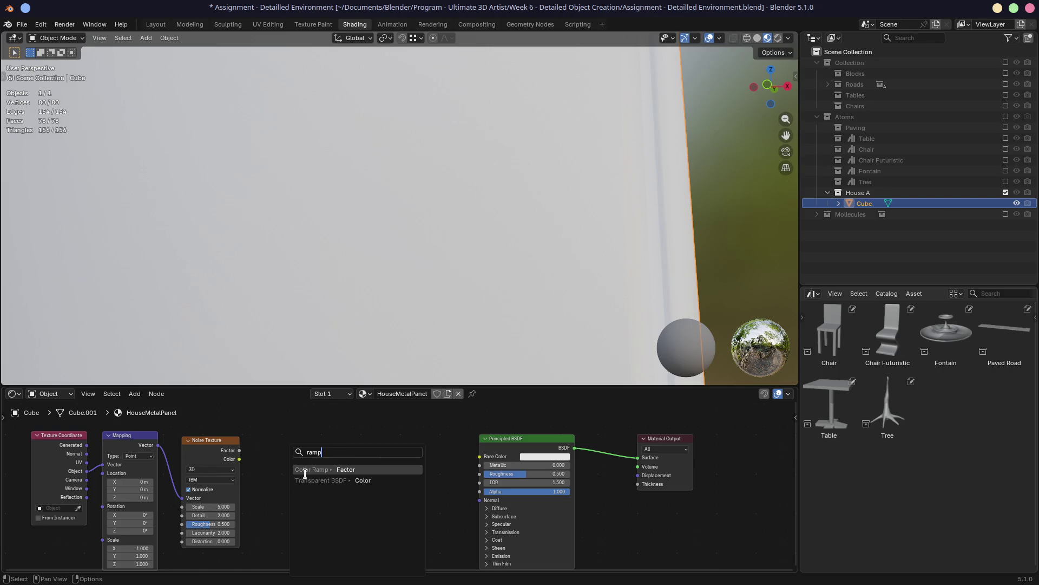
{"action": "key", "text": "Return"}
{"action": "left_click", "coordinate": [305, 474]}
Link the Color Ramp into Base Color, tighten its stops for contrast, and raise noise Roughness to 0.748
{"action": "left_click_drag", "start_coordinate": [382, 452], "coordinate": [479, 457]}
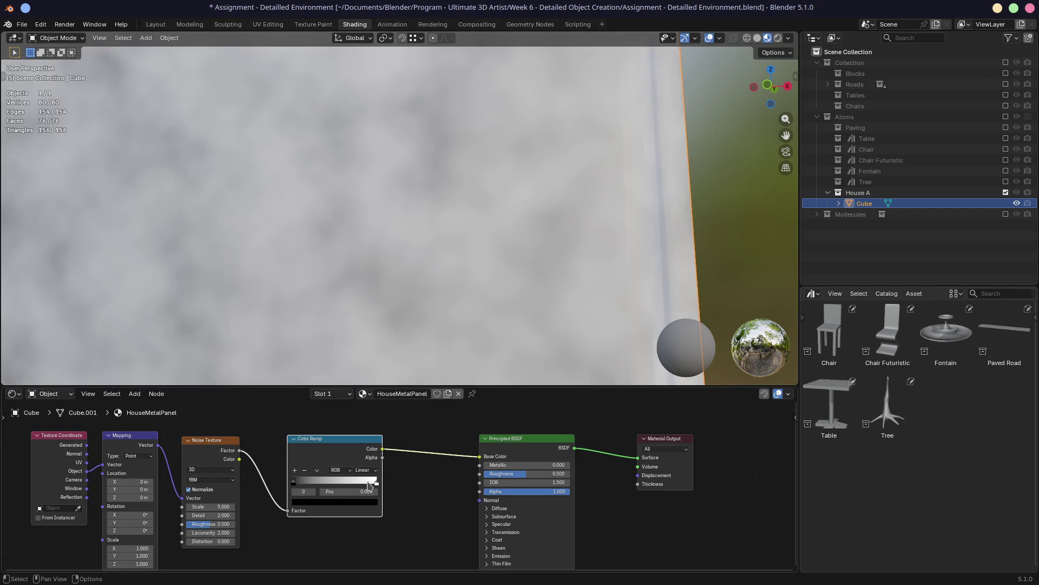
{"action": "mouse_move", "coordinate": [295, 485]}
{"action": "left_mouse_down"}
{"action": "mouse_move", "coordinate": [372, 482]}
{"action": "mouse_move", "coordinate": [322, 485]}
{"action": "mouse_move", "coordinate": [359, 486]}
{"action": "left_mouse_up"}
{"action": "left_click", "coordinate": [370, 482]}
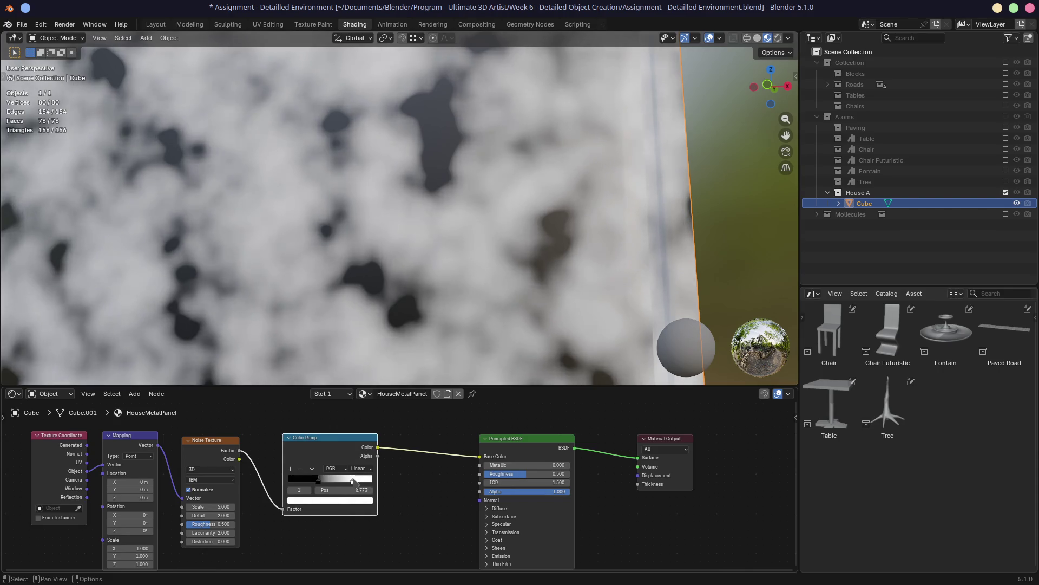
{"action": "scroll", "coordinate": [461, 280], "scroll_direction": "down", "scroll_amount": 5}
{"action": "mouse_move", "coordinate": [420, 276]}
{"action": "middle_mouse_down"}
{"action": "mouse_move", "coordinate": [409, 311]}
{"action": "mouse_move", "coordinate": [422, 309]}
{"action": "middle_mouse_up"}
{"action": "scroll", "coordinate": [409, 310], "scroll_direction": "up", "scroll_amount": 3}
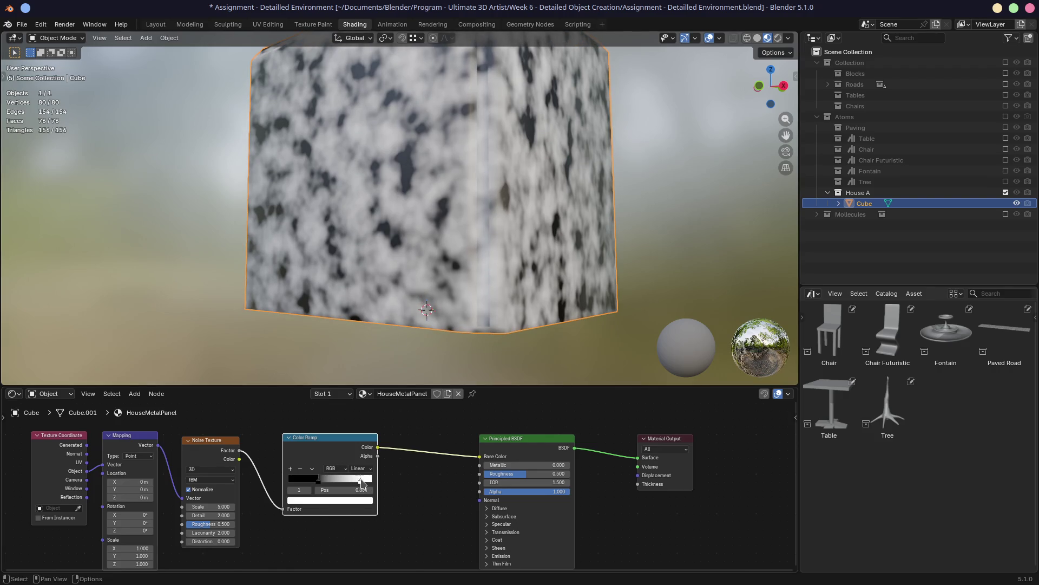
{"action": "left_click_drag", "start_coordinate": [362, 484], "coordinate": [372, 482]}
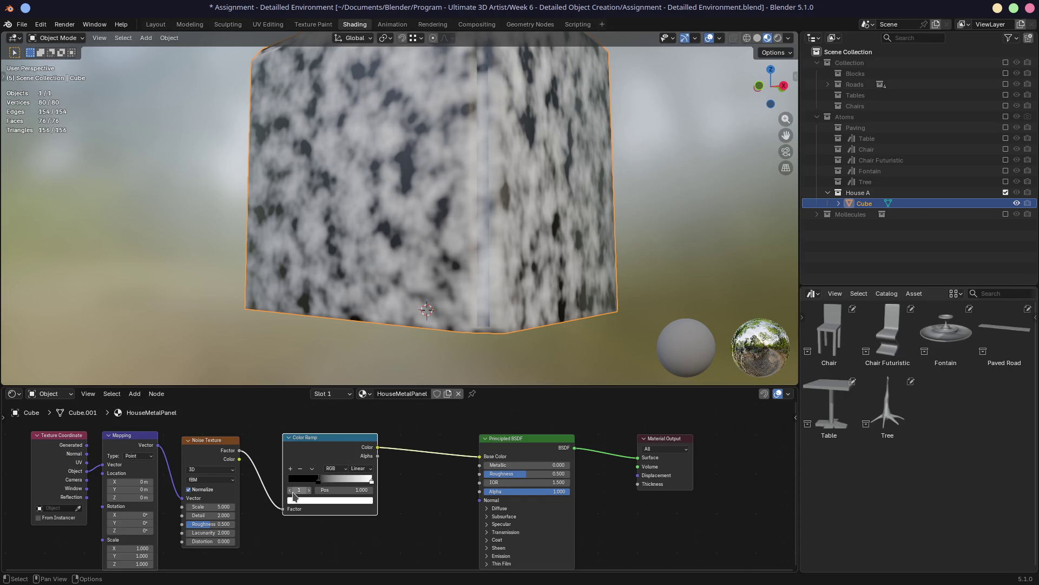
{"action": "left_click_drag", "start_coordinate": [221, 524], "coordinate": [228, 524]}
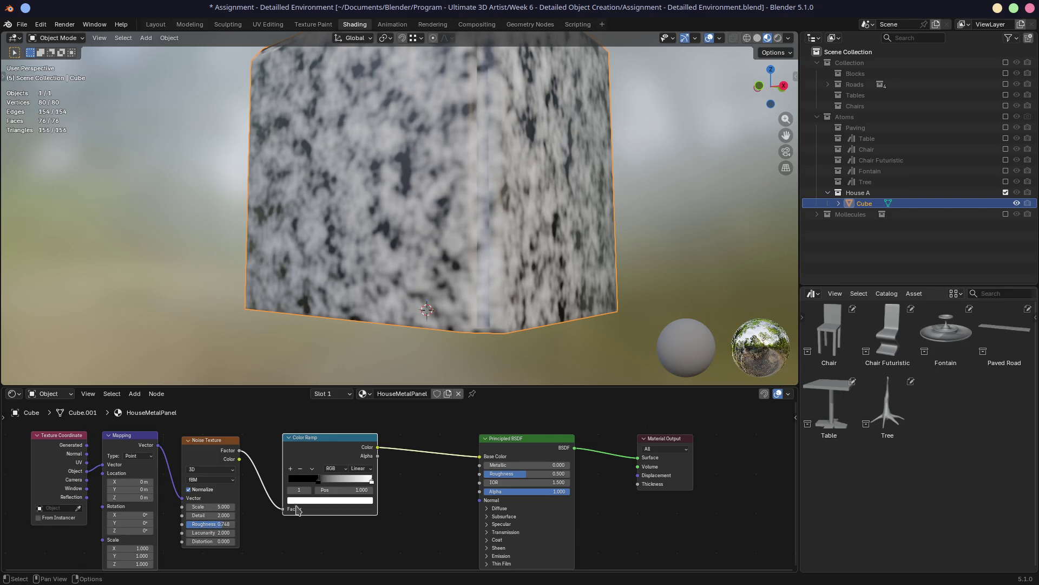
{"action": "left_click_drag", "start_coordinate": [318, 485], "coordinate": [309, 484]}
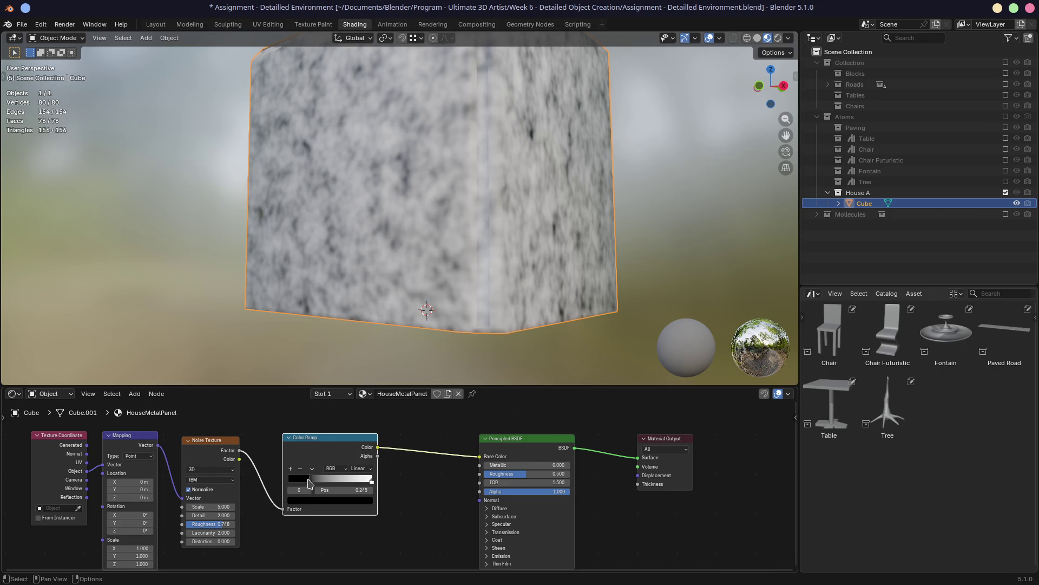
Set the Principled BSDF Metallic to 1 for a fully metallic surface
{"action": "middle_click_drag", "start_coordinate": [309, 251], "coordinate": [313, 259]}
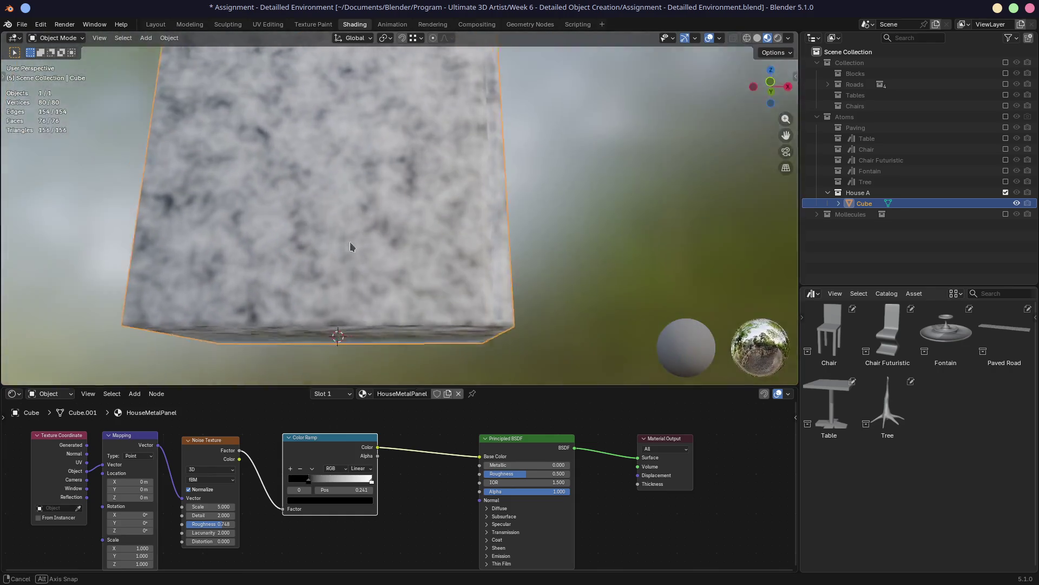
{"action": "scroll", "coordinate": [455, 455], "scroll_direction": "up", "scroll_amount": 2}
{"action": "scroll", "coordinate": [455, 455], "scroll_direction": "down", "scroll_amount": 2}
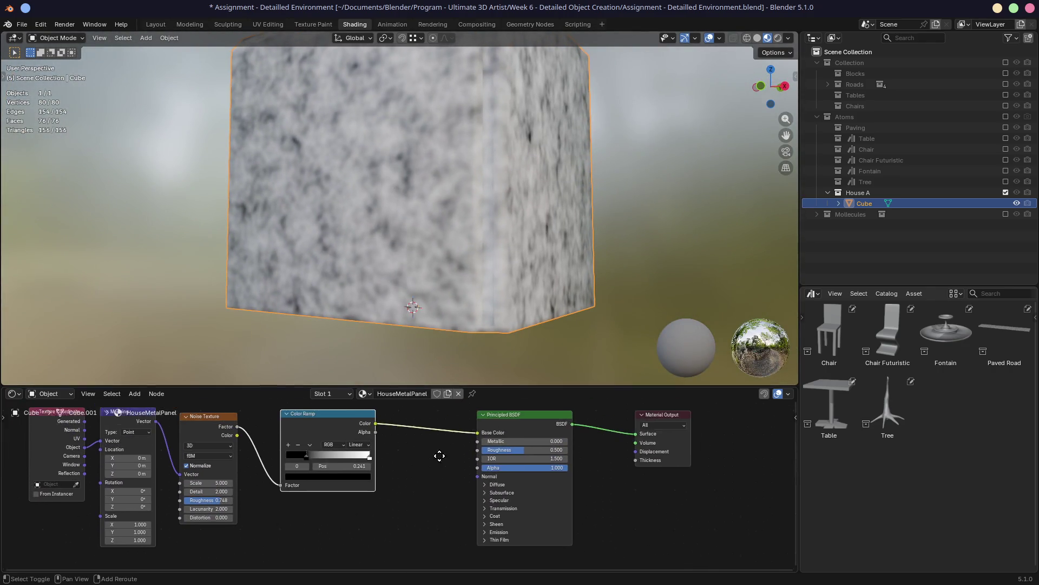
{"action": "middle_click_drag", "start_coordinate": [465, 485], "coordinate": [475, 471]}
{"action": "left_click_drag", "start_coordinate": [512, 450], "coordinate": [569, 450]}
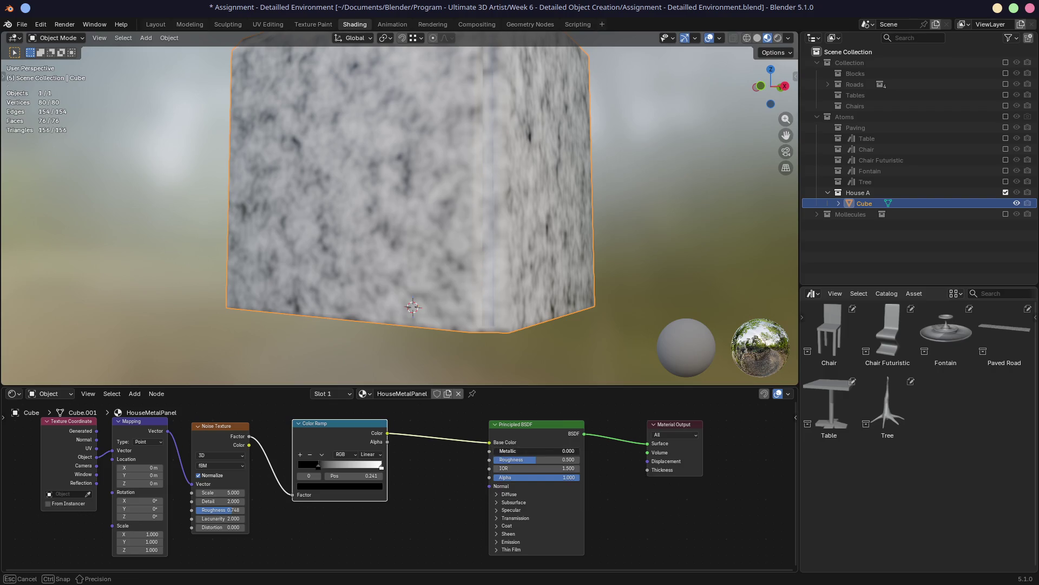
{"action": "mouse_move", "coordinate": [438, 244]}
{"action": "middle_mouse_down"}
{"action": "mouse_move", "coordinate": [470, 259]}
{"action": "mouse_move", "coordinate": [429, 229]}
{"action": "mouse_move", "coordinate": [411, 248]}
{"action": "middle_mouse_up"}
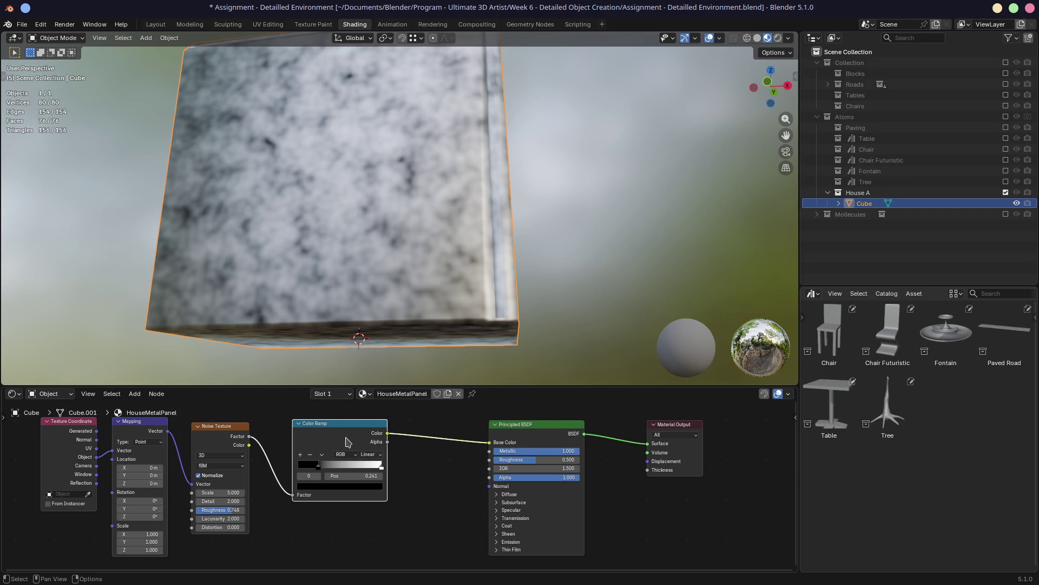
Drive Metallic from the Color Ramp output and shift the dark stop to brighten the surface
{"action": "mouse_move", "coordinate": [343, 427]}
{"action": "left_mouse_down"}
{"action": "mouse_move", "coordinate": [482, 459]}
{"action": "mouse_move", "coordinate": [491, 451]}
{"action": "left_mouse_up"}
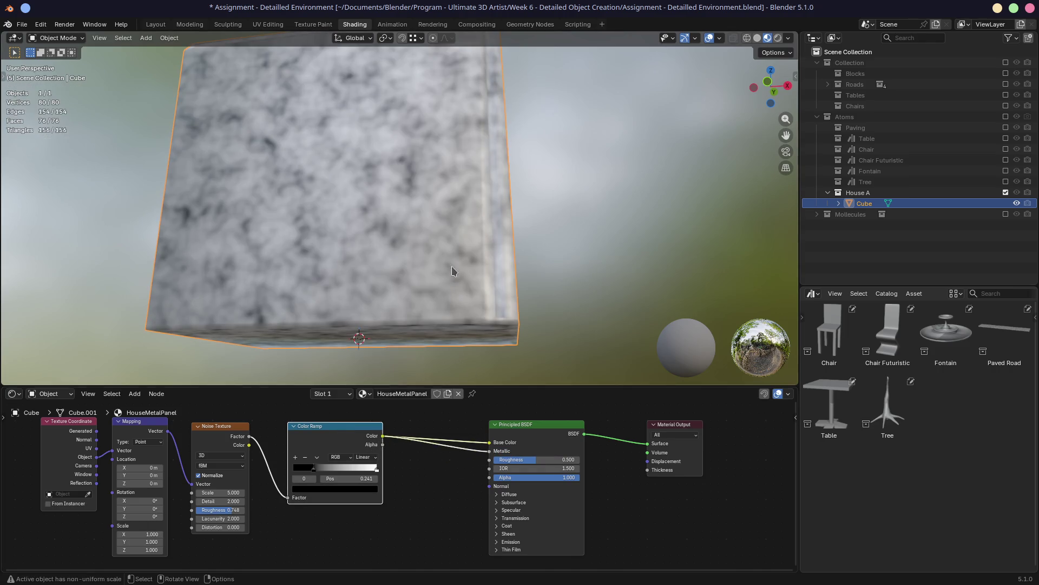
{"action": "scroll", "coordinate": [462, 253], "scroll_direction": "up", "scroll_amount": 3}
{"action": "middle_click_drag", "start_coordinate": [462, 253], "coordinate": [475, 210]}
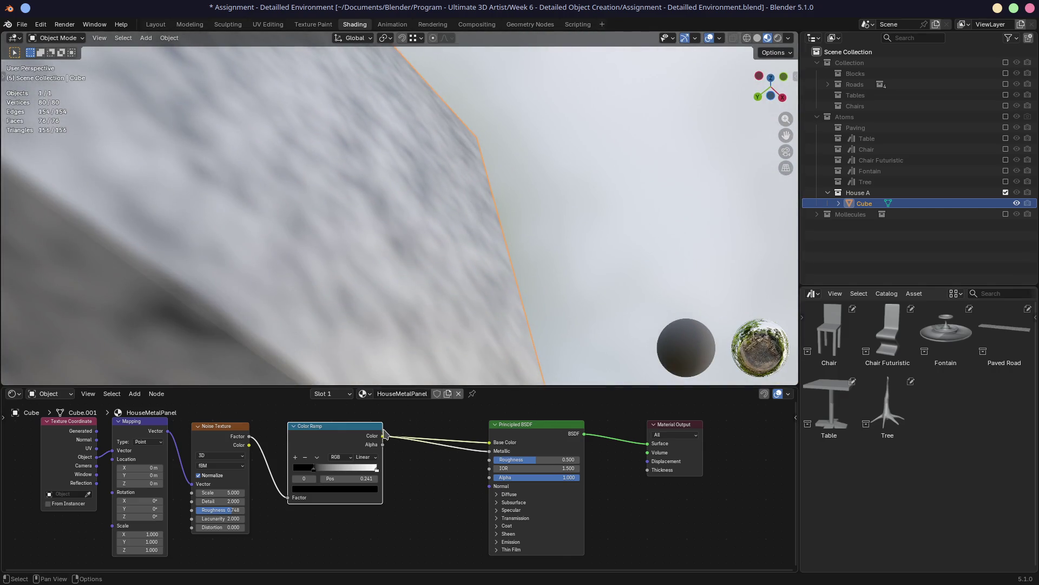
{"action": "mouse_move", "coordinate": [321, 470]}
{"action": "left_mouse_down"}
{"action": "mouse_move", "coordinate": [329, 470]}
{"action": "mouse_move", "coordinate": [291, 468]}
{"action": "left_mouse_up"}
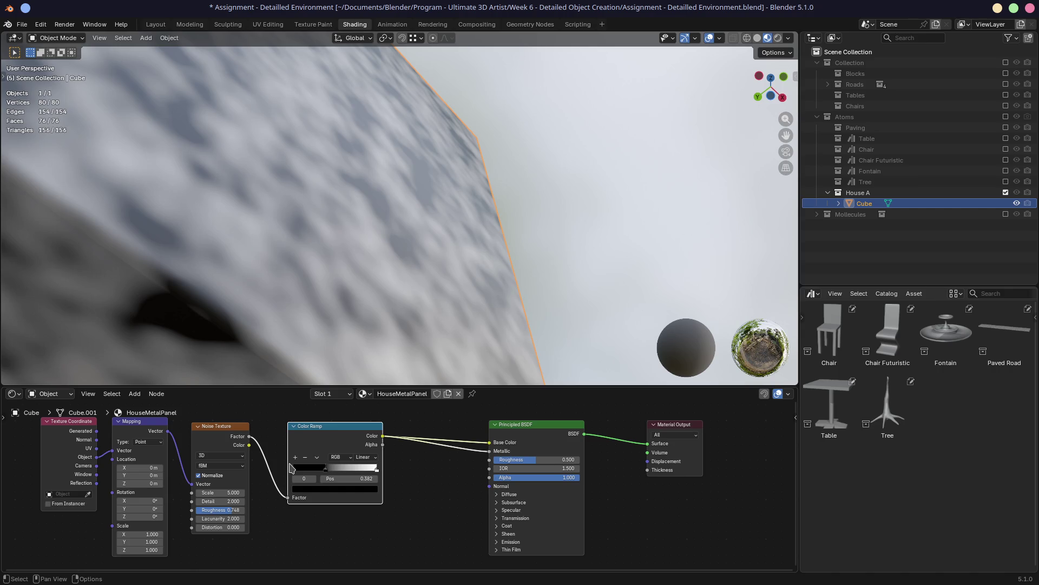
{"action": "left_click_drag", "start_coordinate": [290, 468], "coordinate": [276, 468]}
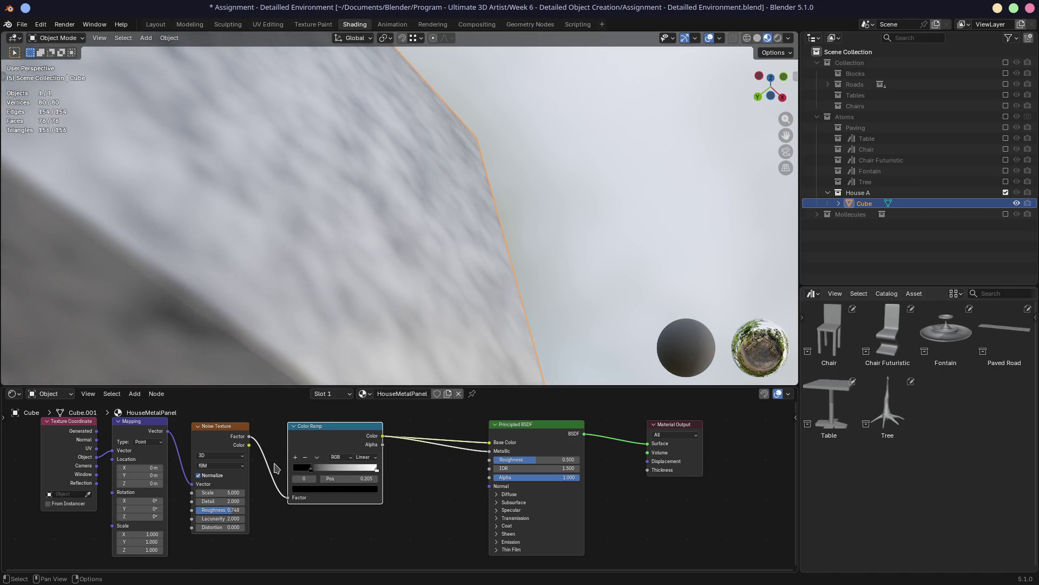
{"action": "middle_click_drag", "start_coordinate": [412, 280], "coordinate": [338, 321]}
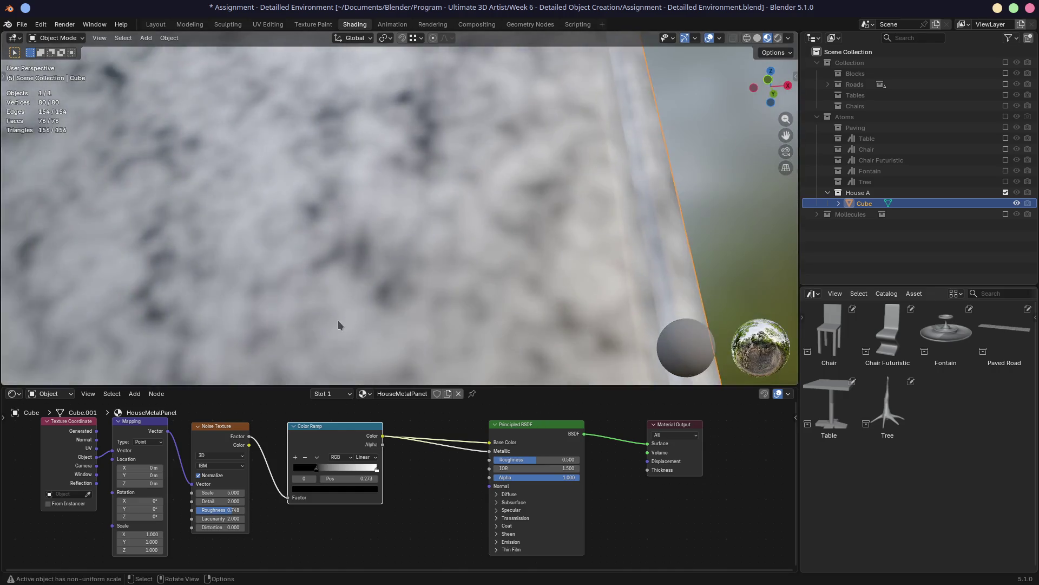
{"action": "scroll", "coordinate": [337, 320], "scroll_direction": "down", "scroll_amount": 3}
Settle the dark ramp stop near 0.205 and tidy the Color Ramp and Noise Texture node positions
{"action": "mouse_move", "coordinate": [411, 505]}
{"action": "middle_mouse_down"}
{"action": "mouse_move", "coordinate": [420, 453]}
{"action": "mouse_move", "coordinate": [434, 517]}
{"action": "middle_mouse_up"}
{"action": "left_click_drag", "start_coordinate": [349, 427], "coordinate": [363, 424]}
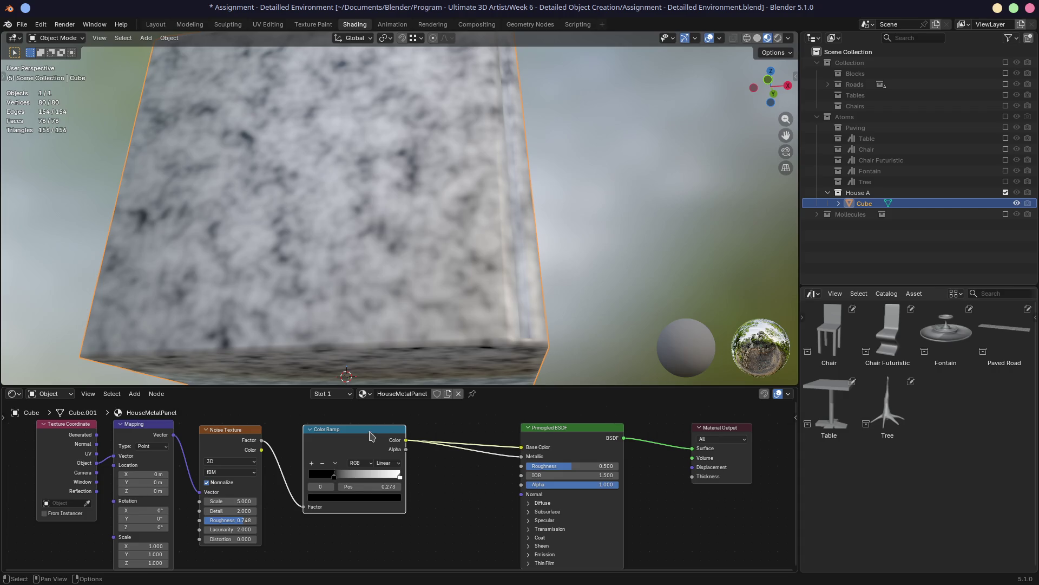
{"action": "left_click_drag", "start_coordinate": [328, 472], "coordinate": [321, 474]}
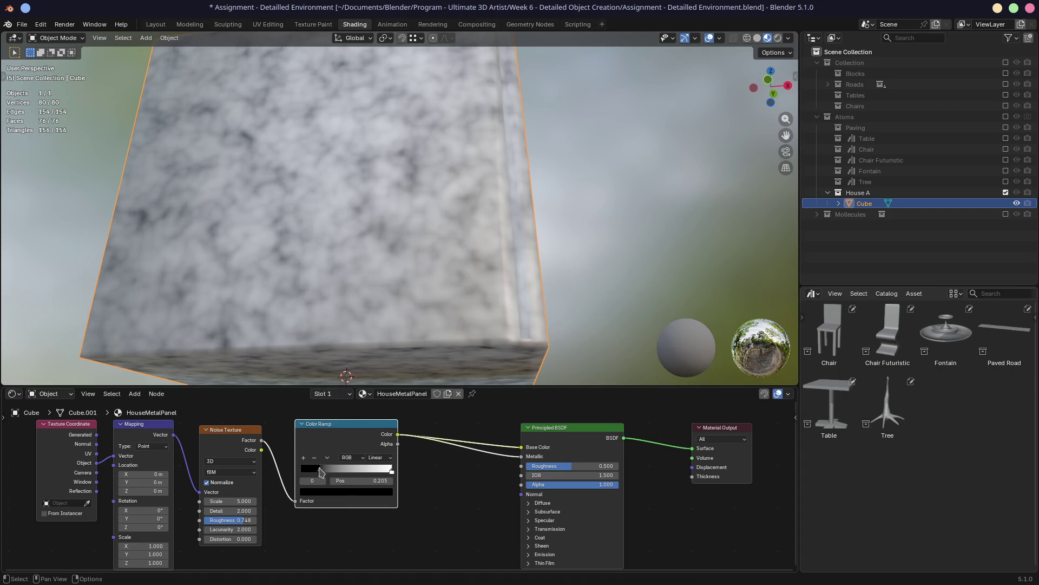
{"action": "left_click", "coordinate": [418, 494]}
{"action": "left_click", "coordinate": [239, 437]}
{"action": "left_click_drag", "start_coordinate": [239, 436], "coordinate": [226, 436]}
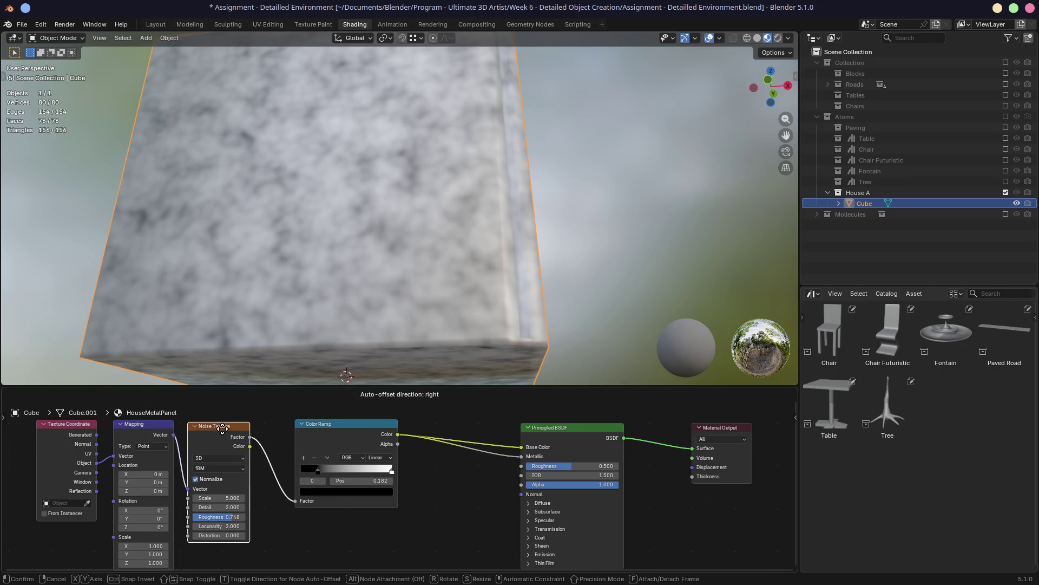
Move the Color Ramp node left and raise the Principled BSDF Roughness to 0.527
{"action": "middle_click_drag", "start_coordinate": [342, 455], "coordinate": [341, 474]}
{"action": "mouse_move", "coordinate": [341, 443]}
{"action": "left_mouse_down"}
{"action": "mouse_move", "coordinate": [311, 440]}
{"action": "mouse_move", "coordinate": [340, 423]}
{"action": "left_mouse_up"}
{"action": "scroll", "coordinate": [397, 467], "scroll_direction": "down", "scroll_amount": 1}
{"action": "scroll", "coordinate": [402, 469], "scroll_direction": "down", "scroll_amount": 1}
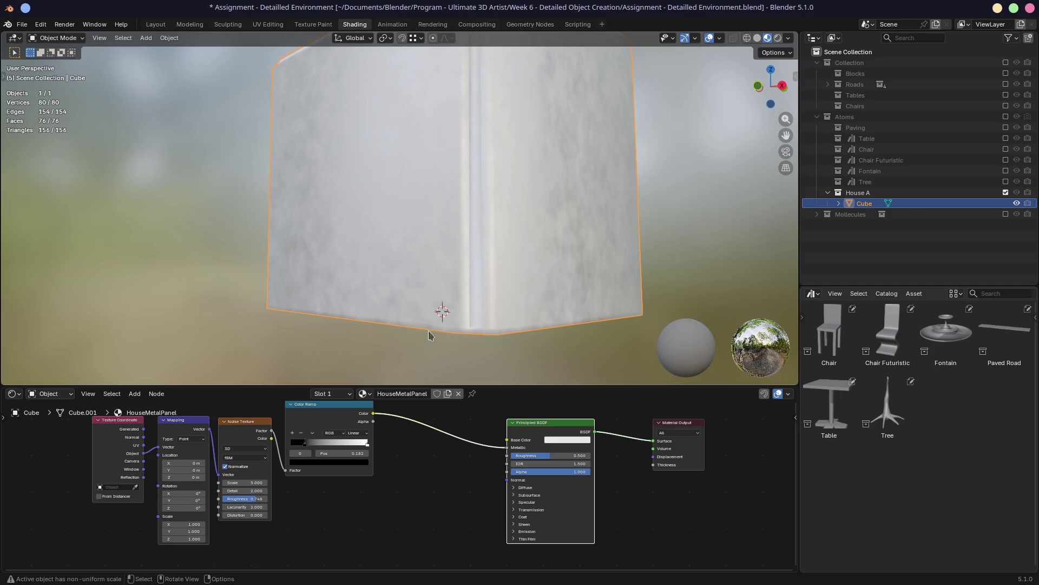
{"action": "middle_click_drag", "start_coordinate": [437, 253], "coordinate": [499, 244]}
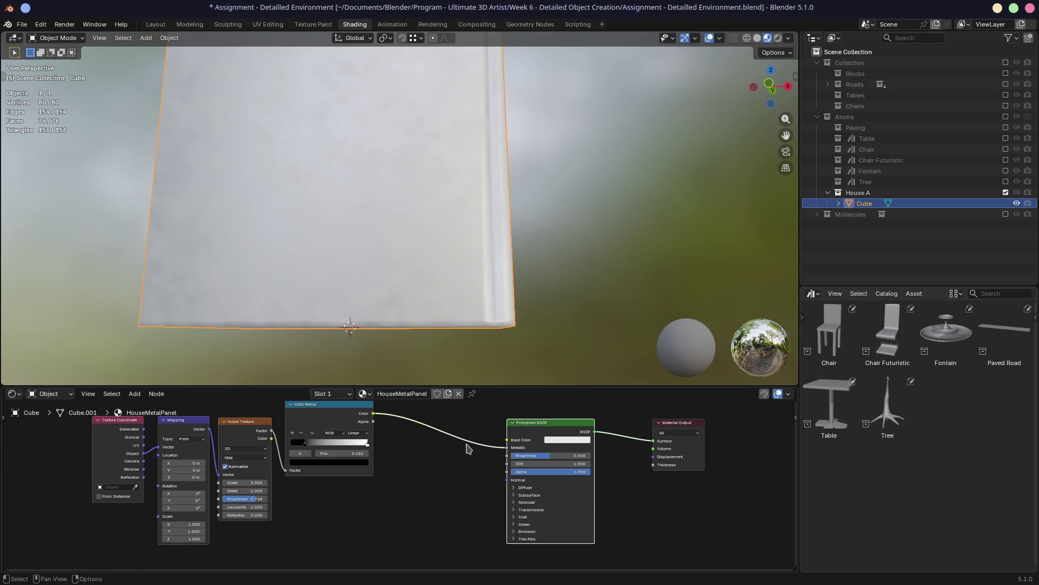
{"action": "mouse_move", "coordinate": [564, 456]}
{"action": "left_mouse_down"}
{"action": "mouse_move", "coordinate": [536, 455]}
{"action": "mouse_move", "coordinate": [593, 455]}
{"action": "left_mouse_up"}
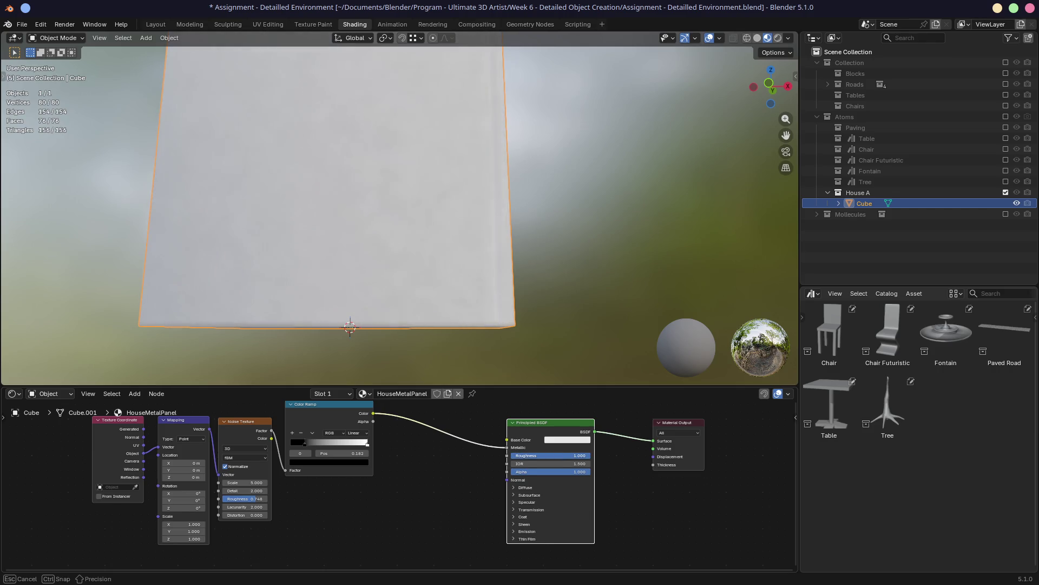
{"action": "middle_click_drag", "start_coordinate": [418, 472], "coordinate": [454, 451]}
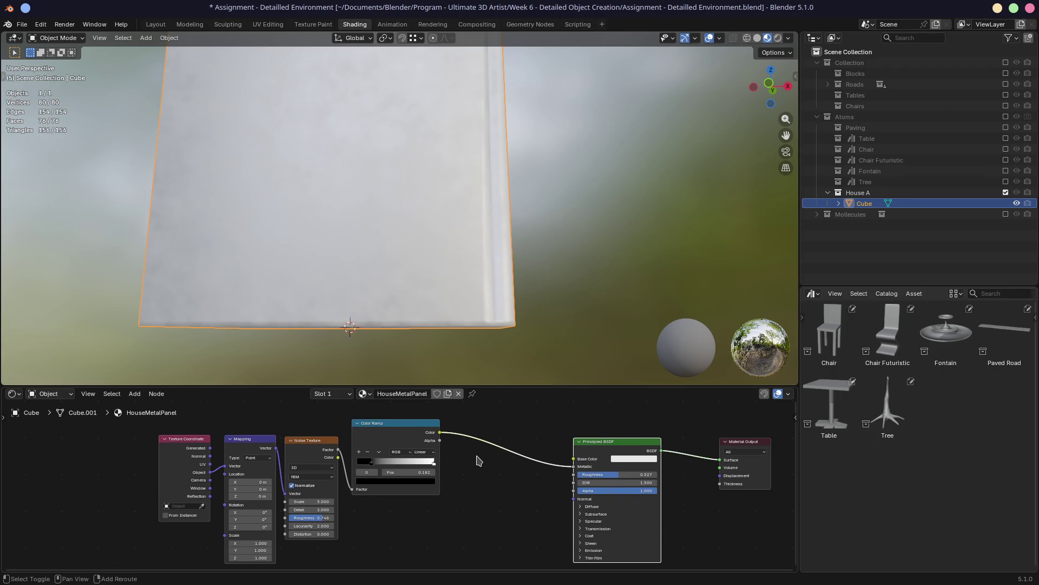
Relink the Color Ramp's Color output into both Base Color and Metallic
{"action": "left_click_drag", "start_coordinate": [423, 423], "coordinate": [428, 439]}
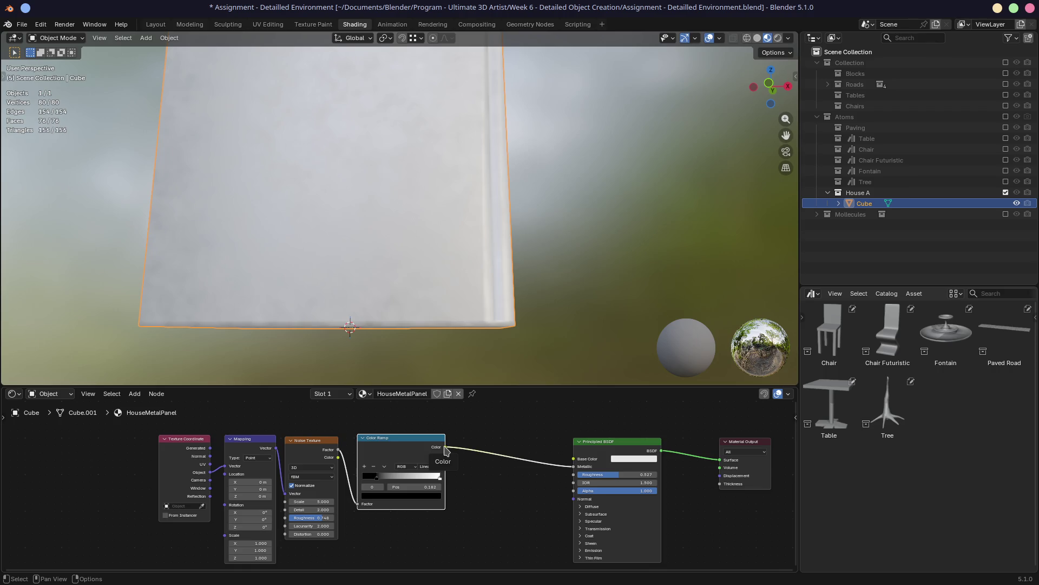
{"action": "left_click_drag", "start_coordinate": [446, 447], "coordinate": [578, 458]}
{"action": "middle_click_drag", "start_coordinate": [382, 298], "coordinate": [433, 322]}
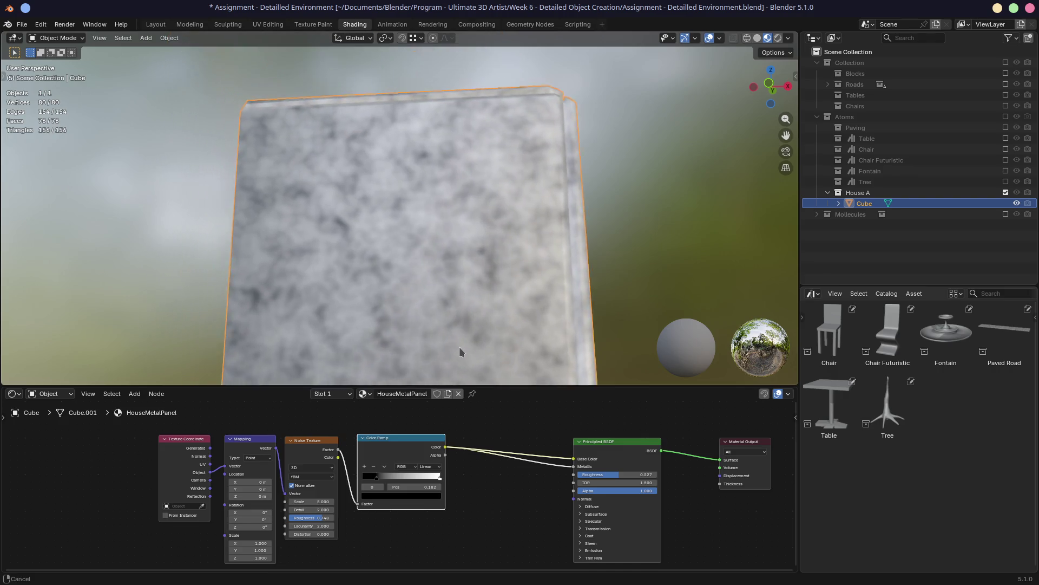
{"action": "left_click_drag", "start_coordinate": [446, 447], "coordinate": [577, 467]}
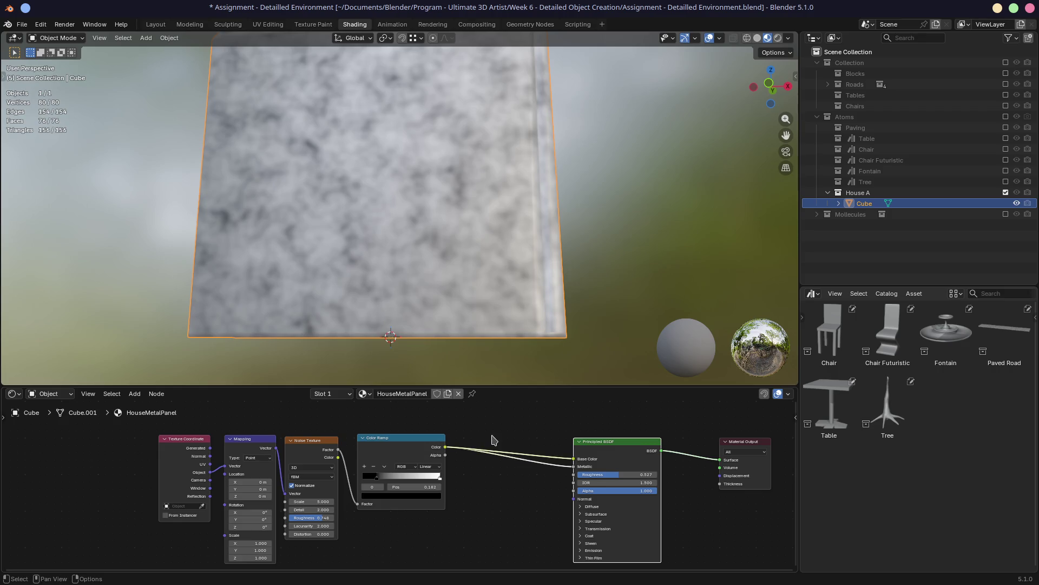
{"action": "middle_click_drag", "start_coordinate": [451, 303], "coordinate": [418, 284]}
Regroup the Color Ramp node and start a new link toward the shader's Normal input
{"action": "mouse_move", "coordinate": [484, 488]}
{"action": "middle_mouse_down"}
{"action": "mouse_move", "coordinate": [492, 463]}
{"action": "mouse_move", "coordinate": [494, 474]}
{"action": "middle_mouse_up"}
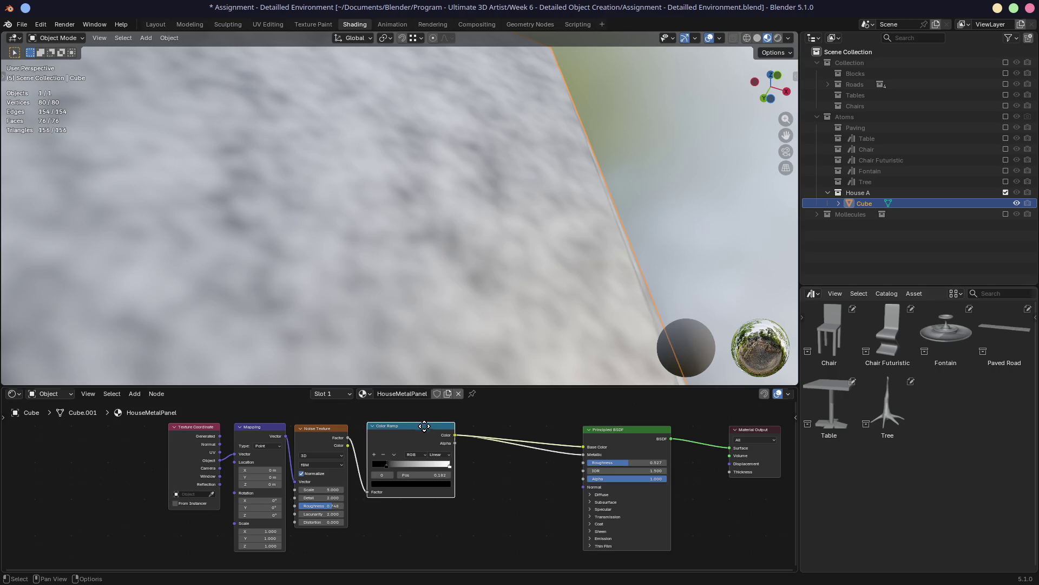
{"action": "left_click_drag", "start_coordinate": [438, 428], "coordinate": [452, 415]}
{"action": "middle_click_drag", "start_coordinate": [453, 438], "coordinate": [452, 462]}
{"action": "mouse_move", "coordinate": [365, 485]}
{"action": "middle_mouse_down"}
{"action": "mouse_move", "coordinate": [410, 490]}
{"action": "mouse_move", "coordinate": [390, 514]}
{"action": "middle_mouse_up"}
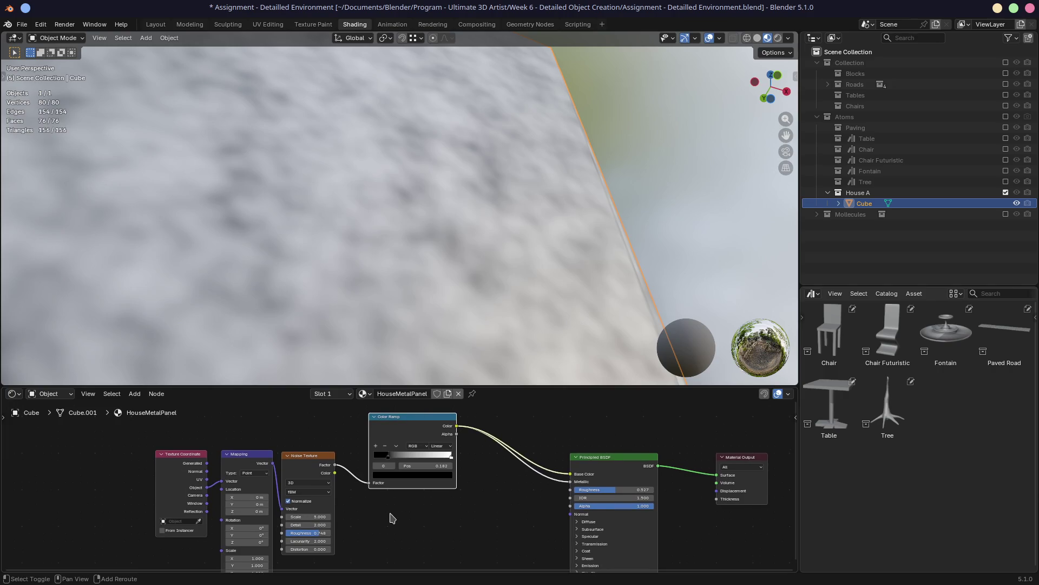
{"action": "left_click_drag", "start_coordinate": [457, 427], "coordinate": [572, 513]}
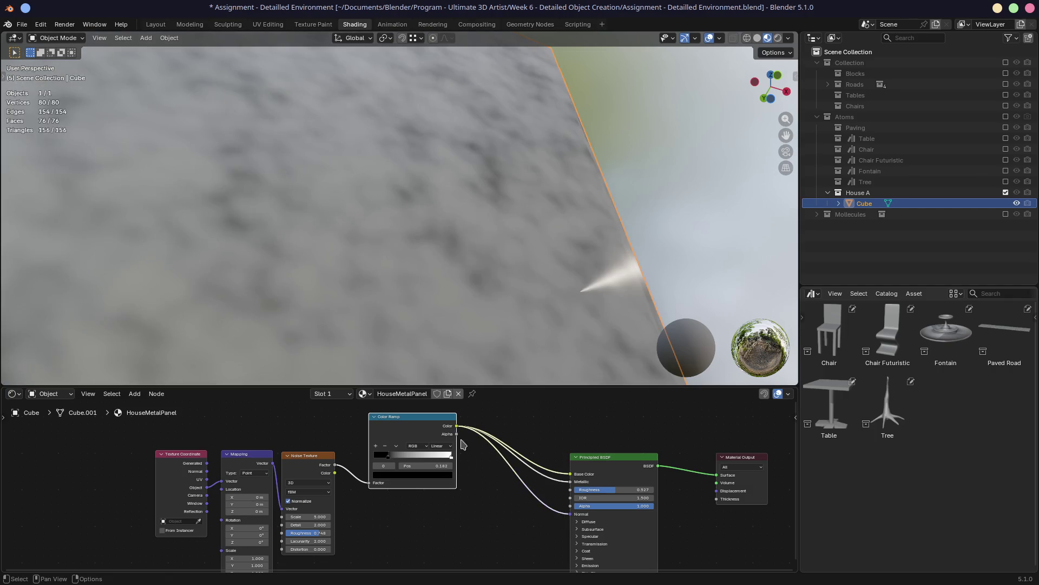
Insert a Bump node on the Color Ramp output and wire its Normal into the Principled BSDF
{"action": "left_click_drag", "start_coordinate": [457, 426], "coordinate": [492, 501]}
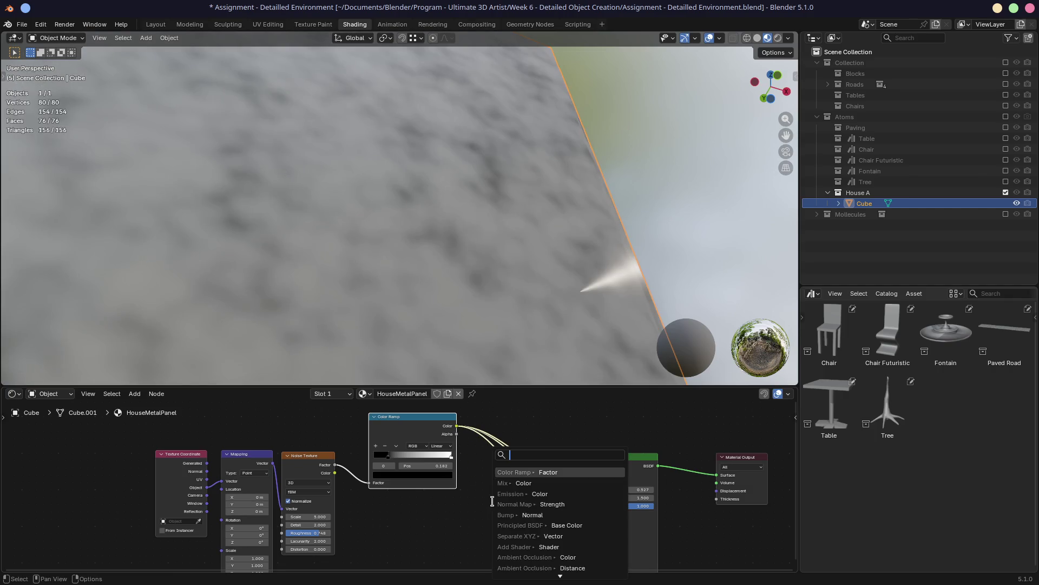
{"action": "type", "text": "norm"}
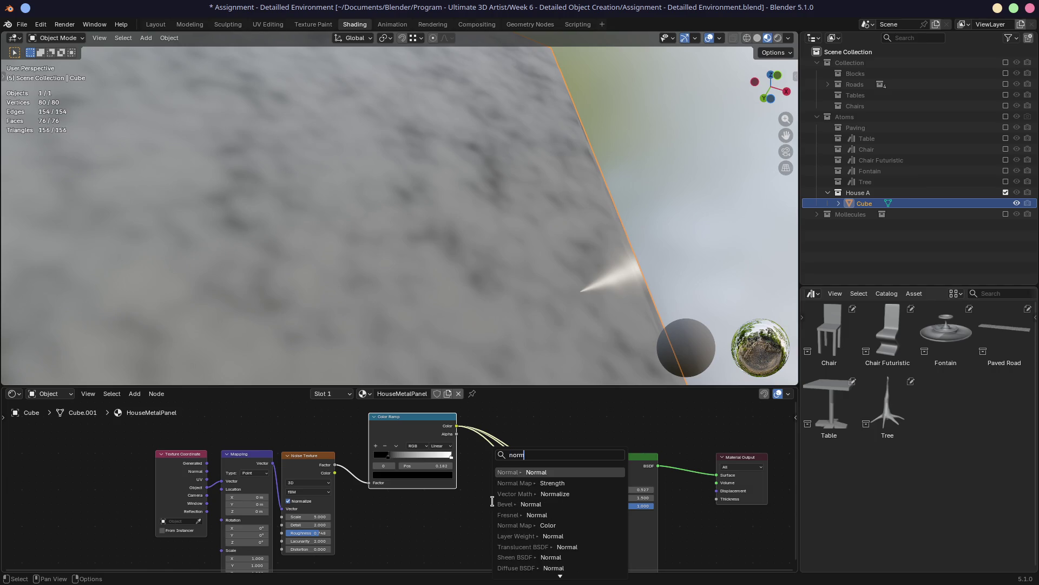
{"action": "key", "text": "BackSpace"}
{"action": "key", "text": "BackSpace"}
{"action": "key", "text": "BackSpace"}
{"action": "type", "text": "bump"}
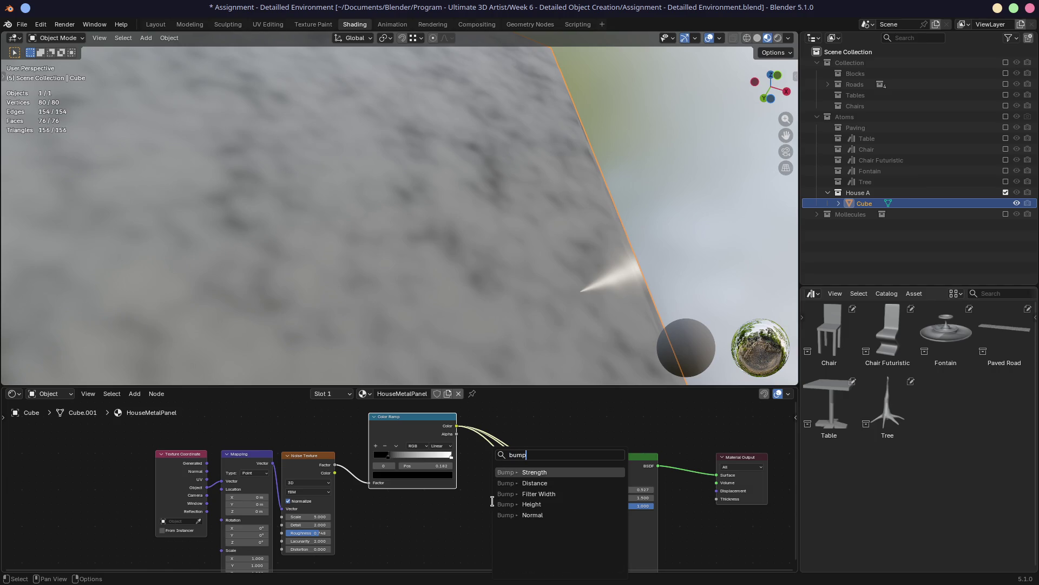
{"action": "key", "text": "Down"}
{"action": "key", "text": "Down"}
{"action": "key", "text": "Down"}
{"action": "key", "text": "Return"}
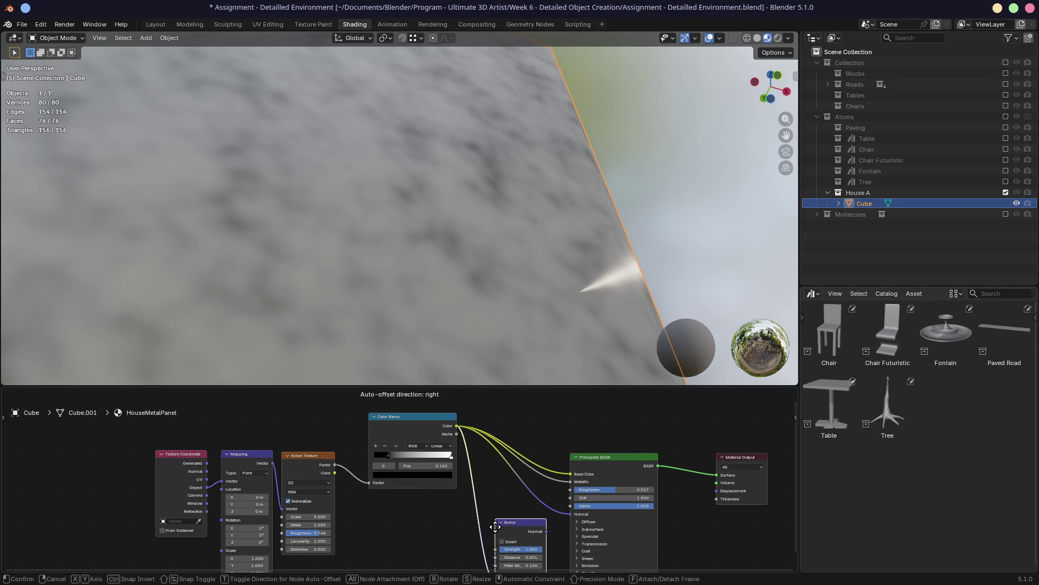
{"action": "left_click_drag", "start_coordinate": [538, 531], "coordinate": [571, 513]}
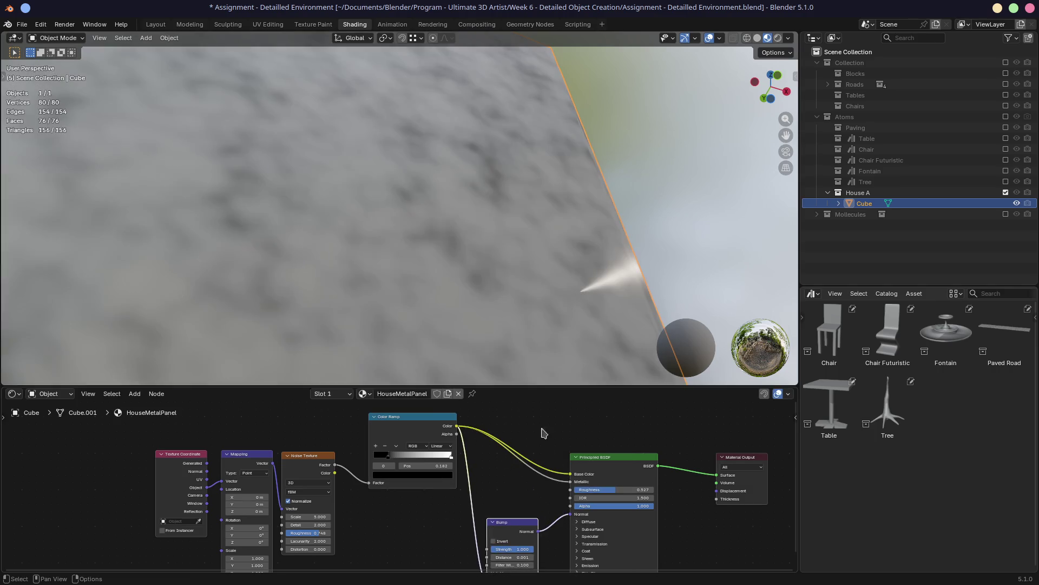
{"action": "middle_click_drag", "start_coordinate": [438, 268], "coordinate": [471, 212]}
{"action": "middle_click_drag", "start_coordinate": [497, 515], "coordinate": [497, 432]}
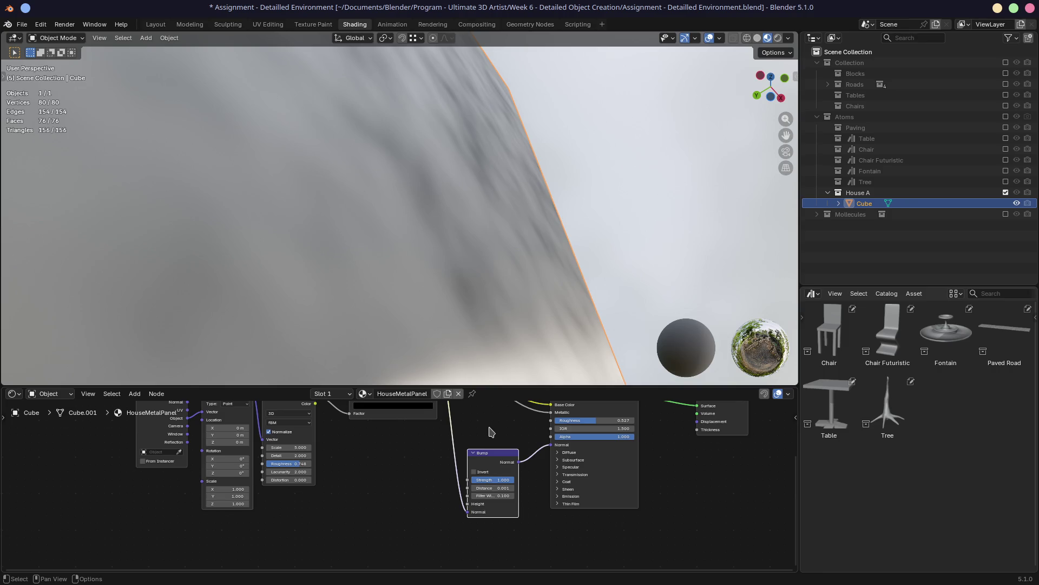
{"action": "middle_click_drag", "start_coordinate": [409, 435], "coordinate": [397, 504]}
{"action": "middle_click_drag", "start_coordinate": [397, 455], "coordinate": [382, 520]}
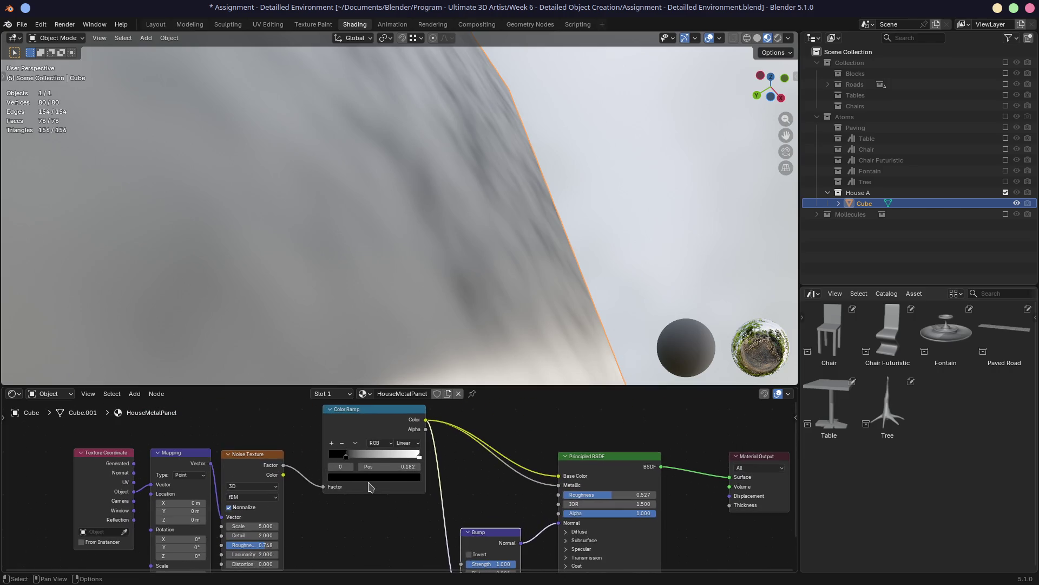
Flip the Color Ramp gradient and flip it back to its original order
{"action": "left_click", "coordinate": [355, 442]}
{"action": "left_click", "coordinate": [374, 459]}
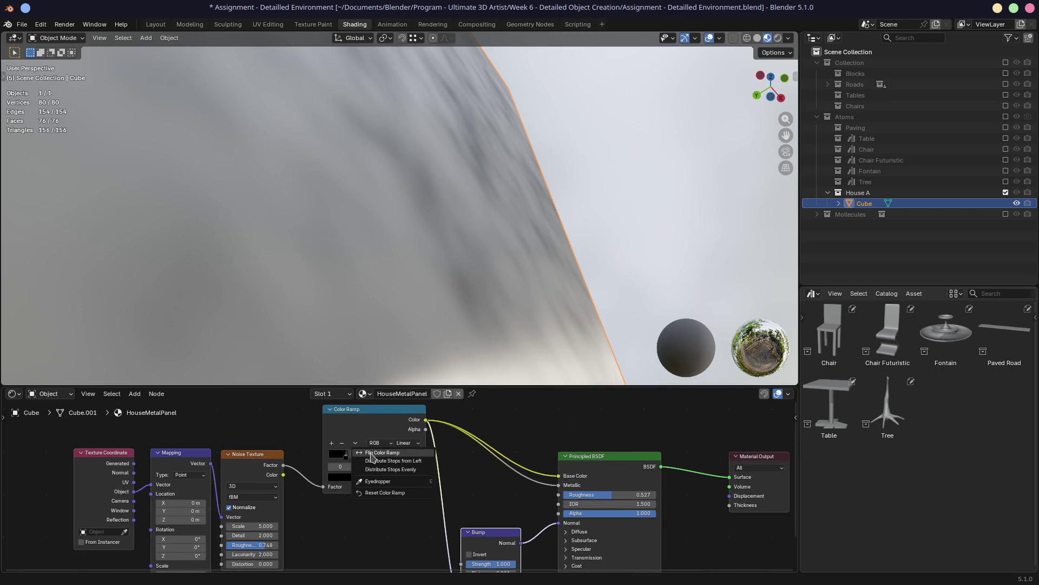
{"action": "left_click", "coordinate": [355, 443]}
{"action": "left_click", "coordinate": [374, 460]}
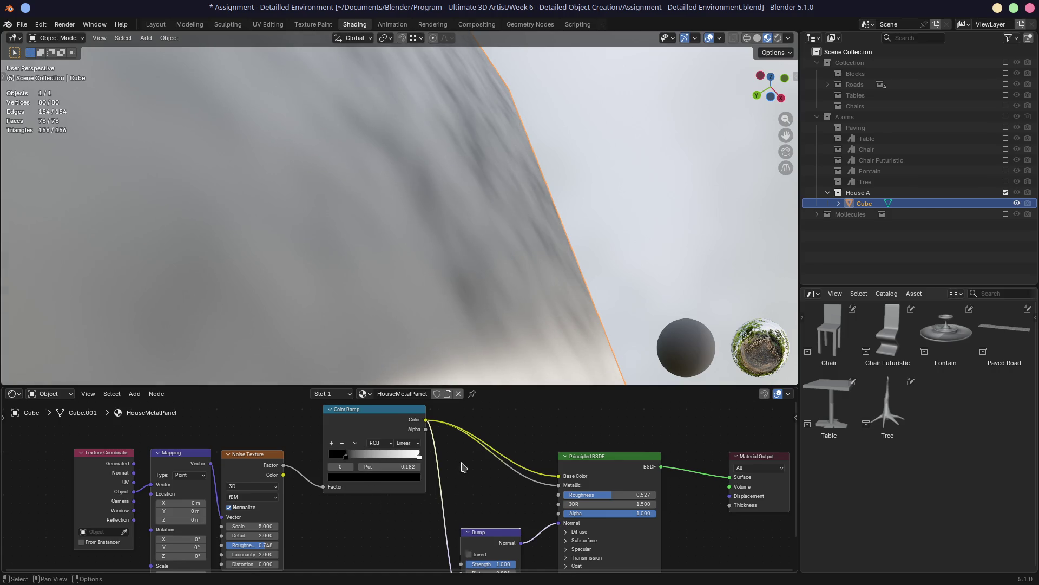
Cut the Bump node's Normal link and delete the Bump node
{"action": "left_click_drag", "start_coordinate": [401, 416], "coordinate": [383, 429]}
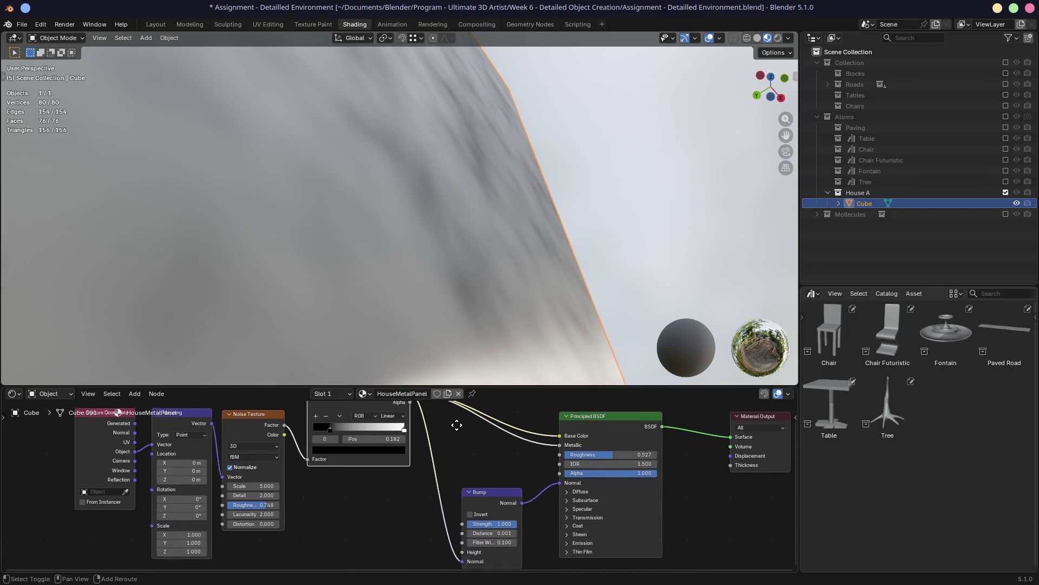
{"action": "middle_click_drag", "start_coordinate": [496, 538], "coordinate": [501, 476]}
{"action": "left_click", "coordinate": [499, 475]}
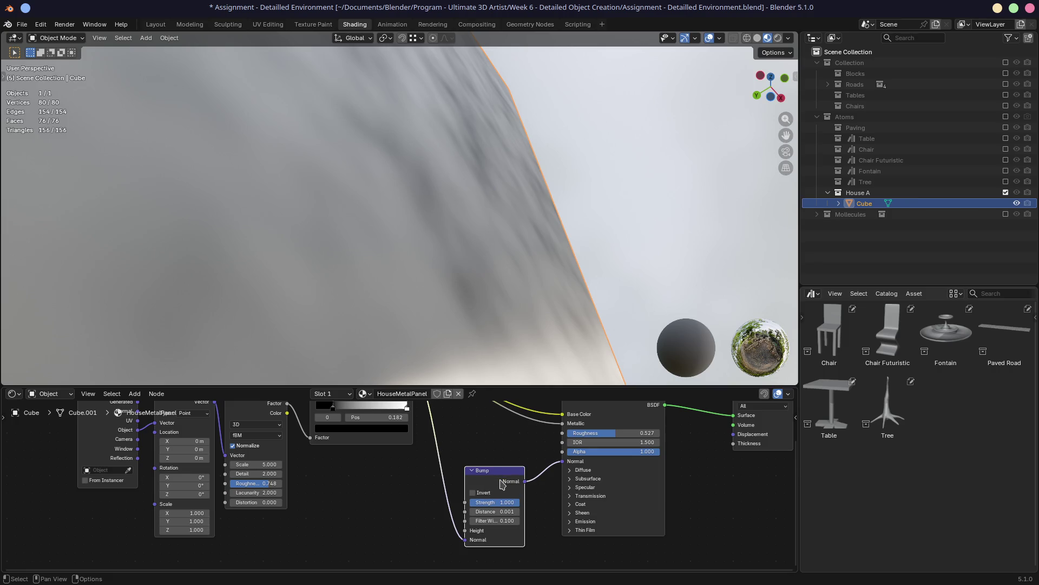
{"action": "right_click_drag", "start_coordinate": [529, 487], "coordinate": [568, 463], "text": "ctrl"}
{"action": "key", "text": "x"}
{"action": "scroll", "coordinate": [502, 477], "scroll_direction": "down", "scroll_amount": 2}
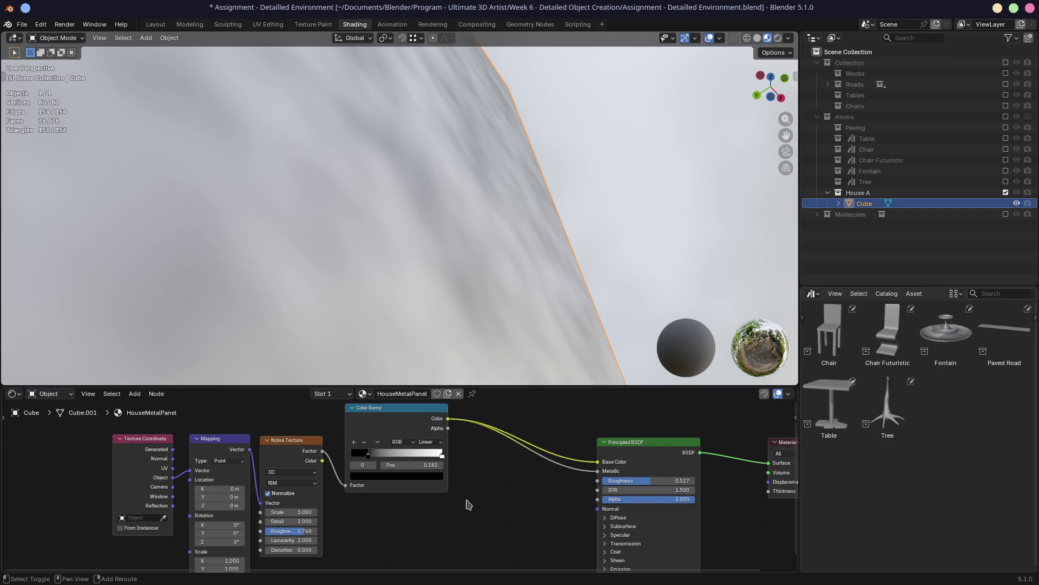
{"action": "scroll", "coordinate": [479, 479], "scroll_direction": "down", "scroll_amount": 1}
Tidy the Texture Coordinate, Mapping and Noise Texture nodes into a neat row
{"action": "mouse_move", "coordinate": [478, 477]}
{"action": "middle_mouse_down"}
{"action": "mouse_move", "coordinate": [496, 511]}
{"action": "mouse_move", "coordinate": [474, 461]}
{"action": "middle_mouse_up"}
{"action": "left_click_drag", "start_coordinate": [191, 428], "coordinate": [185, 422]}
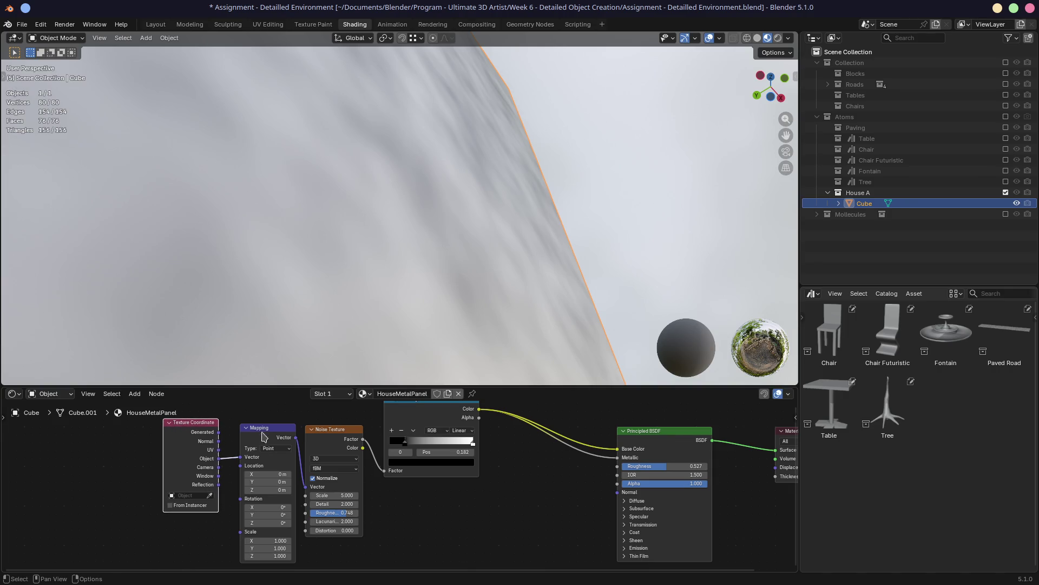
{"action": "mouse_move", "coordinate": [262, 428]}
{"action": "left_mouse_down"}
{"action": "mouse_move", "coordinate": [254, 422]}
{"action": "mouse_move", "coordinate": [248, 435]}
{"action": "left_mouse_up"}
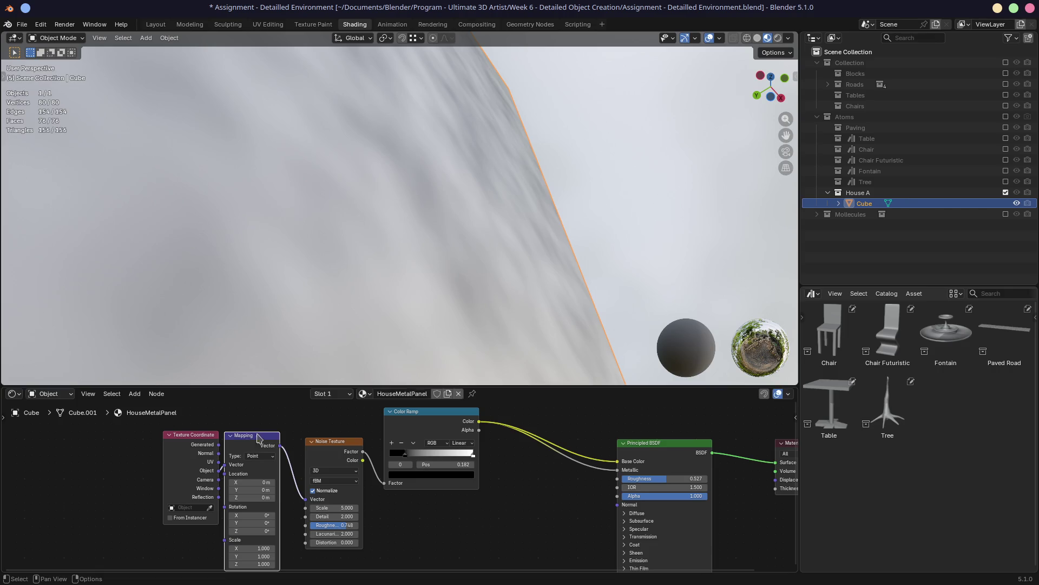
{"action": "left_click_drag", "start_coordinate": [321, 443], "coordinate": [313, 443]}
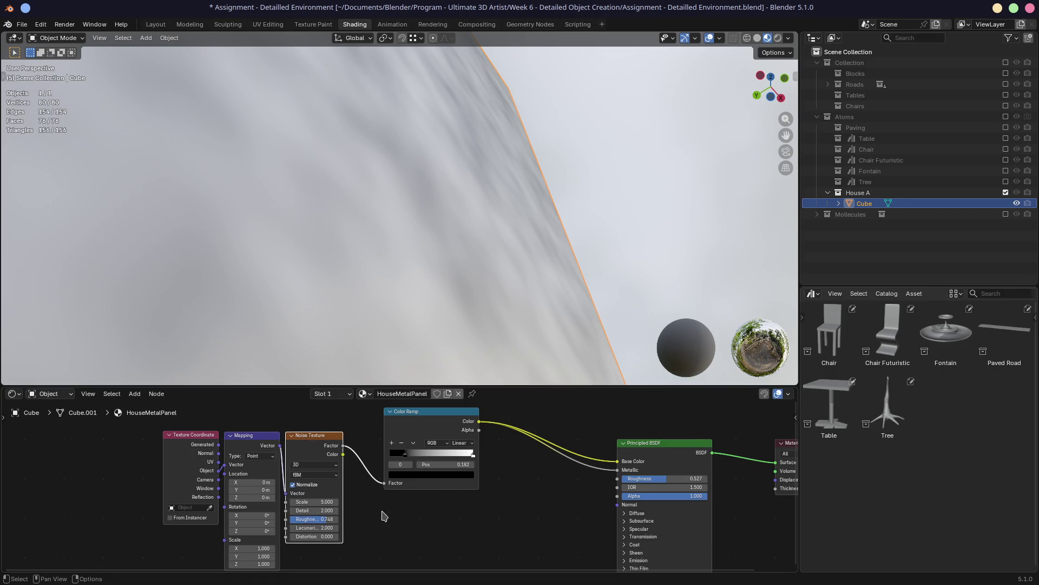
{"action": "middle_click_drag", "start_coordinate": [386, 516], "coordinate": [362, 491]}
Enlarge the node editor and check the sci-fi door reference in the browser
{"action": "left_click_drag", "start_coordinate": [514, 388], "coordinate": [513, 362]}
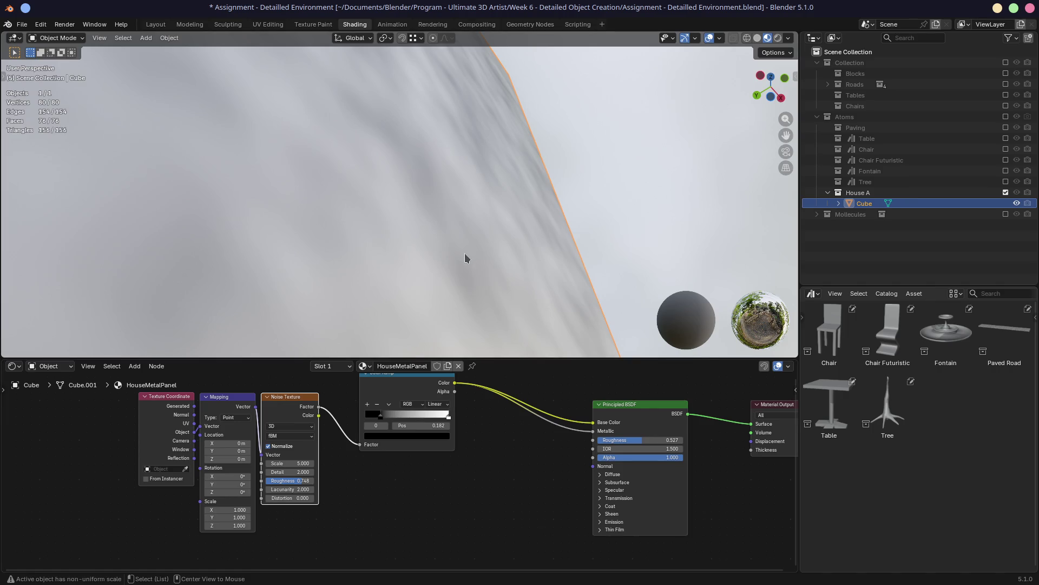
{"action": "key", "text": "alt+Tab"}
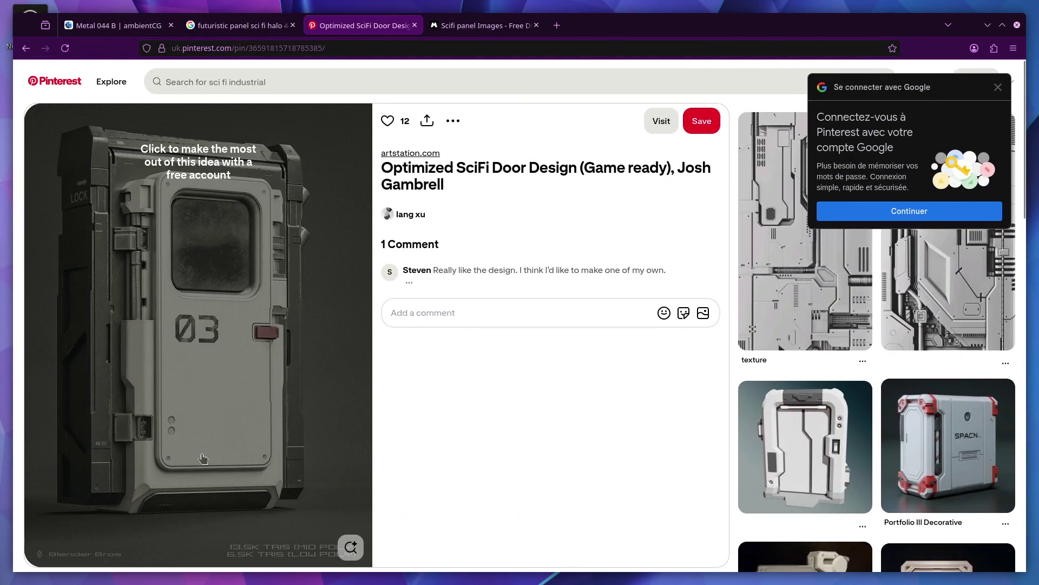
{"action": "mouse_move", "coordinate": [198, 335]}
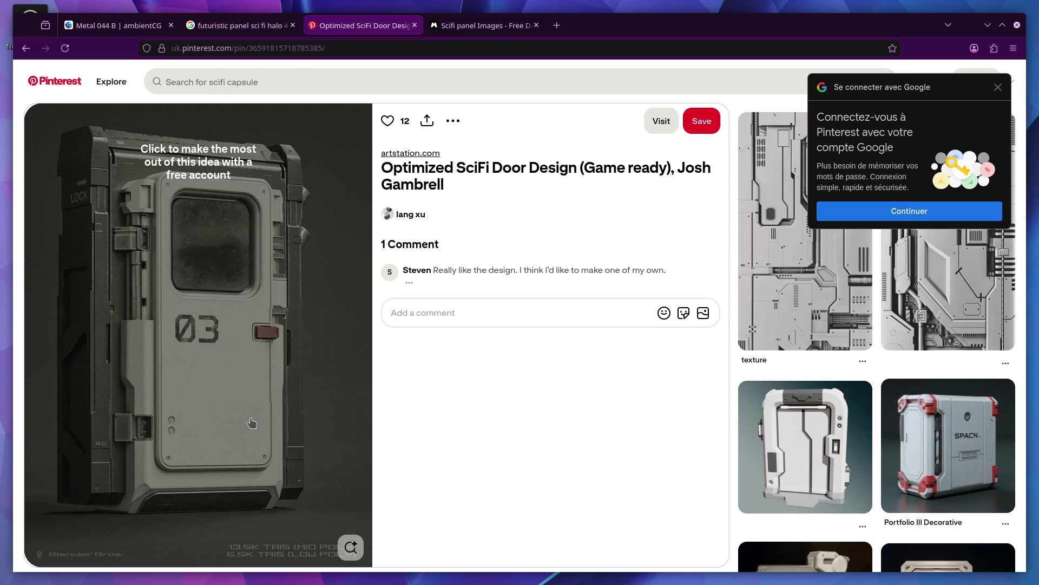
{"action": "key", "text": "alt+Tab"}
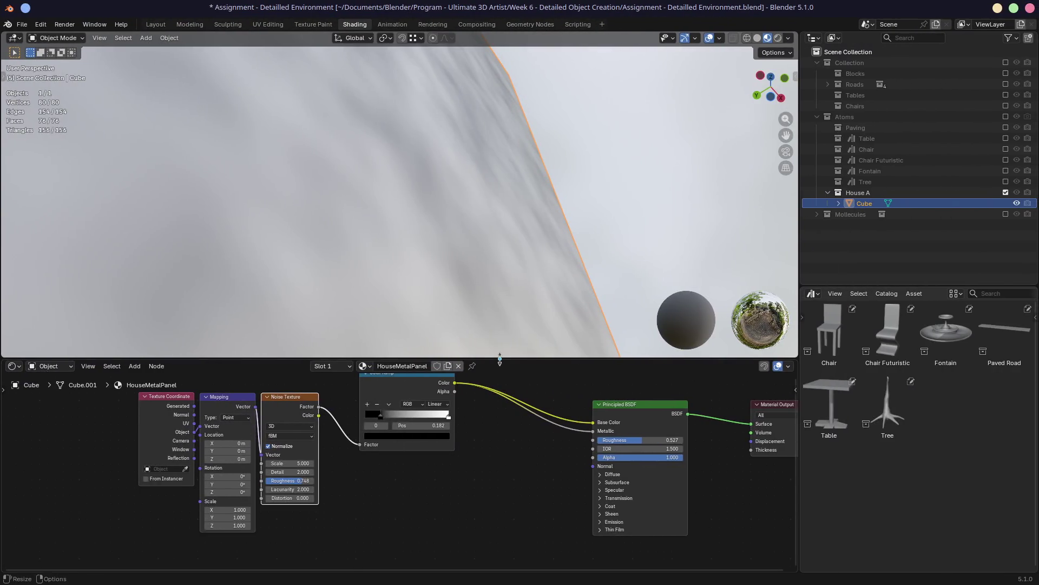
{"action": "left_click_drag", "start_coordinate": [499, 360], "coordinate": [502, 365]}
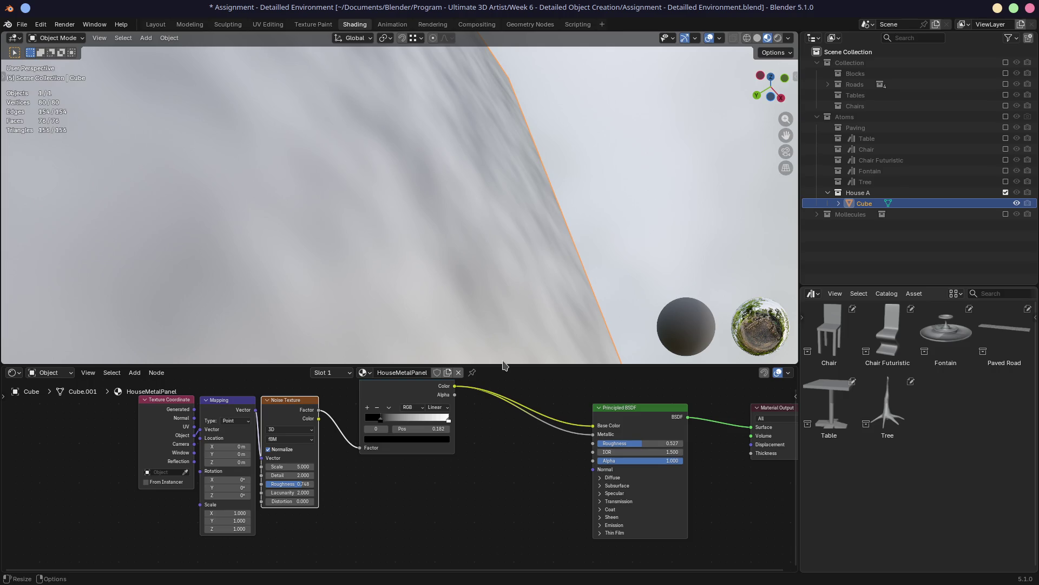
Slide the Color Ramp dark stop right to position 0.550 for bolder speckles
{"action": "middle_click_drag", "start_coordinate": [471, 411], "coordinate": [419, 433]}
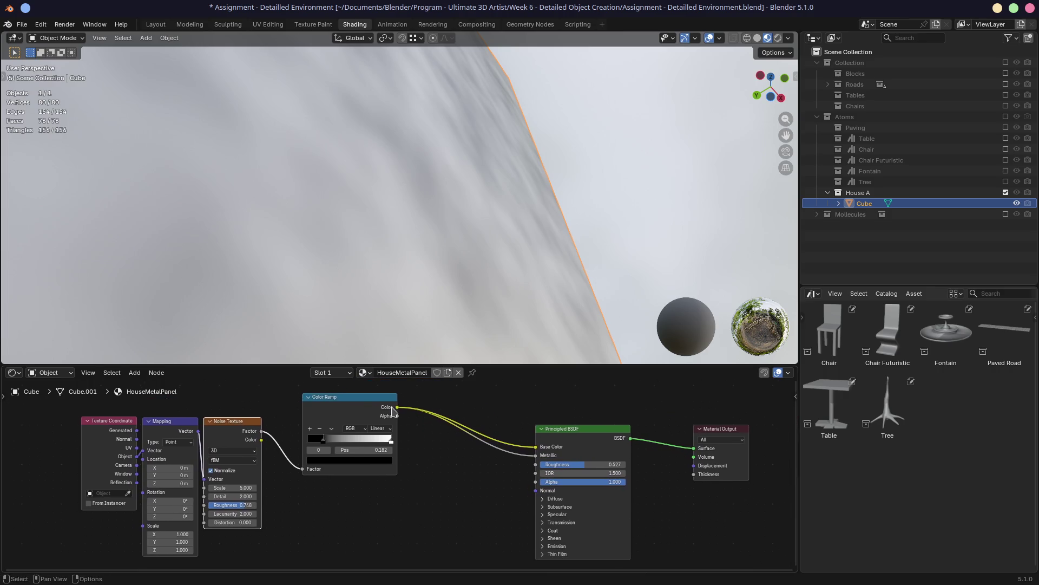
{"action": "left_click_drag", "start_coordinate": [382, 398], "coordinate": [378, 404]}
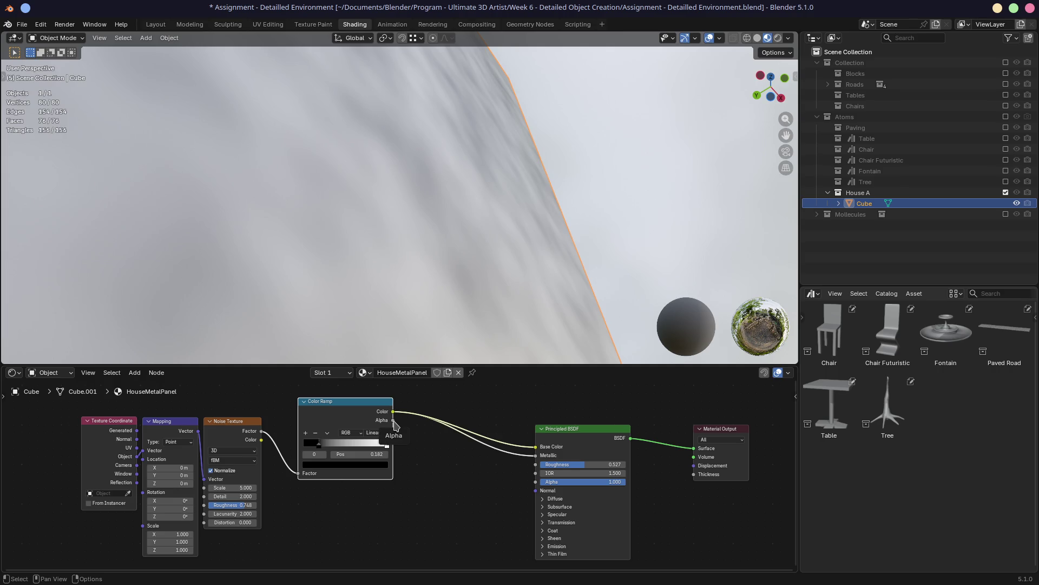
{"action": "mouse_move", "coordinate": [422, 344]}
{"action": "middle_mouse_down"}
{"action": "mouse_move", "coordinate": [428, 323]}
{"action": "mouse_move", "coordinate": [418, 317]}
{"action": "middle_mouse_up"}
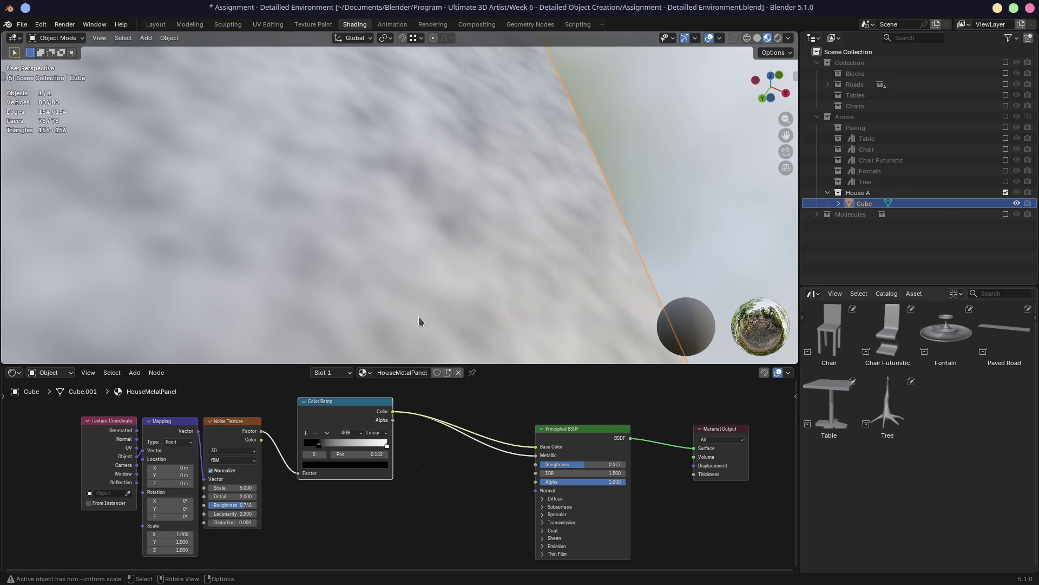
{"action": "left_click_drag", "start_coordinate": [322, 449], "coordinate": [380, 448]}
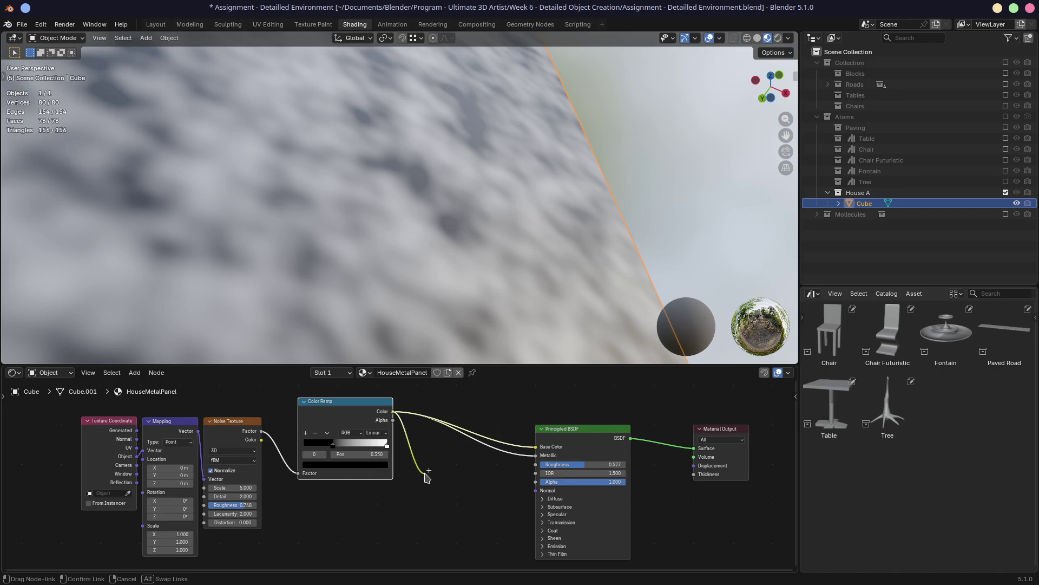
Add a Bump node with Color Ramp Color into Height and its Normal into the BSDF Normal
{"action": "left_click_drag", "start_coordinate": [392, 412], "coordinate": [434, 479]}
{"action": "left_click", "coordinate": [475, 473]}
{"action": "left_click", "coordinate": [445, 487]}
{"action": "mouse_move", "coordinate": [473, 489]}
{"action": "left_mouse_down"}
{"action": "mouse_move", "coordinate": [511, 503]}
{"action": "mouse_move", "coordinate": [537, 490]}
{"action": "left_mouse_up"}
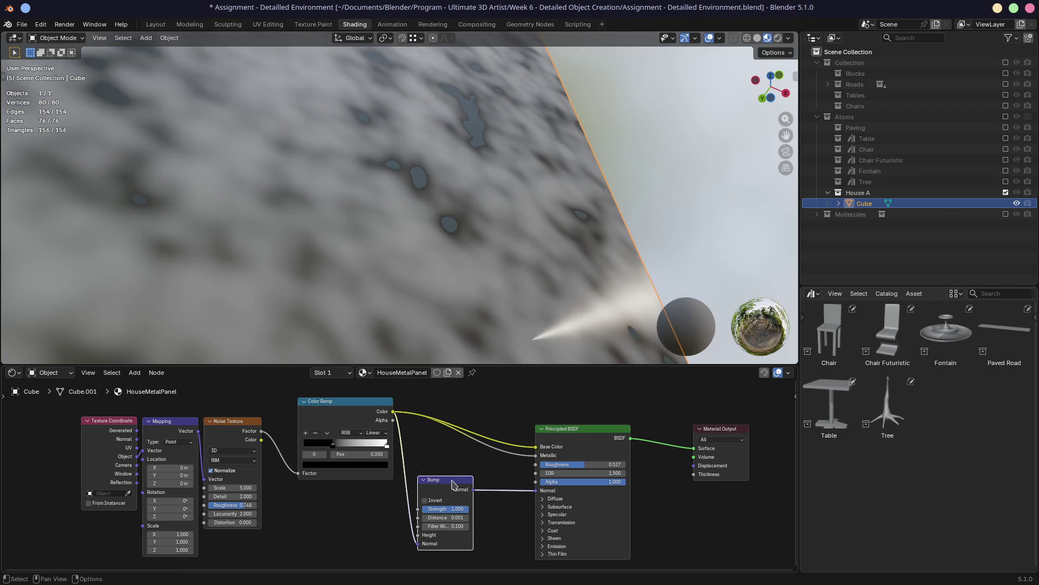
{"action": "left_click_drag", "start_coordinate": [446, 479], "coordinate": [456, 475]}
{"action": "left_click_drag", "start_coordinate": [391, 412], "coordinate": [431, 532]}
{"action": "left_click", "coordinate": [455, 475]}
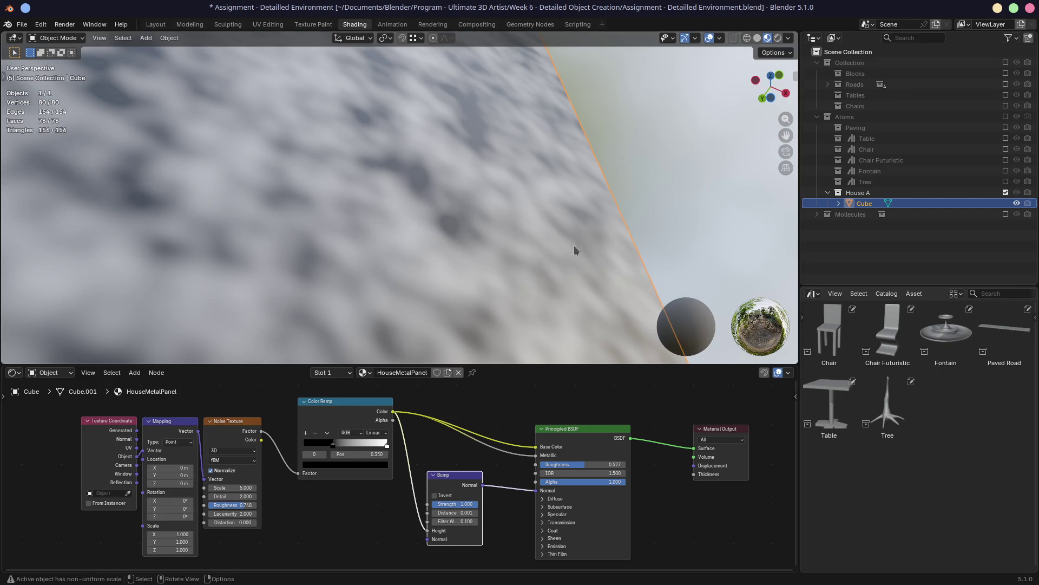
Inspect the cube edge and drag the ramp stop left to brighten the pattern
{"action": "mouse_move", "coordinate": [574, 245]}
{"action": "middle_mouse_down"}
{"action": "mouse_move", "coordinate": [478, 274]}
{"action": "mouse_move", "coordinate": [533, 267]}
{"action": "middle_mouse_up"}
{"action": "scroll", "coordinate": [534, 268], "scroll_direction": "down", "scroll_amount": 2}
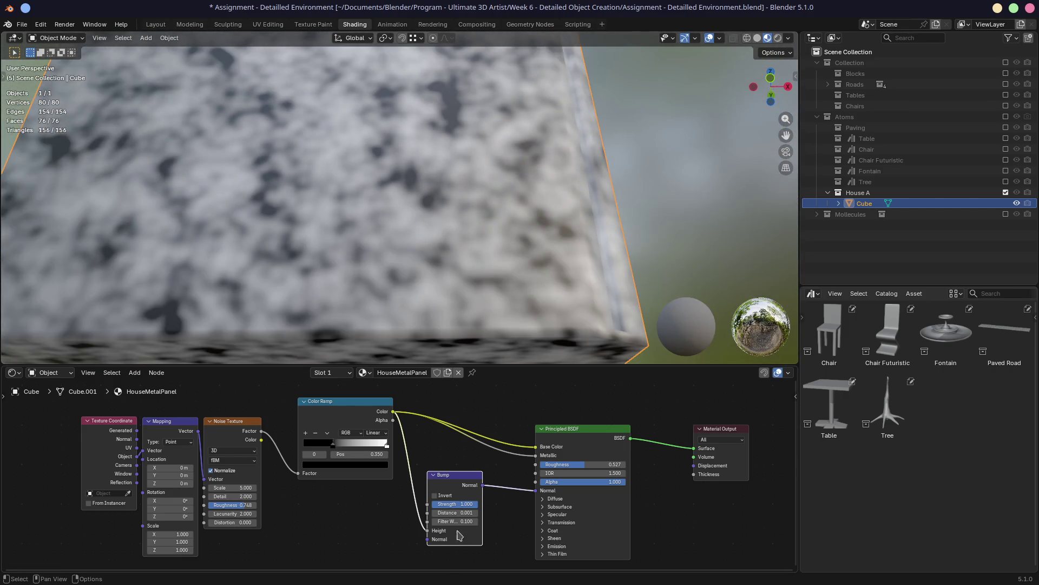
{"action": "middle_click_drag", "start_coordinate": [487, 272], "coordinate": [445, 275]}
{"action": "mouse_move", "coordinate": [410, 231]}
{"action": "middle_mouse_down"}
{"action": "mouse_move", "coordinate": [429, 257]}
{"action": "mouse_move", "coordinate": [455, 245]}
{"action": "middle_mouse_up"}
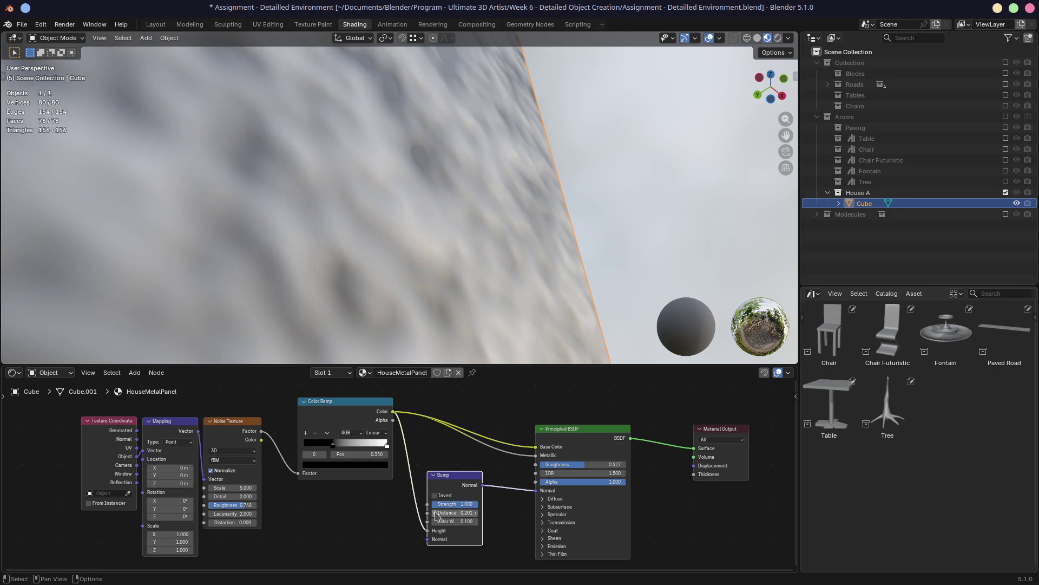
{"action": "scroll", "coordinate": [458, 279], "scroll_direction": "up", "scroll_amount": 3}
{"action": "middle_click_drag", "start_coordinate": [428, 278], "coordinate": [386, 289]}
{"action": "left_click_drag", "start_coordinate": [335, 448], "coordinate": [339, 445]}
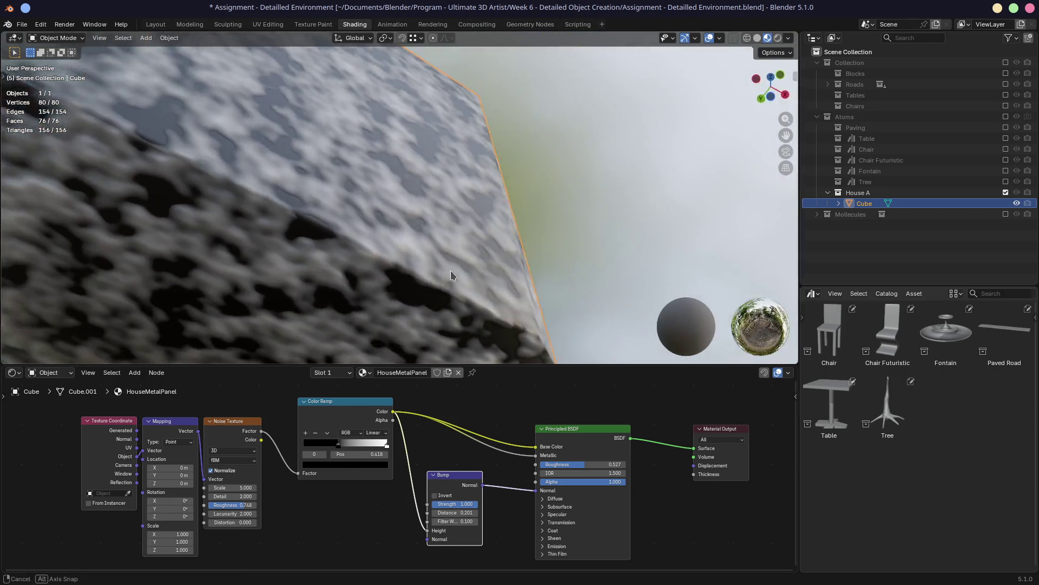
{"action": "middle_click_drag", "start_coordinate": [451, 270], "coordinate": [449, 290]}
{"action": "scroll", "coordinate": [449, 290], "scroll_direction": "up", "scroll_amount": 1}
{"action": "scroll", "coordinate": [431, 248], "scroll_direction": "up", "scroll_amount": 1}
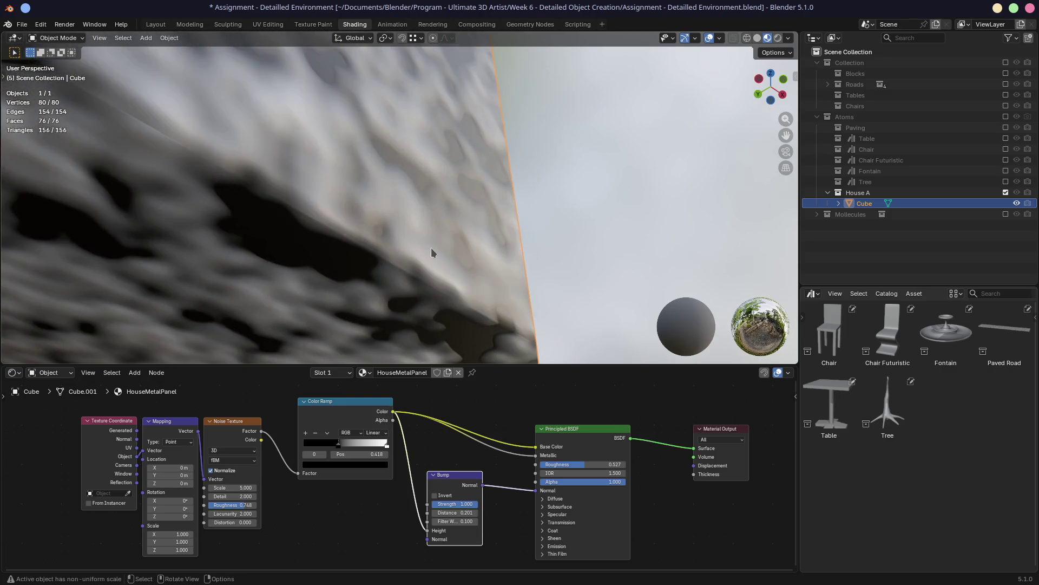
{"action": "scroll", "coordinate": [431, 248], "scroll_direction": "up", "scroll_amount": 1}
{"action": "left_click_drag", "start_coordinate": [337, 445], "coordinate": [324, 450]}
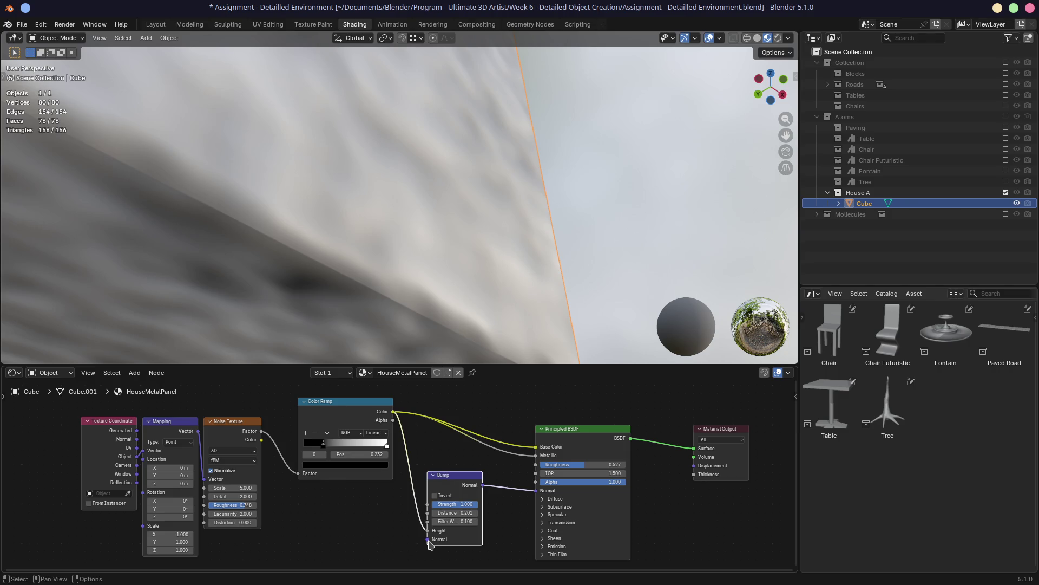
Remove the Color link into Bump Height and start a new link from the ramp's Alpha
{"action": "left_click_drag", "start_coordinate": [430, 541], "coordinate": [428, 530]}
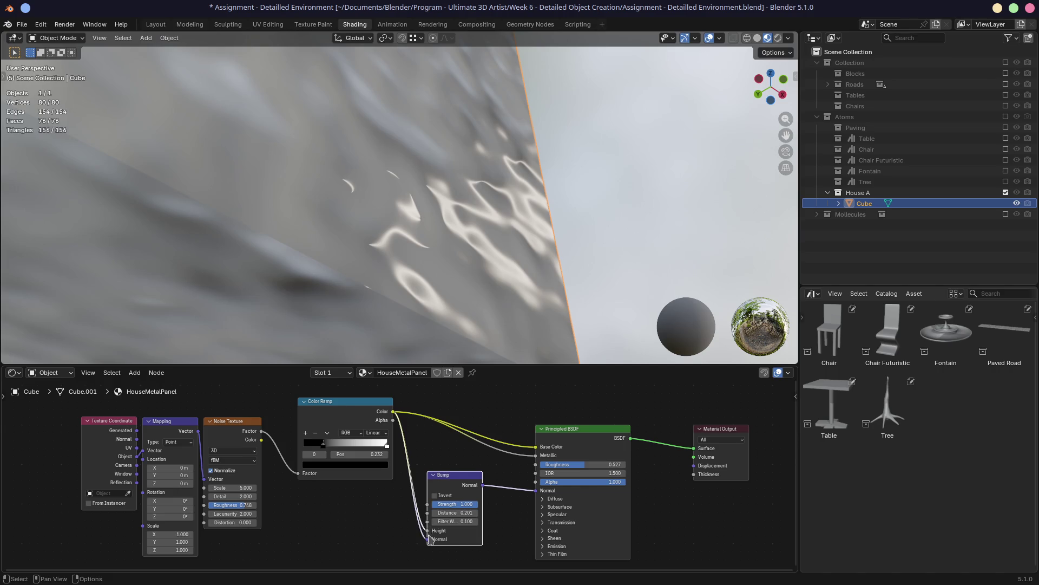
{"action": "left_click_drag", "start_coordinate": [429, 531], "coordinate": [406, 523]}
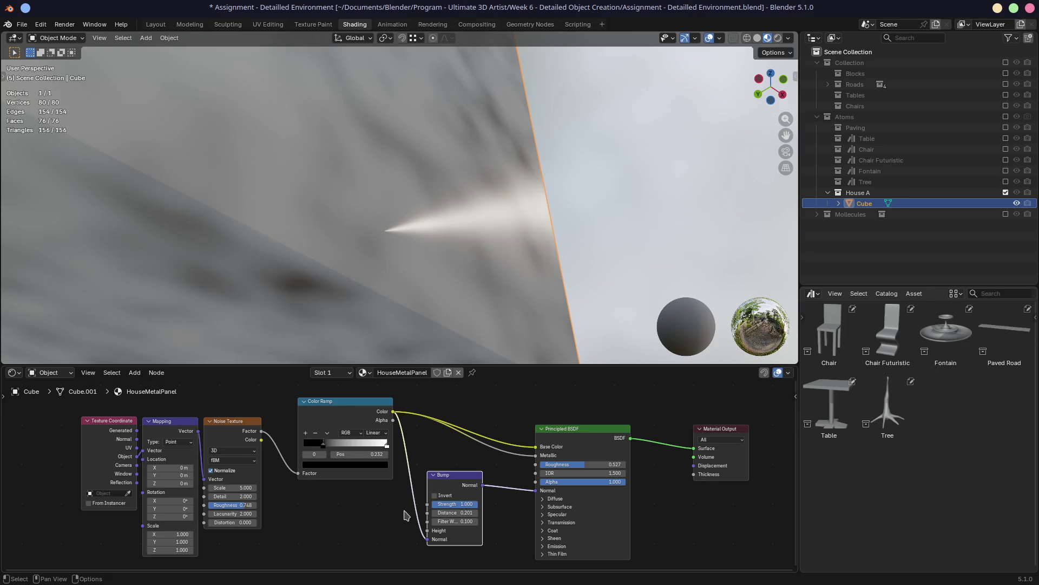
{"action": "mouse_move", "coordinate": [393, 421]}
{"action": "left_mouse_down"}
{"action": "mouse_move", "coordinate": [419, 428]}
{"action": "mouse_move", "coordinate": [429, 540]}
{"action": "left_mouse_up"}
Relink the ramp into Bump Height and move its black stop right to about 0.466
{"action": "key", "text": "Escape"}
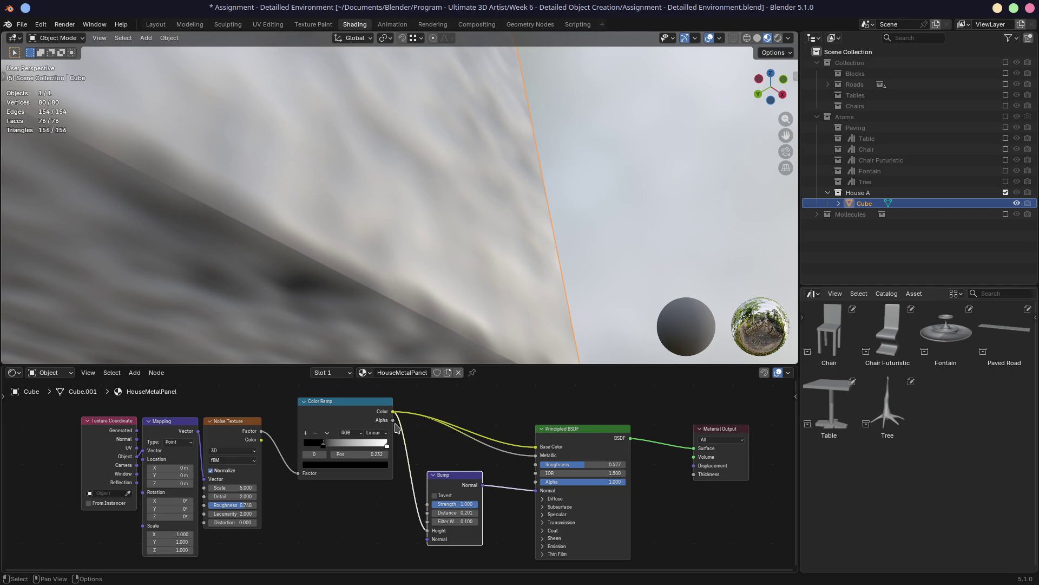
{"action": "left_click_drag", "start_coordinate": [395, 415], "coordinate": [430, 536]}
{"action": "mouse_move", "coordinate": [487, 203]}
{"action": "middle_mouse_down"}
{"action": "mouse_move", "coordinate": [408, 296]}
{"action": "mouse_move", "coordinate": [386, 308]}
{"action": "middle_mouse_up"}
{"action": "scroll", "coordinate": [386, 308], "scroll_direction": "down", "scroll_amount": 3}
{"action": "scroll", "coordinate": [413, 205], "scroll_direction": "up", "scroll_amount": 3}
{"action": "mouse_move", "coordinate": [417, 220]}
{"action": "middle_mouse_down"}
{"action": "mouse_move", "coordinate": [503, 153]}
{"action": "mouse_move", "coordinate": [442, 175]}
{"action": "middle_mouse_up"}
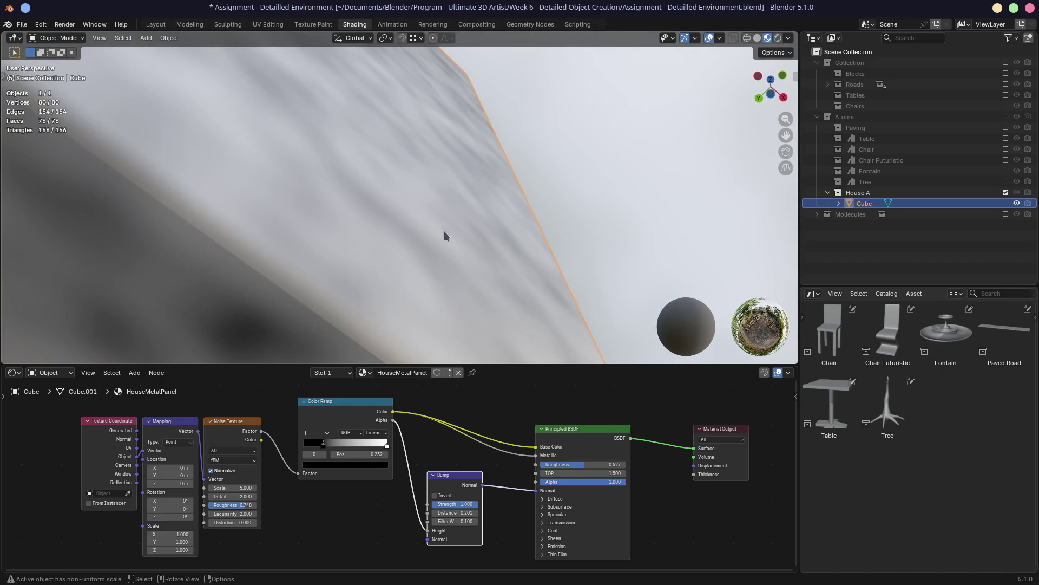
{"action": "middle_click_drag", "start_coordinate": [445, 230], "coordinate": [416, 237]}
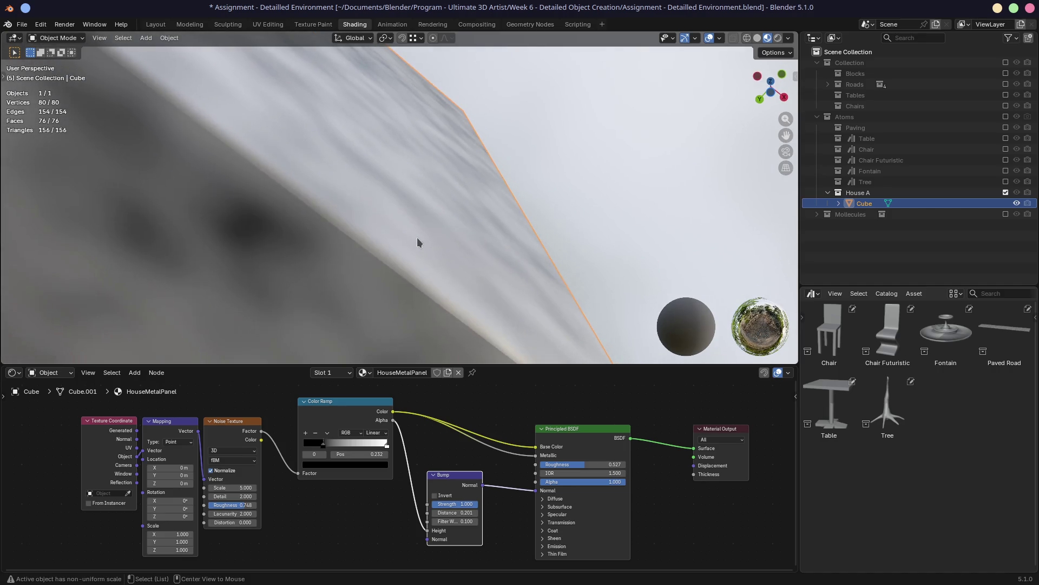
{"action": "middle_click_drag", "start_coordinate": [407, 123], "coordinate": [359, 230]}
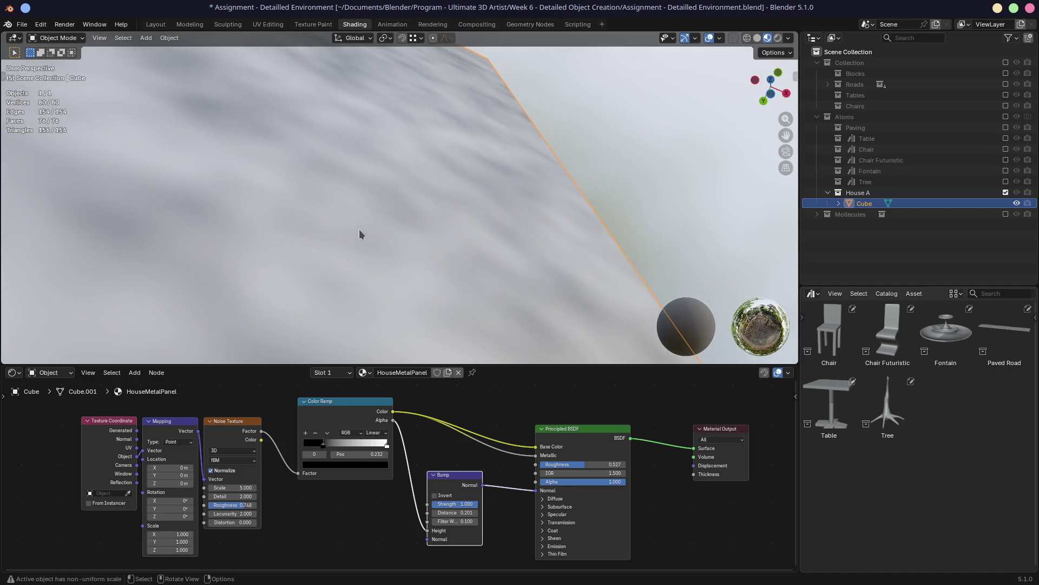
{"action": "left_click_drag", "start_coordinate": [324, 445], "coordinate": [346, 450]}
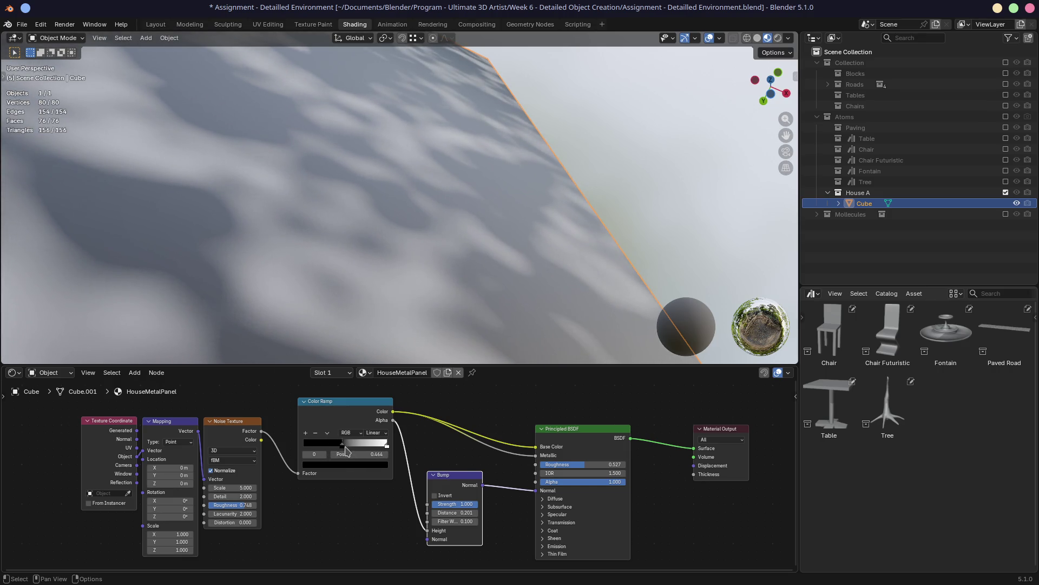
Set the Bump node Distance to 0.301
{"action": "left_click_drag", "start_coordinate": [434, 477], "coordinate": [443, 473]}
{"action": "double_click", "coordinate": [471, 507]}
{"action": "type", "text": ".5"}
{"action": "key", "text": "Return"}
{"action": "double_click", "coordinate": [471, 507]}
{"action": "type", "text": ".3"}
{"action": "key", "text": "Return"}
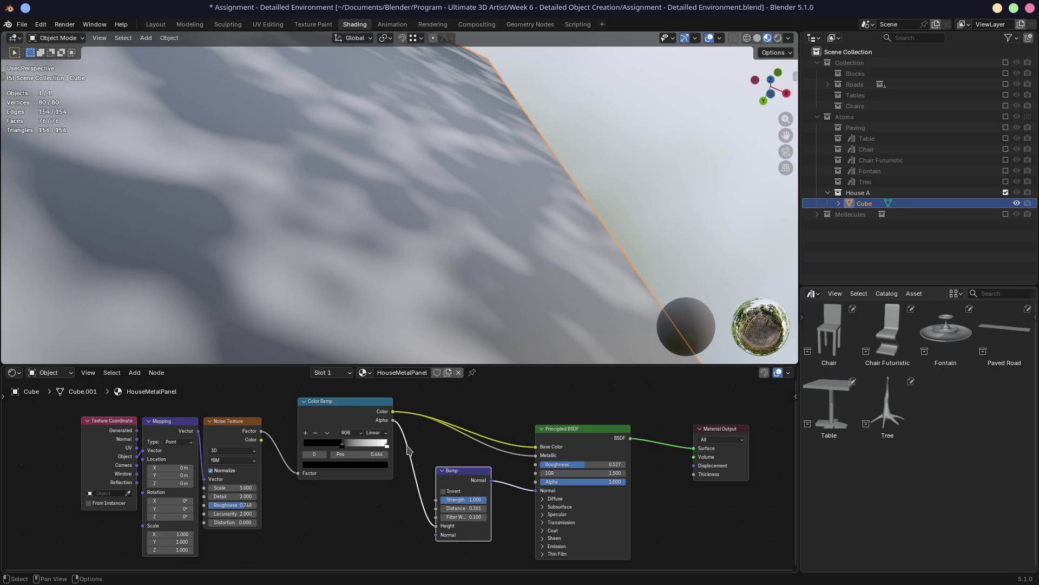
Rebuild the Bump node between the ramp Color and BSDF Normal and position it
{"action": "left_click_drag", "start_coordinate": [394, 421], "coordinate": [436, 525]}
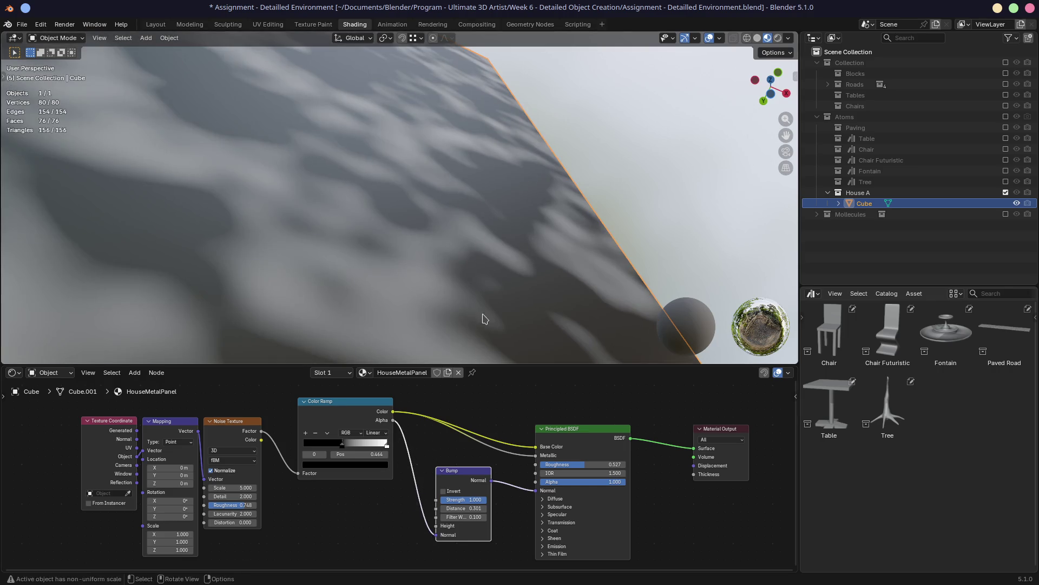
{"action": "mouse_move", "coordinate": [423, 317]}
{"action": "middle_mouse_down"}
{"action": "mouse_move", "coordinate": [376, 320]}
{"action": "mouse_move", "coordinate": [493, 305]}
{"action": "middle_mouse_up"}
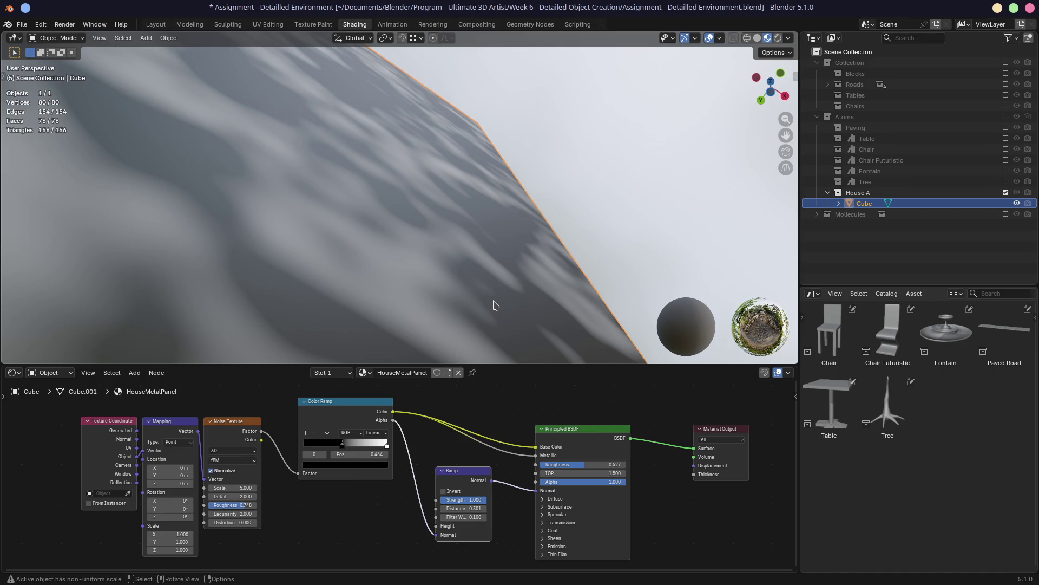
{"action": "left_click_drag", "start_coordinate": [393, 412], "coordinate": [456, 426]}
{"action": "left_click", "coordinate": [446, 451]}
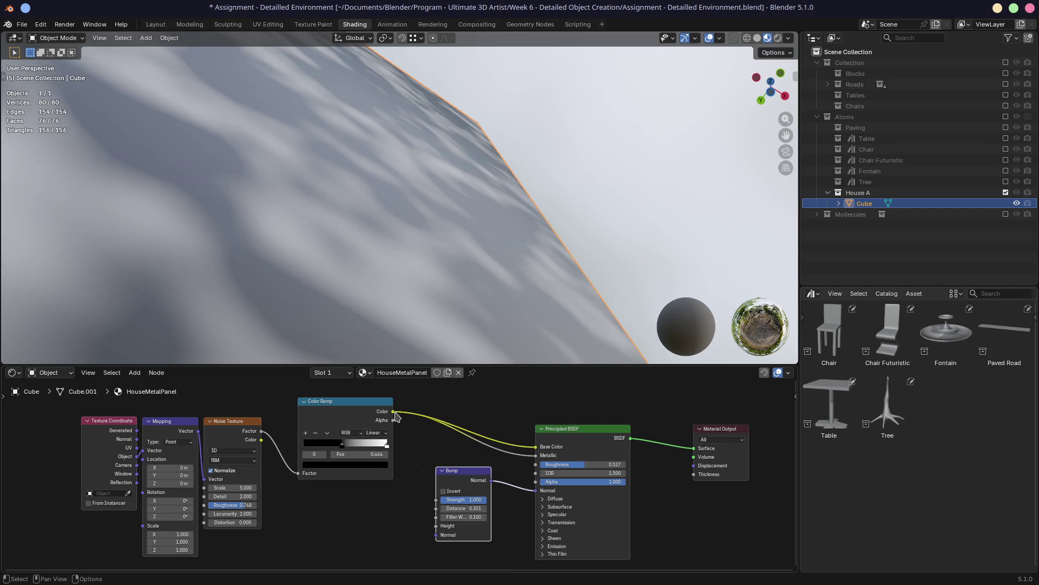
{"action": "left_click_drag", "start_coordinate": [394, 412], "coordinate": [437, 525]}
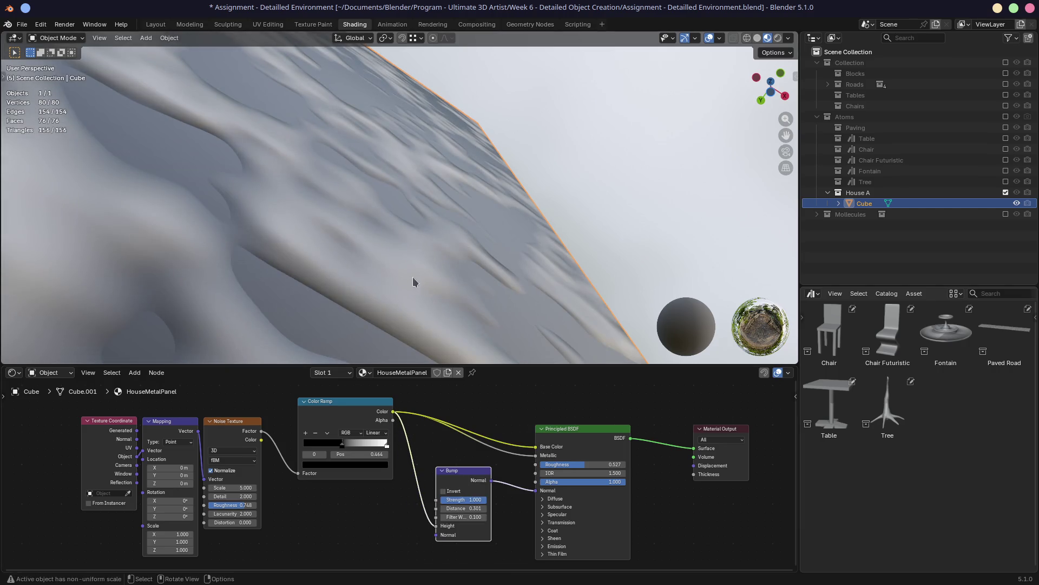
{"action": "middle_click_drag", "start_coordinate": [412, 281], "coordinate": [412, 540]}
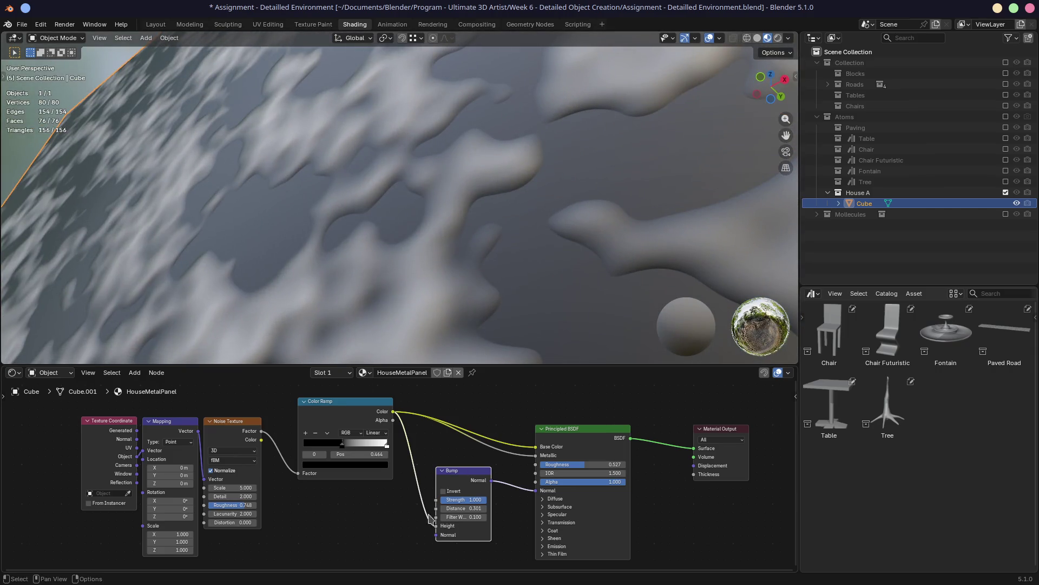
{"action": "left_click_drag", "start_coordinate": [466, 476], "coordinate": [464, 474]}
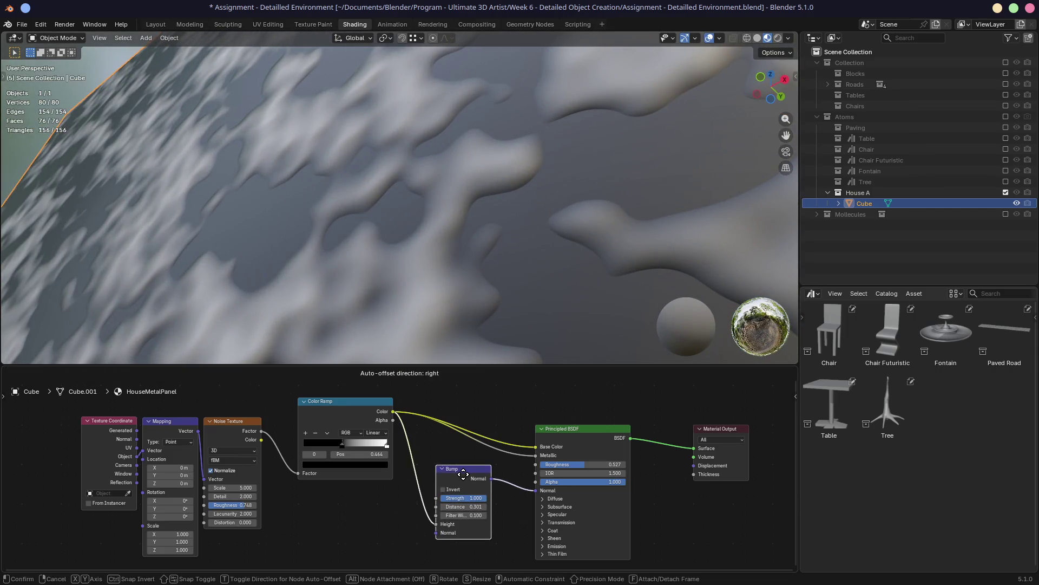
{"action": "left_click", "coordinate": [462, 472]}
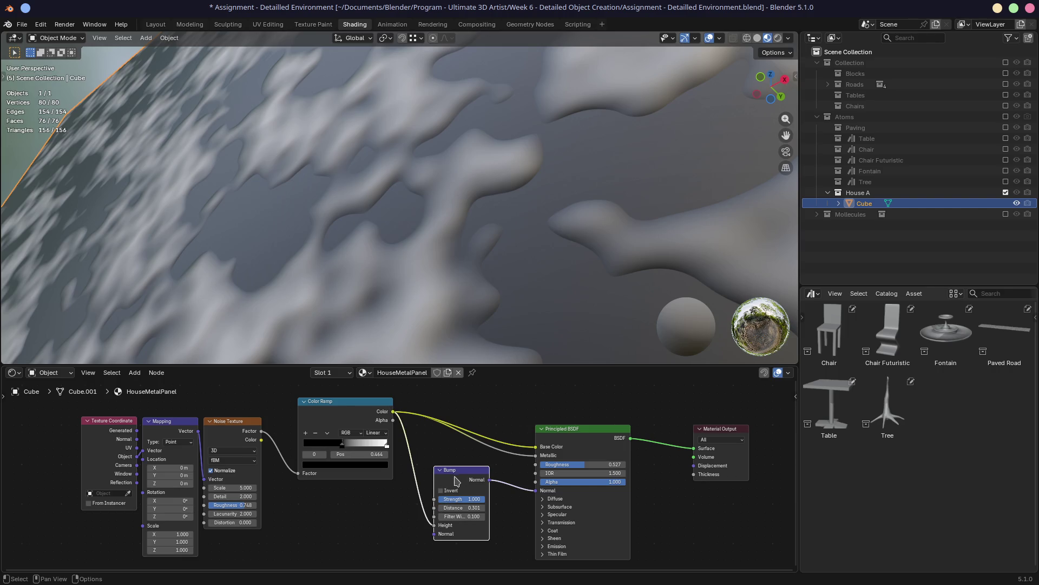
{"action": "left_click_drag", "start_coordinate": [459, 477], "coordinate": [476, 488]}
{"action": "scroll", "coordinate": [354, 236], "scroll_direction": "down", "scroll_amount": 4}
Move the ramp stop to 0.286, lower Bump Distance to 0.101 and unlink Base Color
{"action": "mouse_move", "coordinate": [354, 236]}
{"action": "middle_mouse_down"}
{"action": "mouse_move", "coordinate": [434, 290]}
{"action": "mouse_move", "coordinate": [363, 298]}
{"action": "middle_mouse_up"}
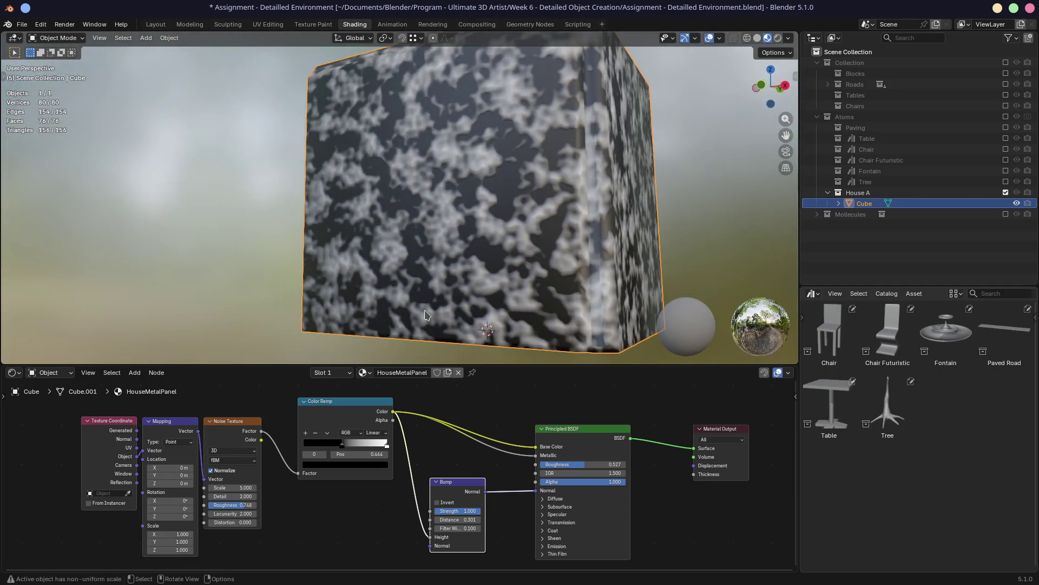
{"action": "scroll", "coordinate": [369, 300], "scroll_direction": "up", "scroll_amount": 5}
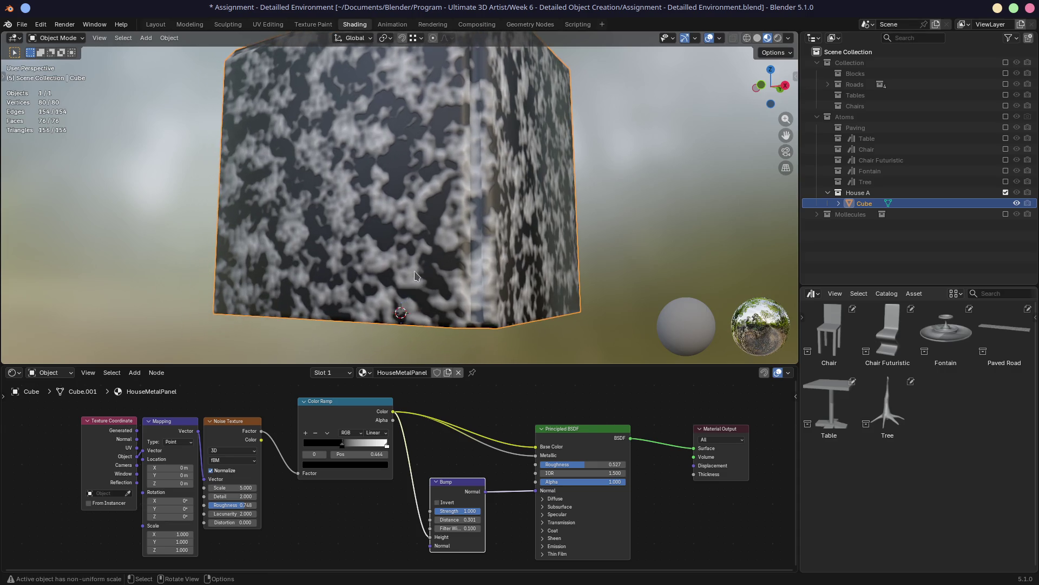
{"action": "scroll", "coordinate": [390, 309], "scroll_direction": "up", "scroll_amount": 4}
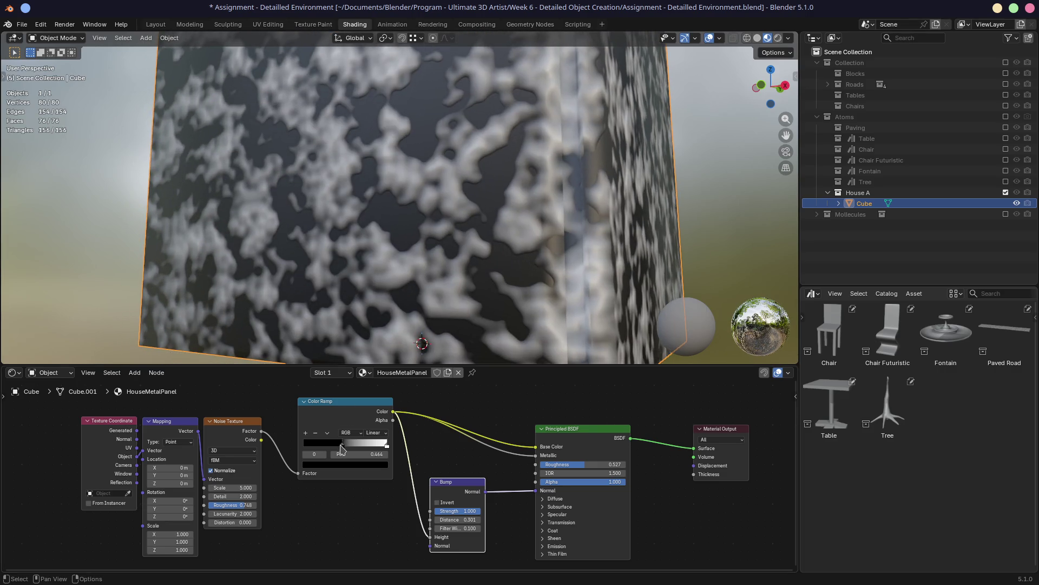
{"action": "left_click_drag", "start_coordinate": [344, 445], "coordinate": [325, 447]}
{"action": "left_click_drag", "start_coordinate": [463, 520], "coordinate": [437, 519]}
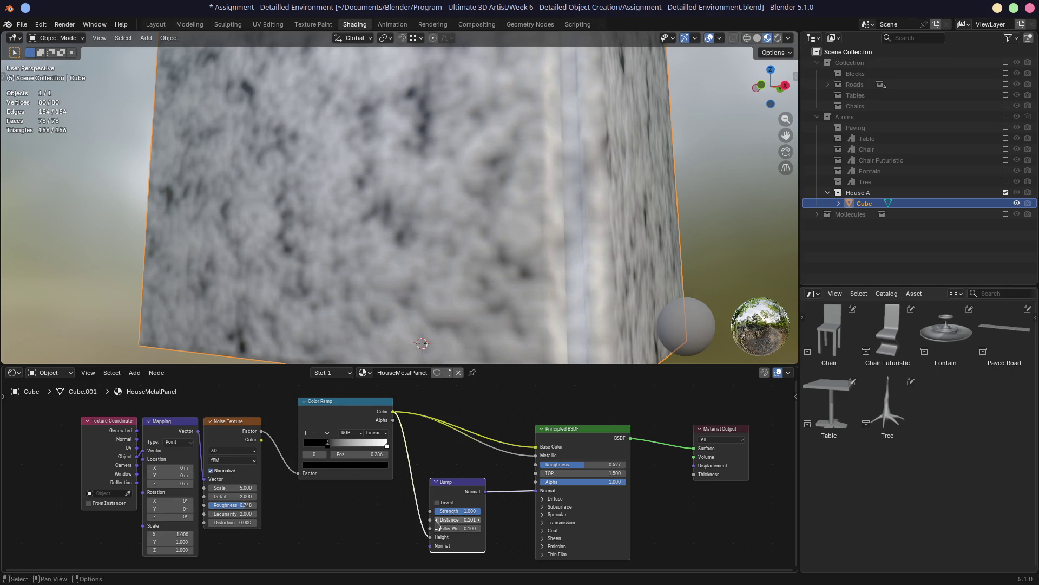
{"action": "mouse_move", "coordinate": [351, 292]}
{"action": "middle_mouse_down"}
{"action": "mouse_move", "coordinate": [429, 243]}
{"action": "mouse_move", "coordinate": [345, 269]}
{"action": "mouse_move", "coordinate": [385, 275]}
{"action": "mouse_move", "coordinate": [412, 263]}
{"action": "mouse_move", "coordinate": [437, 269]}
{"action": "mouse_move", "coordinate": [442, 290]}
{"action": "middle_mouse_up"}
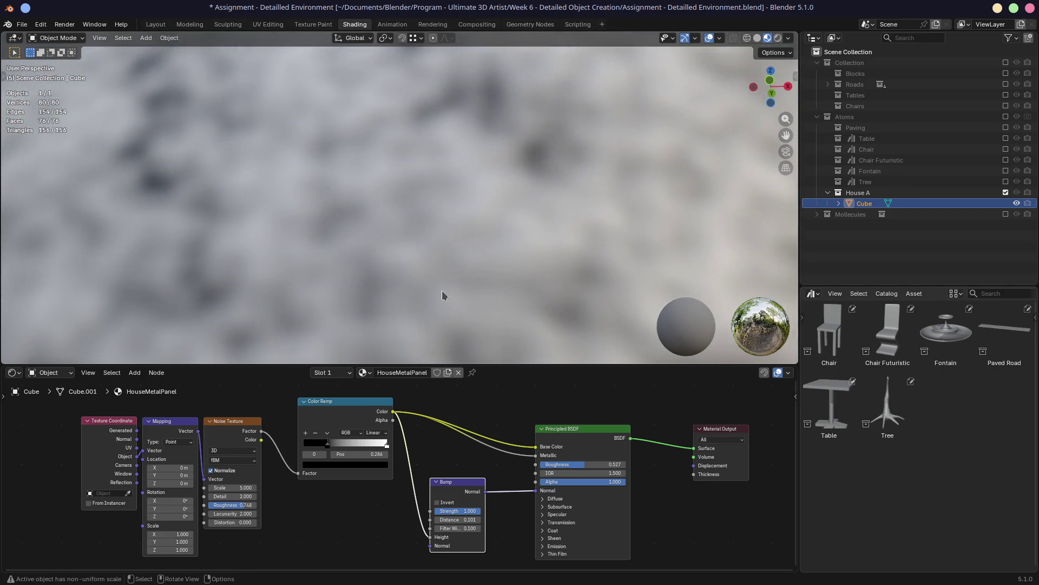
{"action": "scroll", "coordinate": [442, 290], "scroll_direction": "down", "scroll_amount": 3}
{"action": "left_click_drag", "start_coordinate": [536, 446], "coordinate": [501, 430]}
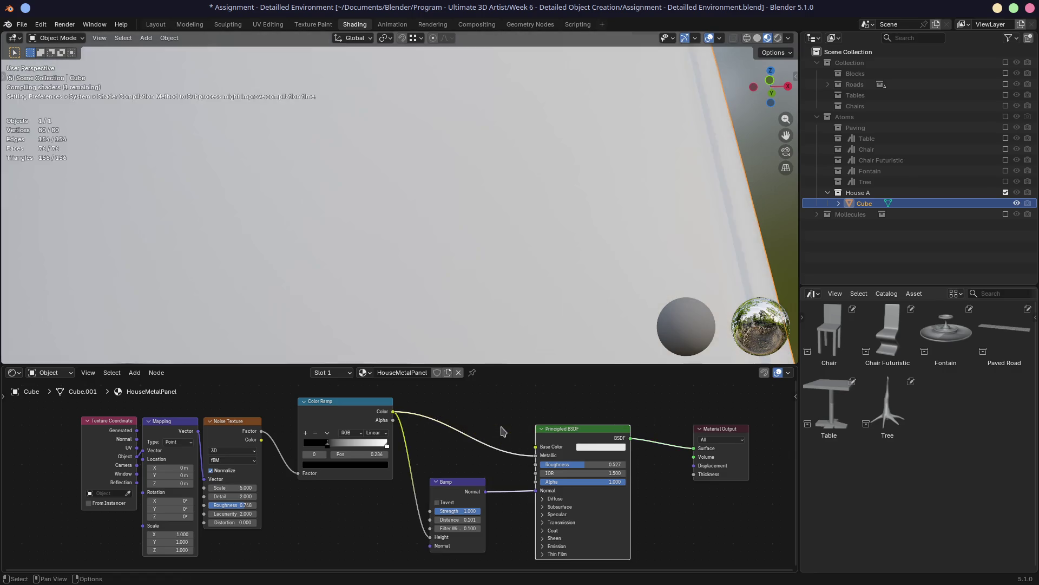
{"action": "scroll", "coordinate": [480, 263], "scroll_direction": "down", "scroll_amount": 4}
{"action": "scroll", "coordinate": [436, 247], "scroll_direction": "up", "scroll_amount": 5}
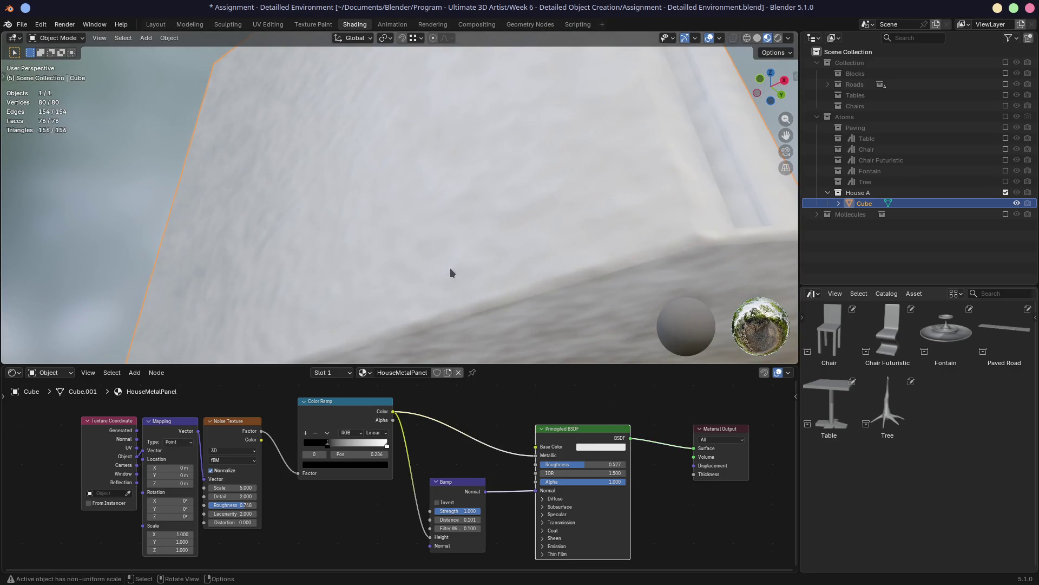
{"action": "scroll", "coordinate": [446, 275], "scroll_direction": "down", "scroll_amount": 3}
Set the Bump Distance to 0.06, then refine it to 0.030
{"action": "mouse_move", "coordinate": [446, 275]}
{"action": "middle_mouse_down"}
{"action": "mouse_move", "coordinate": [454, 285]}
{"action": "mouse_move", "coordinate": [444, 319]}
{"action": "middle_mouse_up"}
{"action": "scroll", "coordinate": [444, 320], "scroll_direction": "down", "scroll_amount": 3}
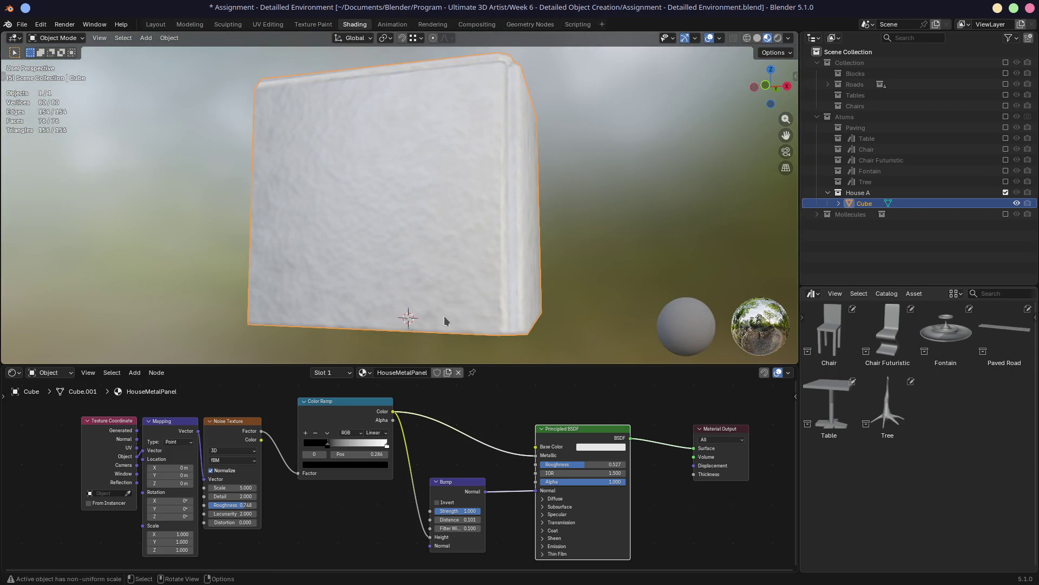
{"action": "scroll", "coordinate": [445, 320], "scroll_direction": "up", "scroll_amount": 5}
{"action": "scroll", "coordinate": [463, 317], "scroll_direction": "up", "scroll_amount": 1}
{"action": "scroll", "coordinate": [463, 325], "scroll_direction": "up", "scroll_amount": 1}
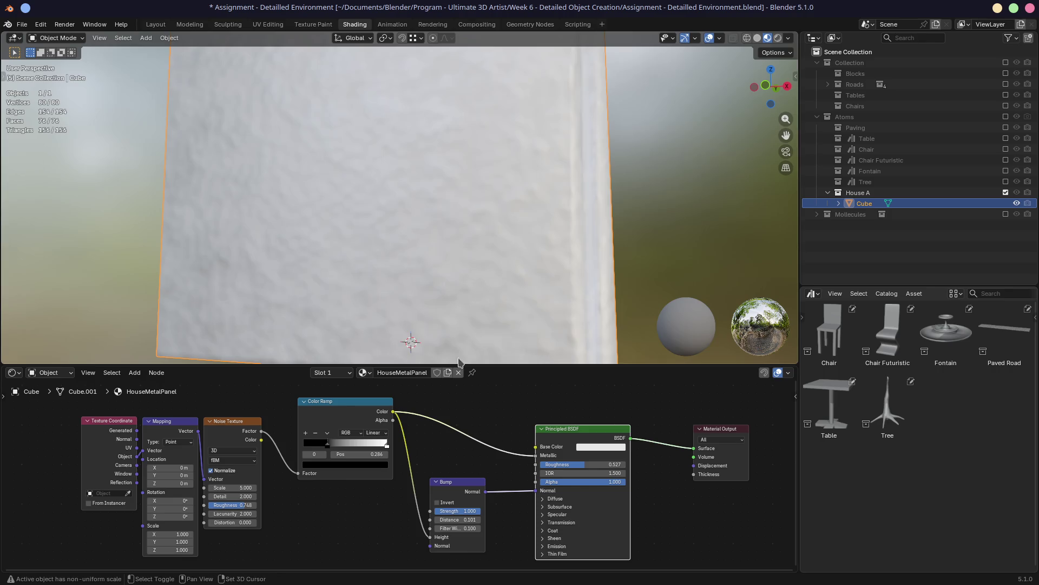
{"action": "double_click", "coordinate": [455, 518]}
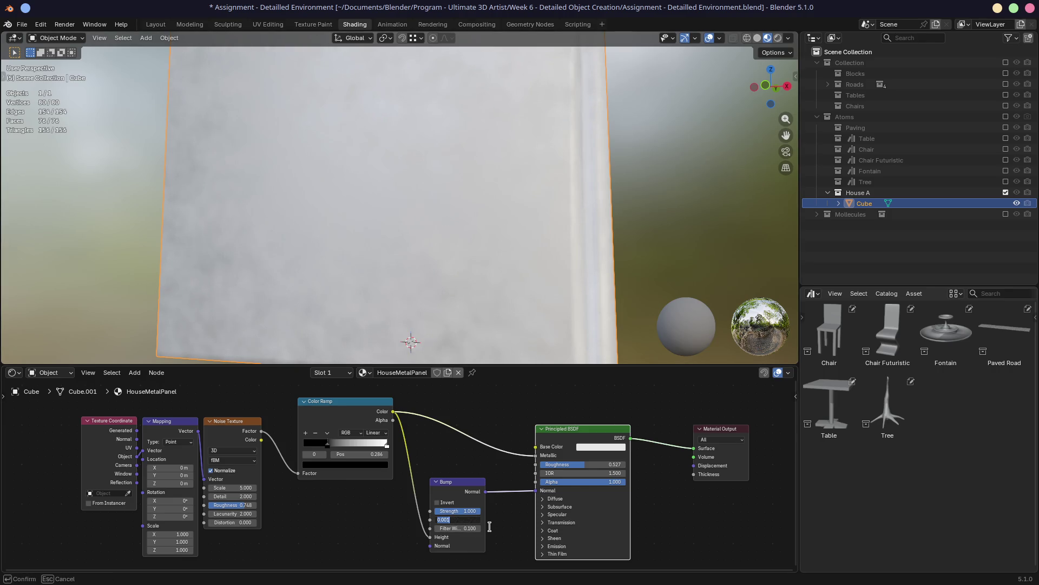
{"action": "type", "text": ".0"}
{"action": "type", "text": "6"}
{"action": "key", "text": "Return"}
{"action": "middle_click_drag", "start_coordinate": [454, 244], "coordinate": [536, 196]}
{"action": "double_click", "coordinate": [460, 519]}
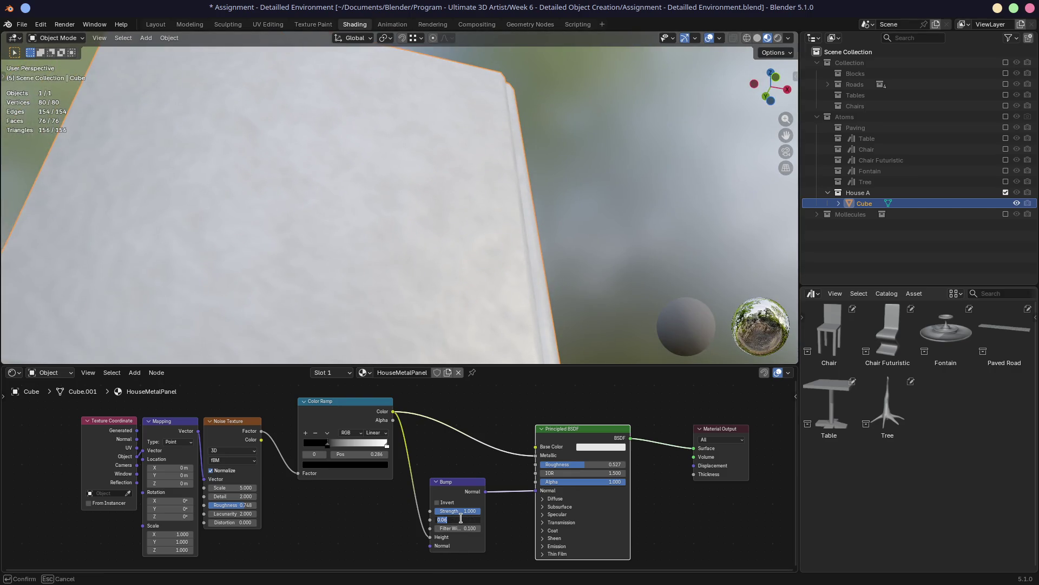
{"action": "key", "text": "BackSpace"}
{"action": "type", "text": "030"}
{"action": "key", "text": "Return"}
Orbit to check the subtler relief and preview the Color Ramp output on the cube
{"action": "mouse_move", "coordinate": [487, 211]}
{"action": "middle_mouse_down"}
{"action": "mouse_move", "coordinate": [421, 256]}
{"action": "mouse_move", "coordinate": [567, 209]}
{"action": "mouse_move", "coordinate": [419, 238]}
{"action": "middle_mouse_up"}
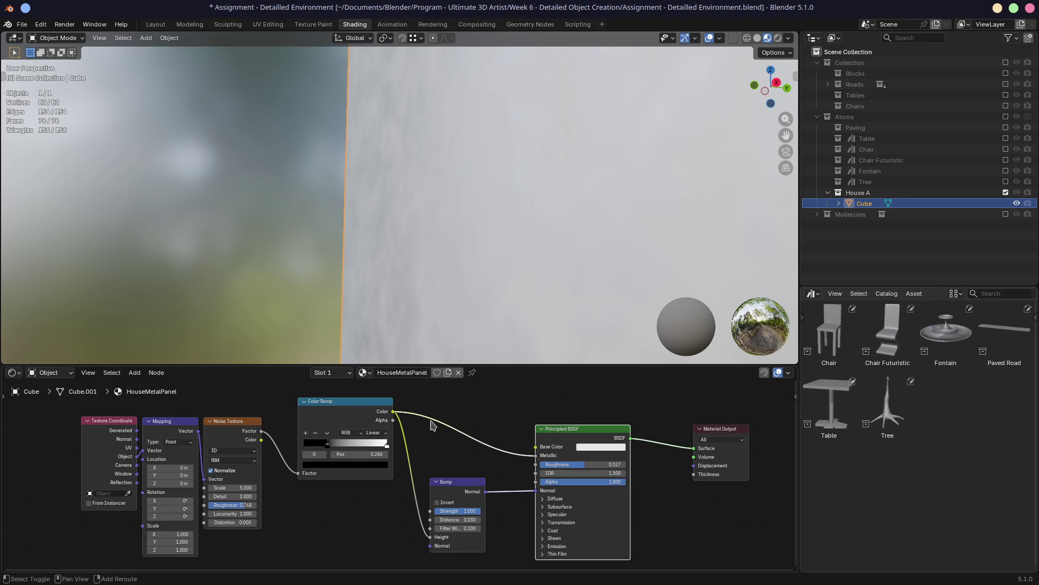
{"action": "mouse_move", "coordinate": [488, 252]}
{"action": "middle_mouse_down"}
{"action": "mouse_move", "coordinate": [457, 241]}
{"action": "mouse_move", "coordinate": [525, 229]}
{"action": "mouse_move", "coordinate": [477, 219]}
{"action": "mouse_move", "coordinate": [567, 228]}
{"action": "mouse_move", "coordinate": [421, 212]}
{"action": "mouse_move", "coordinate": [388, 222]}
{"action": "mouse_move", "coordinate": [428, 199]}
{"action": "mouse_move", "coordinate": [475, 241]}
{"action": "mouse_move", "coordinate": [467, 234]}
{"action": "mouse_move", "coordinate": [505, 193]}
{"action": "mouse_move", "coordinate": [455, 250]}
{"action": "middle_mouse_up"}
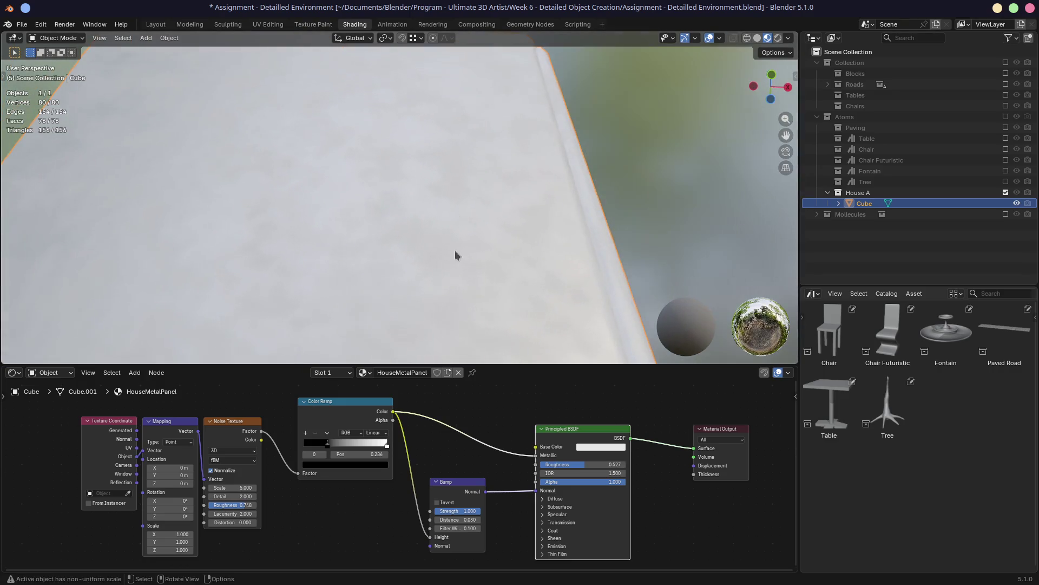
{"action": "left_click", "coordinate": [363, 417], "text": "ctrl+shift"}
Nudge the Color Ramp node left and reframe the node tree under the noise preview
{"action": "middle_click_drag", "start_coordinate": [523, 283], "coordinate": [487, 341]}
{"action": "left_click_drag", "start_coordinate": [345, 402], "coordinate": [325, 402]}
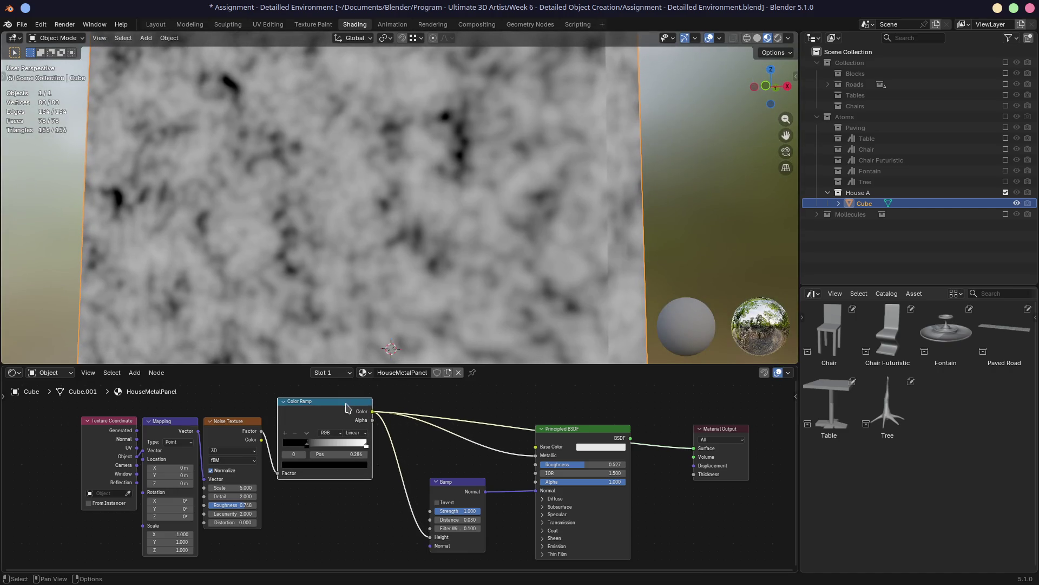
{"action": "mouse_move", "coordinate": [461, 266]}
{"action": "middle_mouse_down"}
{"action": "mouse_move", "coordinate": [467, 233]}
{"action": "mouse_move", "coordinate": [536, 199]}
{"action": "mouse_move", "coordinate": [471, 215]}
{"action": "middle_mouse_up"}
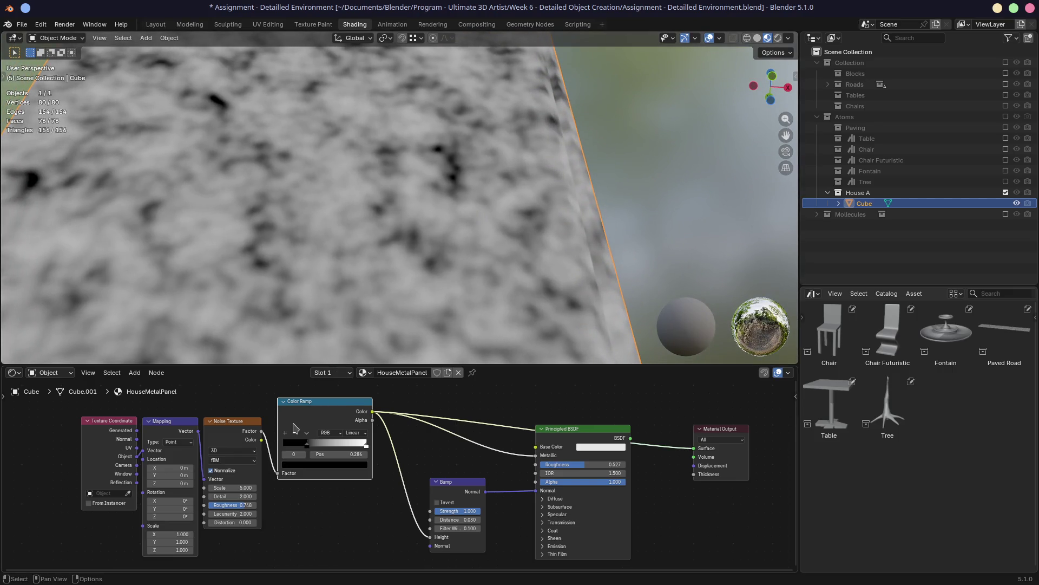
{"action": "middle_click_drag", "start_coordinate": [321, 415], "coordinate": [321, 438]}
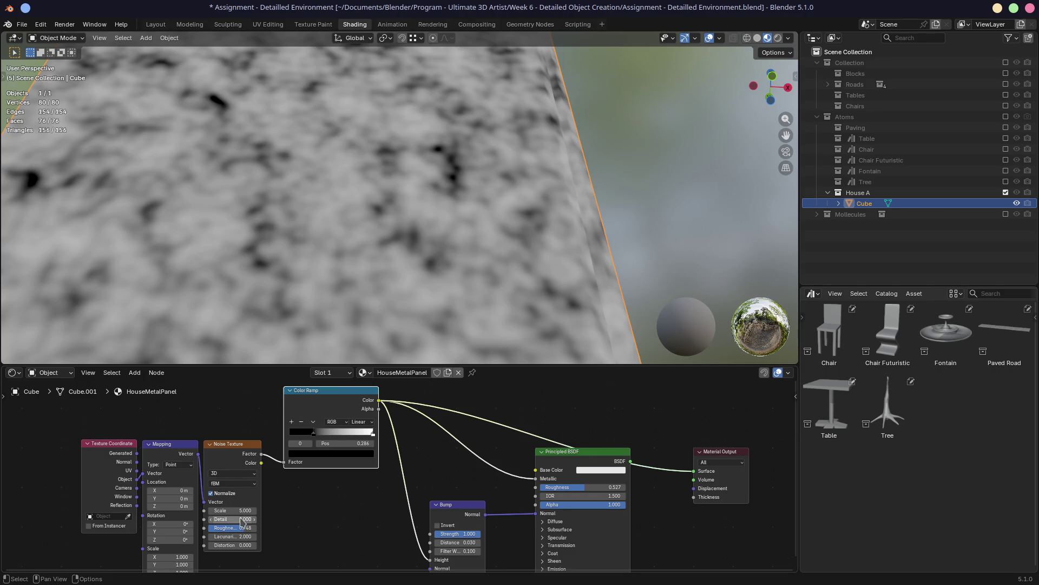
Raise the Noise Texture Detail to 5.000 and Roughness to 1.000
{"action": "mouse_move", "coordinate": [243, 510]}
{"action": "left_mouse_down"}
{"action": "mouse_move", "coordinate": [236, 519]}
{"action": "mouse_move", "coordinate": [253, 519]}
{"action": "left_mouse_up"}
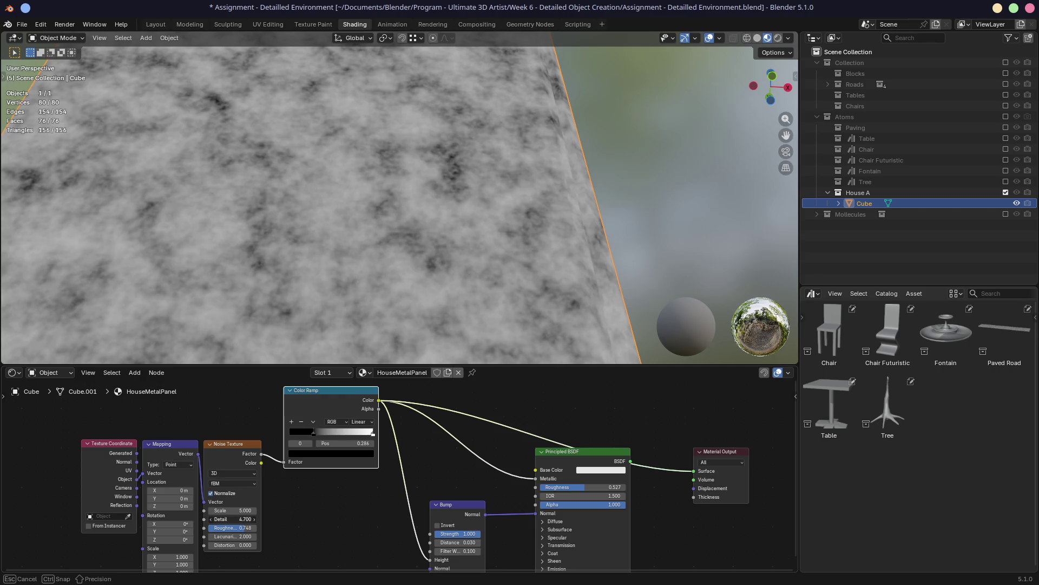
{"action": "middle_click_drag", "start_coordinate": [349, 308], "coordinate": [441, 302]}
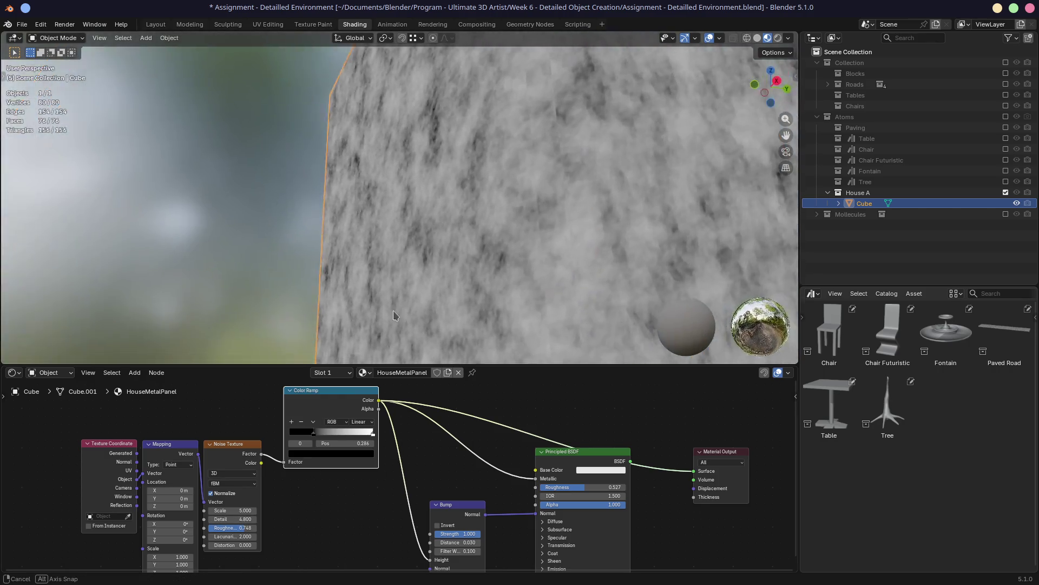
{"action": "mouse_move", "coordinate": [434, 254]}
{"action": "middle_mouse_down"}
{"action": "mouse_move", "coordinate": [409, 265]}
{"action": "mouse_move", "coordinate": [443, 244]}
{"action": "middle_mouse_up"}
{"action": "left_click_drag", "start_coordinate": [246, 520], "coordinate": [247, 528]}
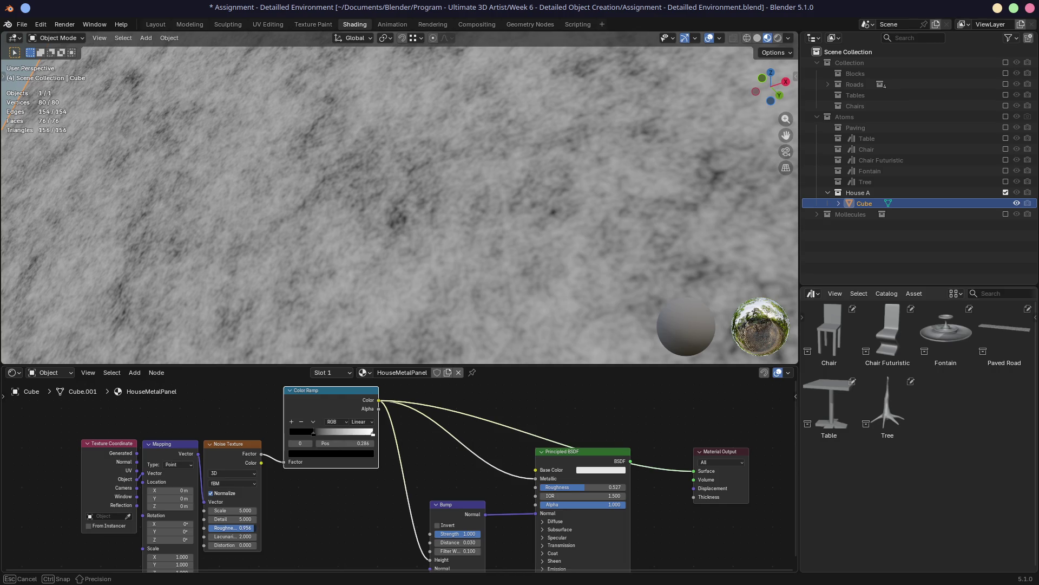
{"action": "left_click_drag", "start_coordinate": [248, 528], "coordinate": [260, 528]}
{"action": "mouse_move", "coordinate": [403, 199]}
{"action": "middle_mouse_down"}
{"action": "mouse_move", "coordinate": [468, 212]}
{"action": "mouse_move", "coordinate": [396, 206]}
{"action": "middle_mouse_up"}
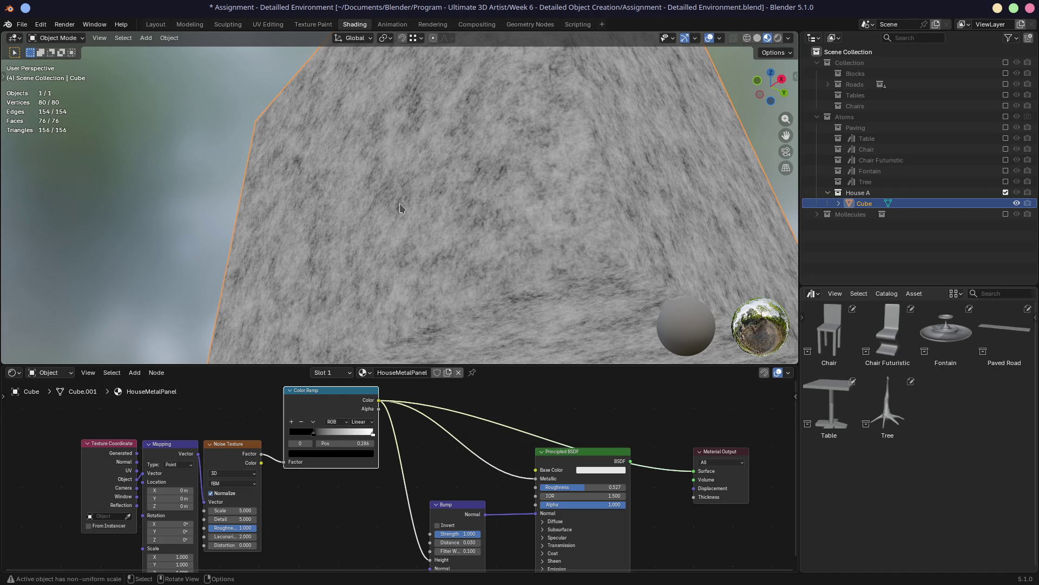
Inspect the grey noise on the cube and drag the Bump node higher in the tree
{"action": "middle_click_drag", "start_coordinate": [400, 204], "coordinate": [450, 226]}
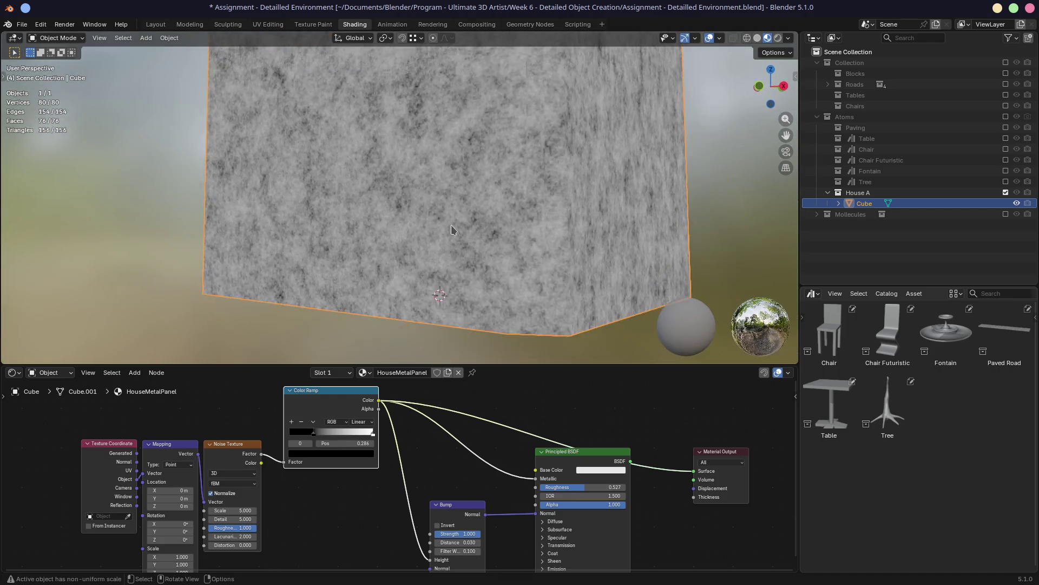
{"action": "scroll", "coordinate": [451, 225], "scroll_direction": "down", "scroll_amount": 3}
{"action": "mouse_move", "coordinate": [426, 167]}
{"action": "middle_mouse_down"}
{"action": "mouse_move", "coordinate": [401, 164]}
{"action": "mouse_move", "coordinate": [398, 187]}
{"action": "middle_mouse_up"}
{"action": "scroll", "coordinate": [382, 268], "scroll_direction": "up", "scroll_amount": 4}
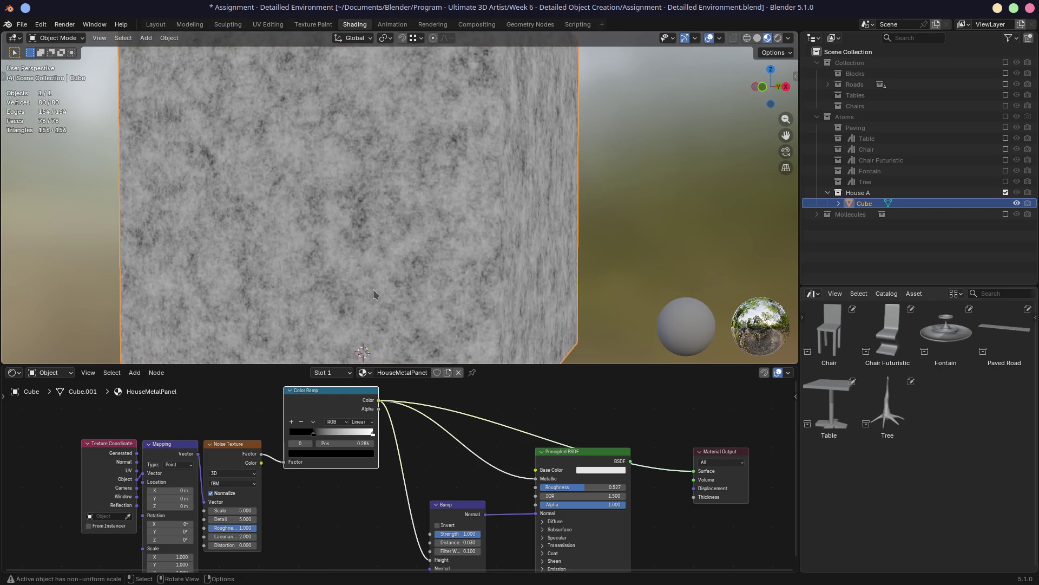
{"action": "scroll", "coordinate": [424, 149], "scroll_direction": "up", "scroll_amount": 3}
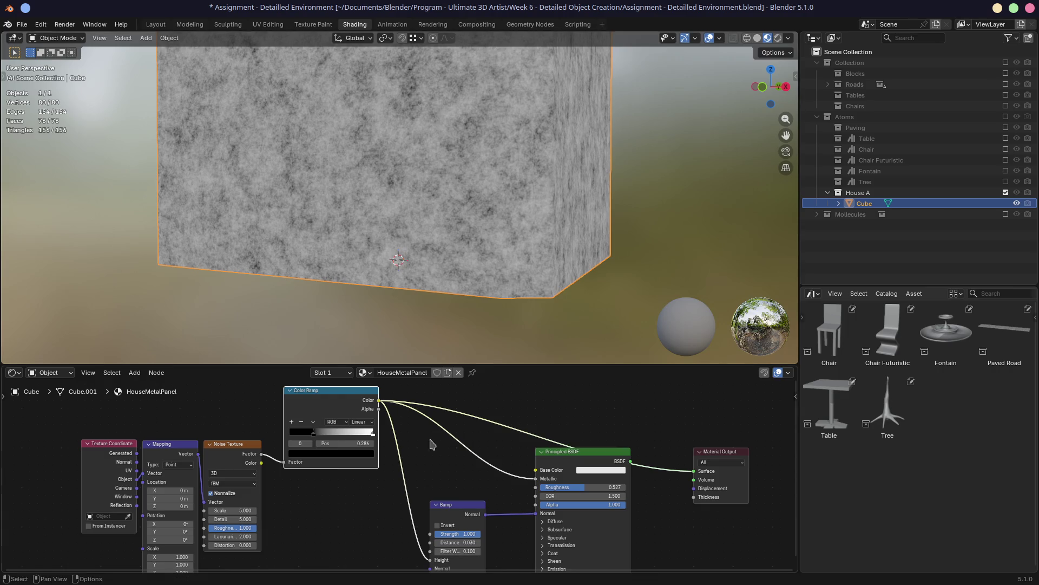
{"action": "left_click_drag", "start_coordinate": [459, 504], "coordinate": [459, 479]}
{"action": "mouse_move", "coordinate": [398, 260]}
{"action": "middle_mouse_down"}
{"action": "mouse_move", "coordinate": [382, 244]}
{"action": "mouse_move", "coordinate": [368, 257]}
{"action": "mouse_move", "coordinate": [412, 193]}
{"action": "mouse_move", "coordinate": [396, 199]}
{"action": "middle_mouse_up"}
{"action": "scroll", "coordinate": [373, 260], "scroll_direction": "up", "scroll_amount": 3}
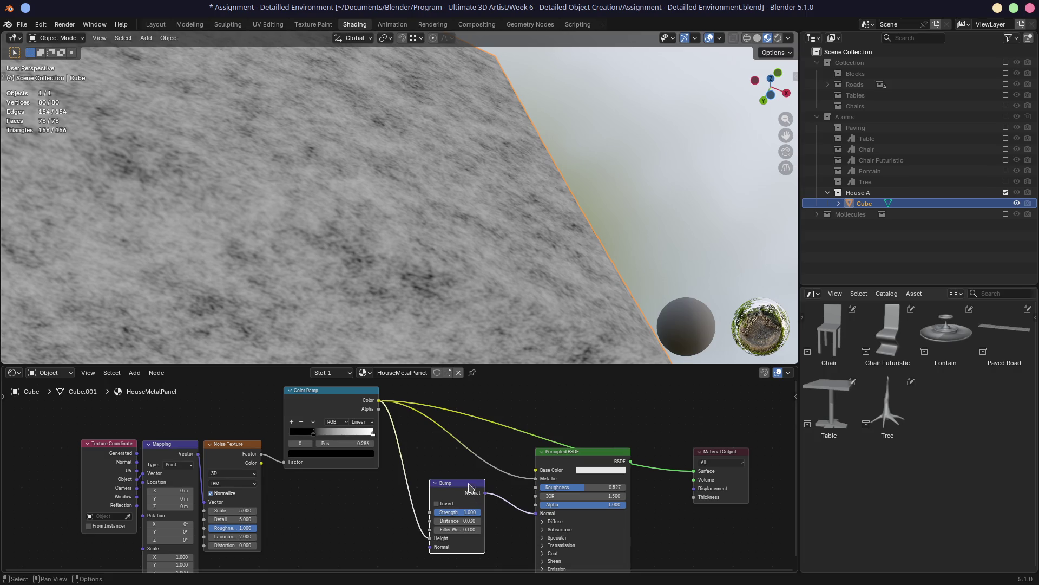
Remove the preview link and reconnect Principled BSDF to Material Output Surface
{"action": "left_click_drag", "start_coordinate": [472, 483], "coordinate": [464, 496]}
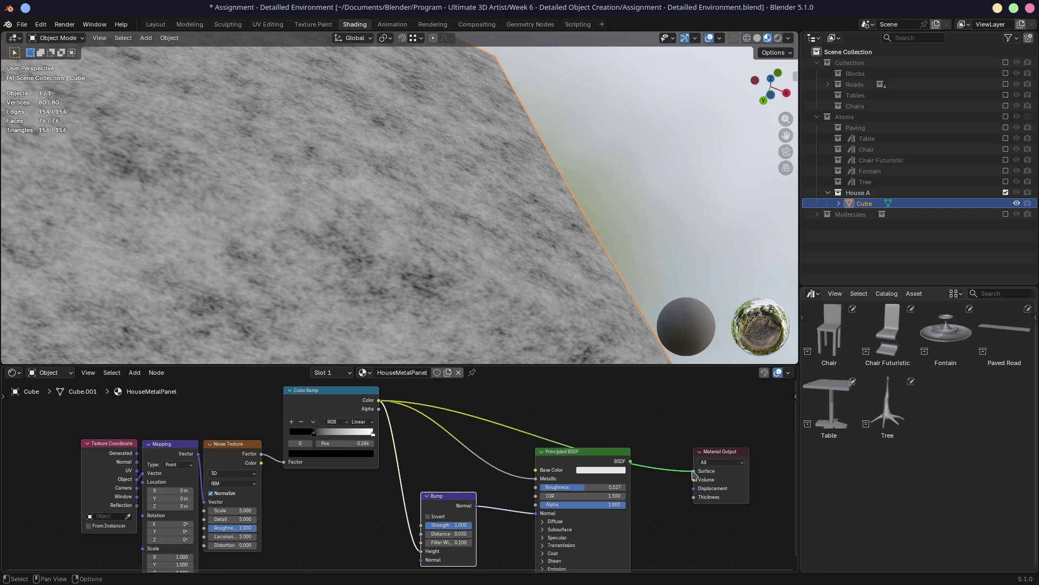
{"action": "left_click_drag", "start_coordinate": [692, 472], "coordinate": [549, 436]}
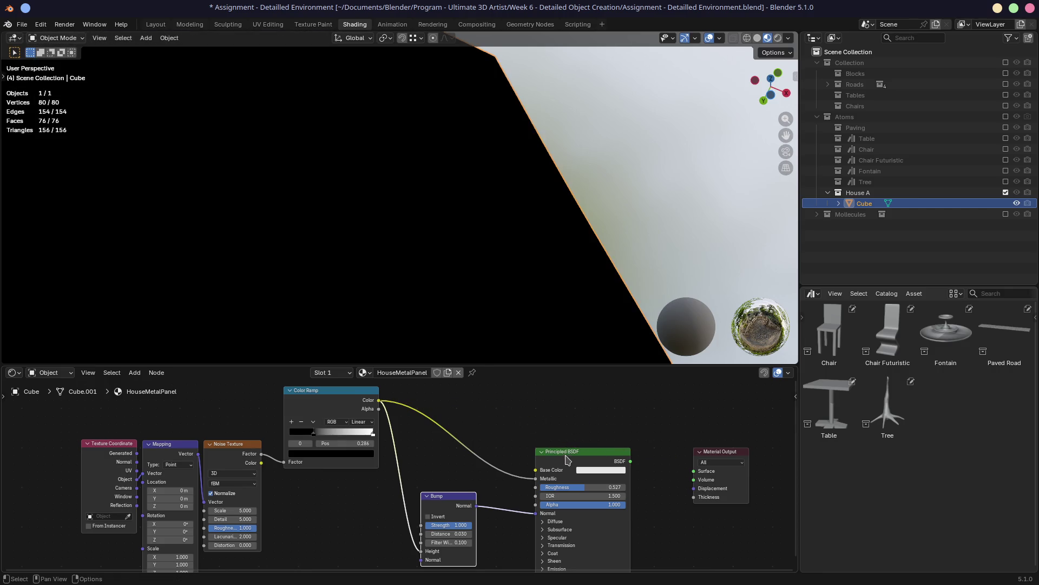
{"action": "left_click_drag", "start_coordinate": [629, 462], "coordinate": [693, 471]}
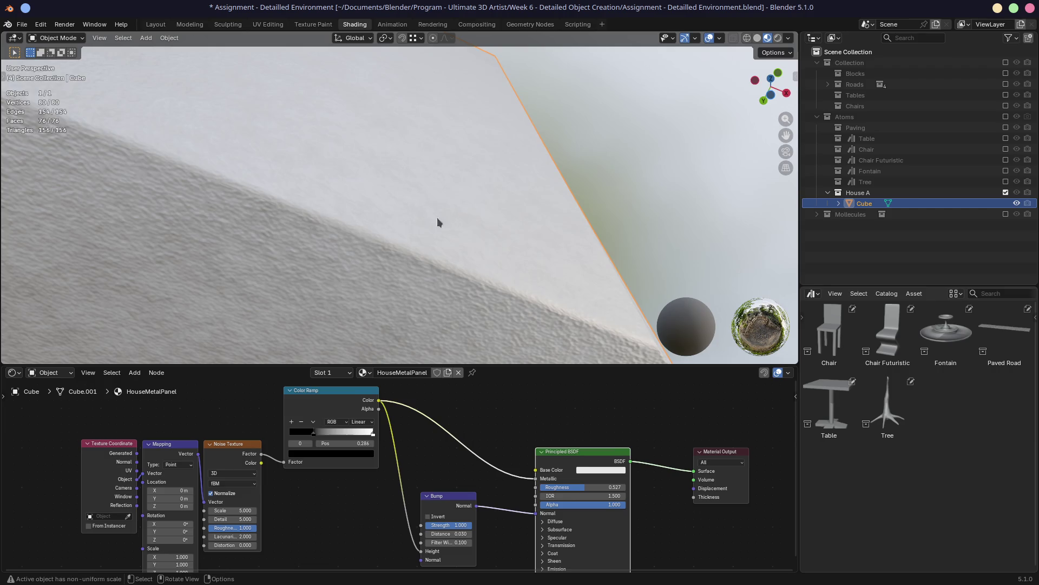
{"action": "scroll", "coordinate": [412, 198], "scroll_direction": "down", "scroll_amount": 3}
View the white bumpy cube from above and switch to the browser reference images
{"action": "mouse_move", "coordinate": [389, 213]}
{"action": "middle_mouse_down"}
{"action": "mouse_move", "coordinate": [343, 239]}
{"action": "mouse_move", "coordinate": [364, 163]}
{"action": "middle_mouse_up"}
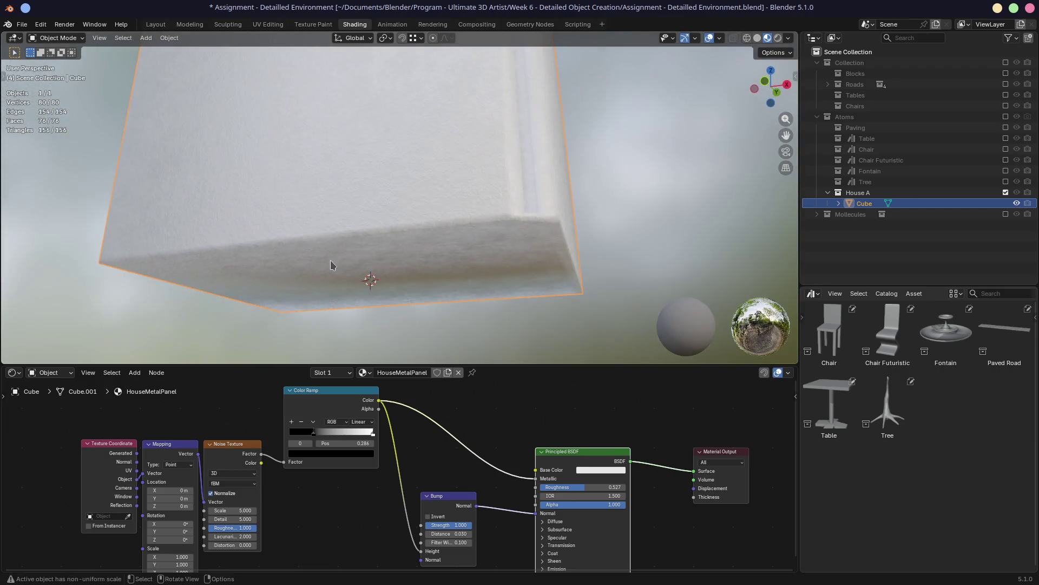
{"action": "scroll", "coordinate": [378, 240], "scroll_direction": "up", "scroll_amount": 5}
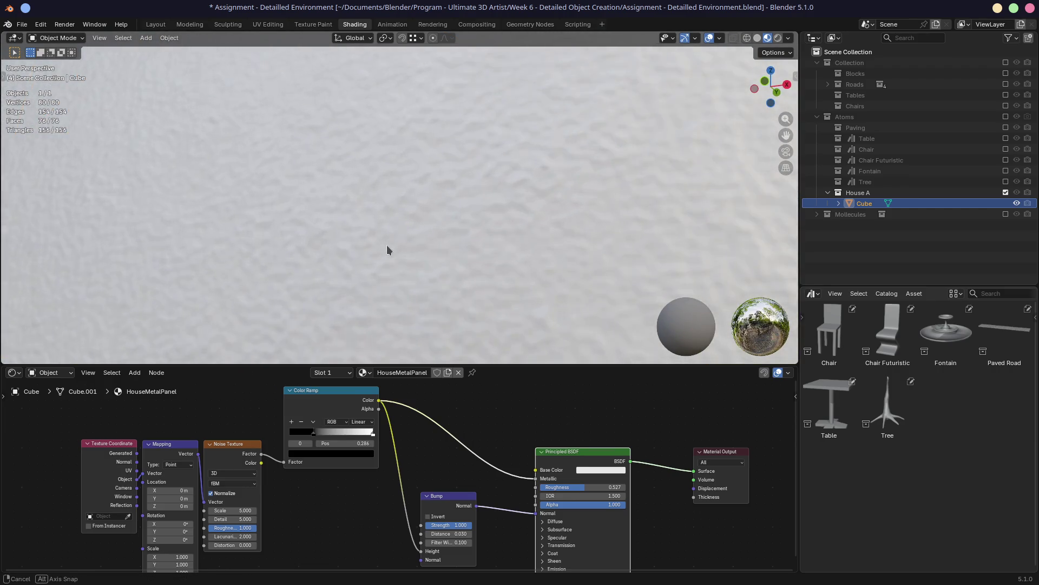
{"action": "middle_click_drag", "start_coordinate": [387, 245], "coordinate": [357, 240]}
{"action": "left_click_drag", "start_coordinate": [447, 501], "coordinate": [446, 487]}
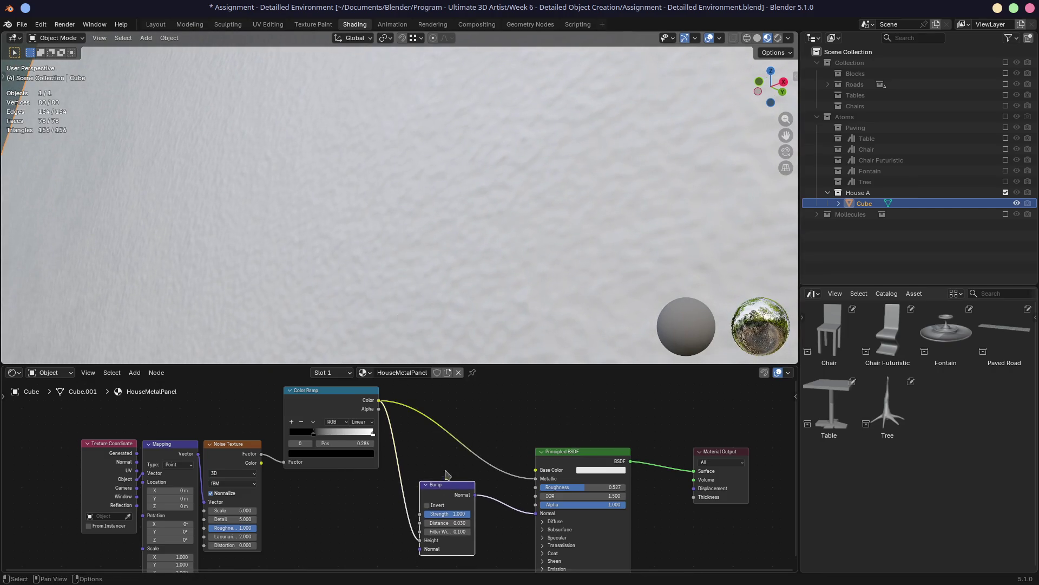
{"action": "mouse_move", "coordinate": [407, 241]}
{"action": "middle_mouse_down"}
{"action": "mouse_move", "coordinate": [395, 253]}
{"action": "mouse_move", "coordinate": [441, 256]}
{"action": "middle_mouse_up"}
{"action": "scroll", "coordinate": [441, 256], "scroll_direction": "down", "scroll_amount": 4}
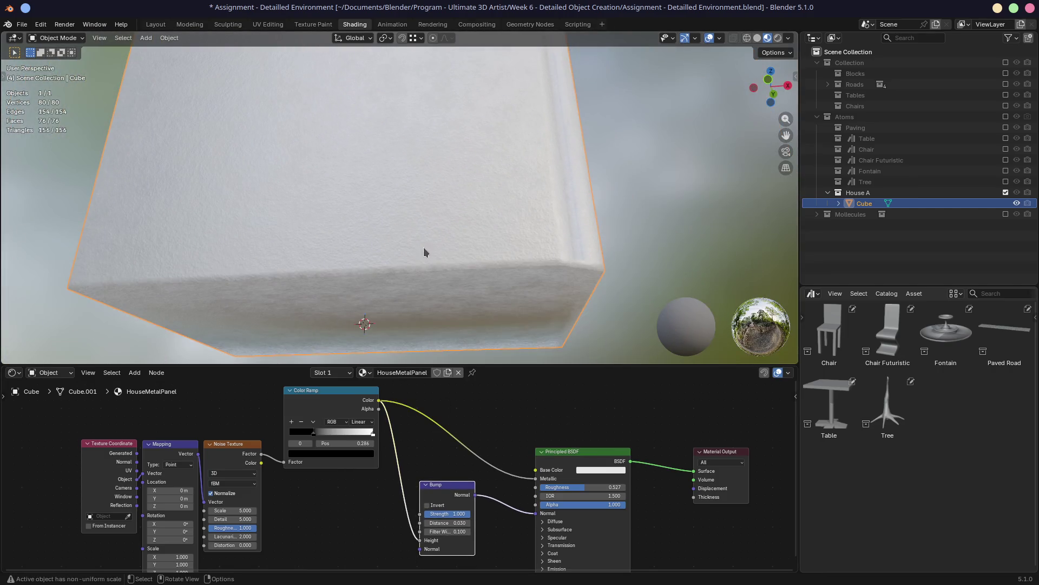
{"action": "key", "text": "KP_7"}
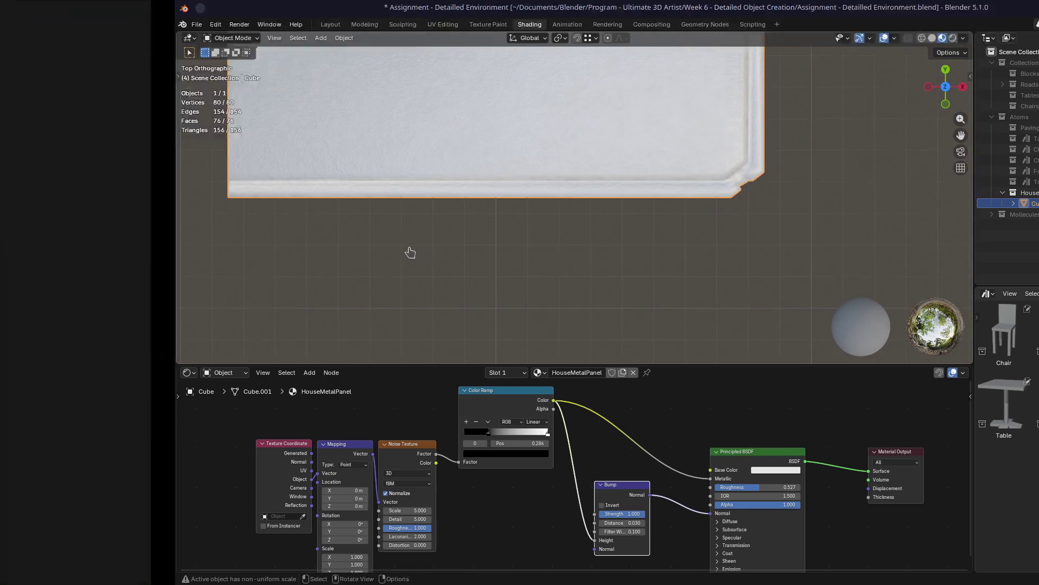
{"action": "key", "text": "alt+Tab"}
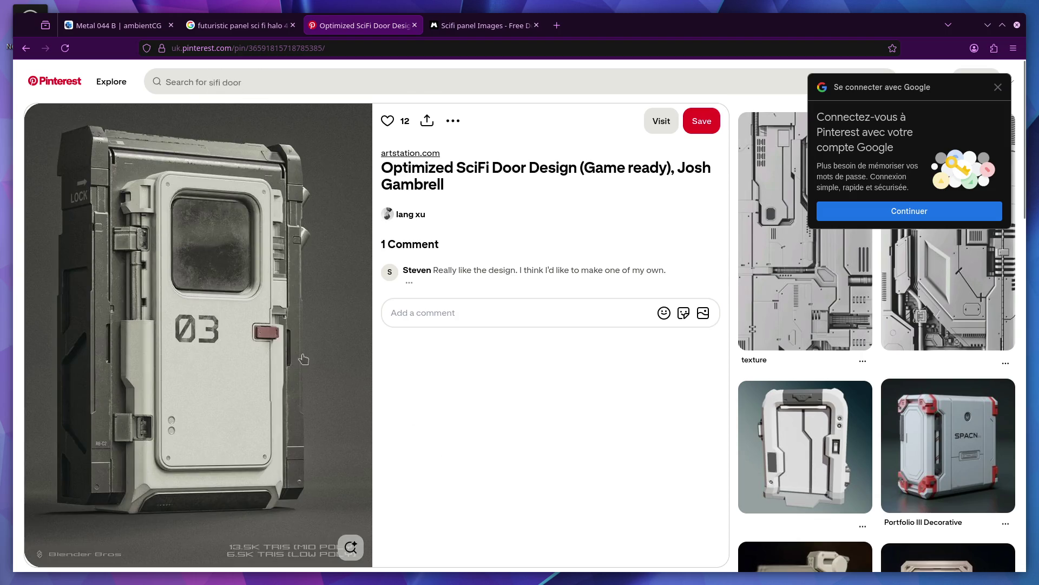
{"action": "key", "text": "alt+Tab"}
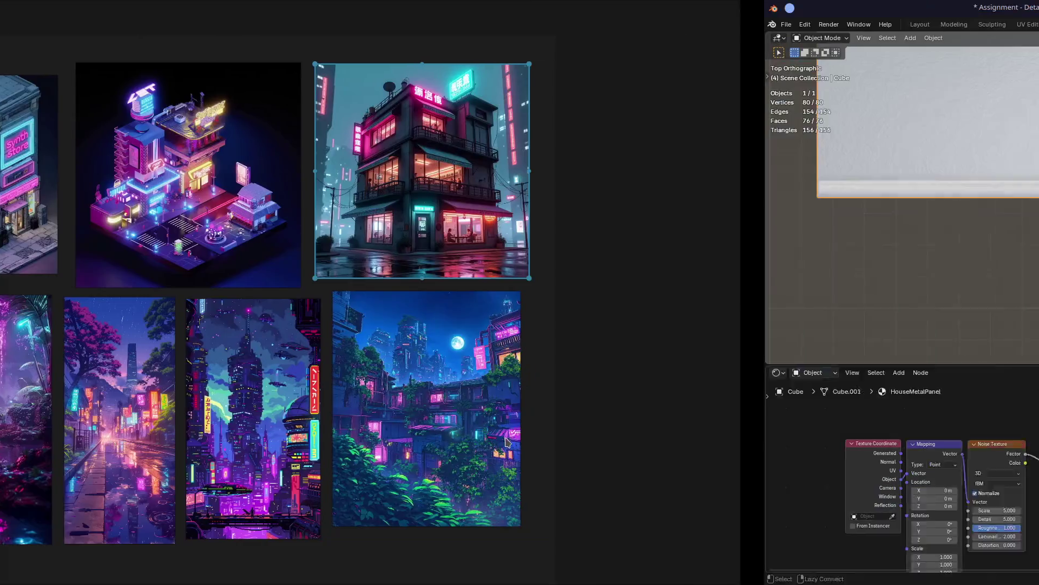
{"action": "scroll", "coordinate": [453, 166], "scroll_direction": "down", "scroll_amount": 1}
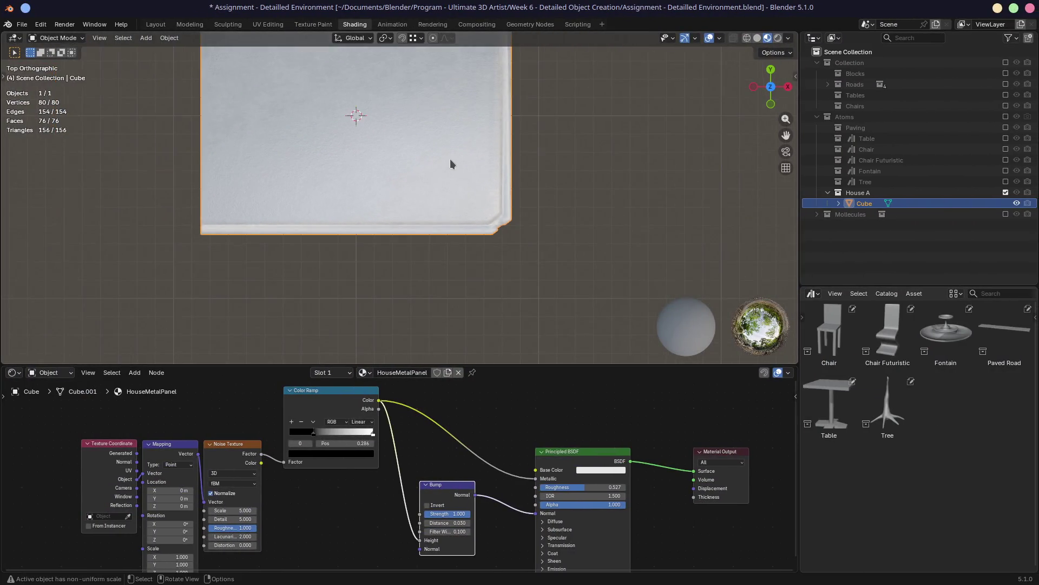
Detach the Color Ramp from Metallic and set Metallic to about 0.855 by hand
{"action": "middle_click_drag", "start_coordinate": [453, 166], "coordinate": [403, 284]}
{"action": "scroll", "coordinate": [417, 325], "scroll_direction": "up", "scroll_amount": 2}
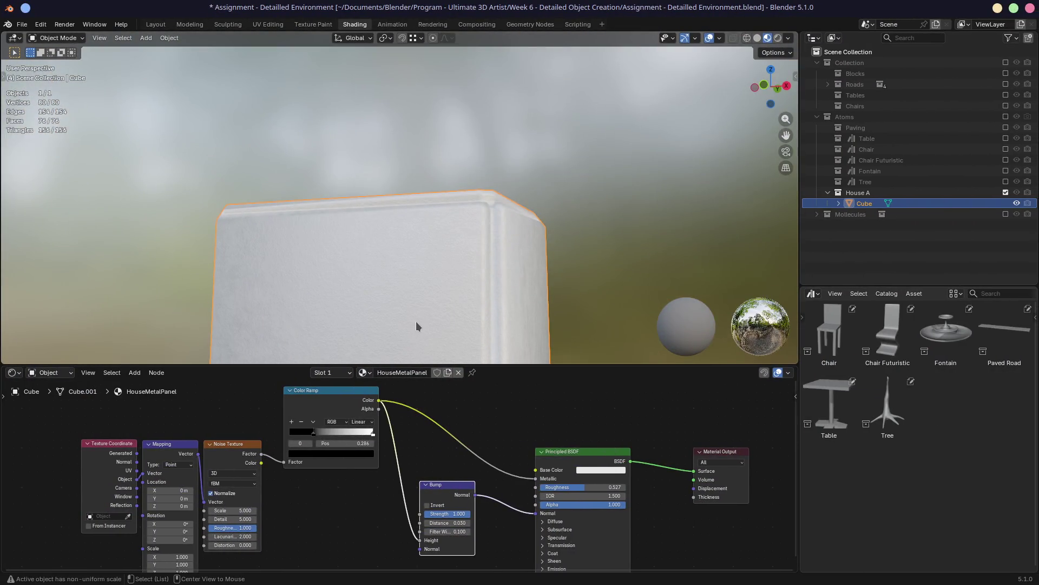
{"action": "scroll", "coordinate": [423, 304], "scroll_direction": "up", "scroll_amount": 2}
{"action": "scroll", "coordinate": [423, 304], "scroll_direction": "up", "scroll_amount": 2}
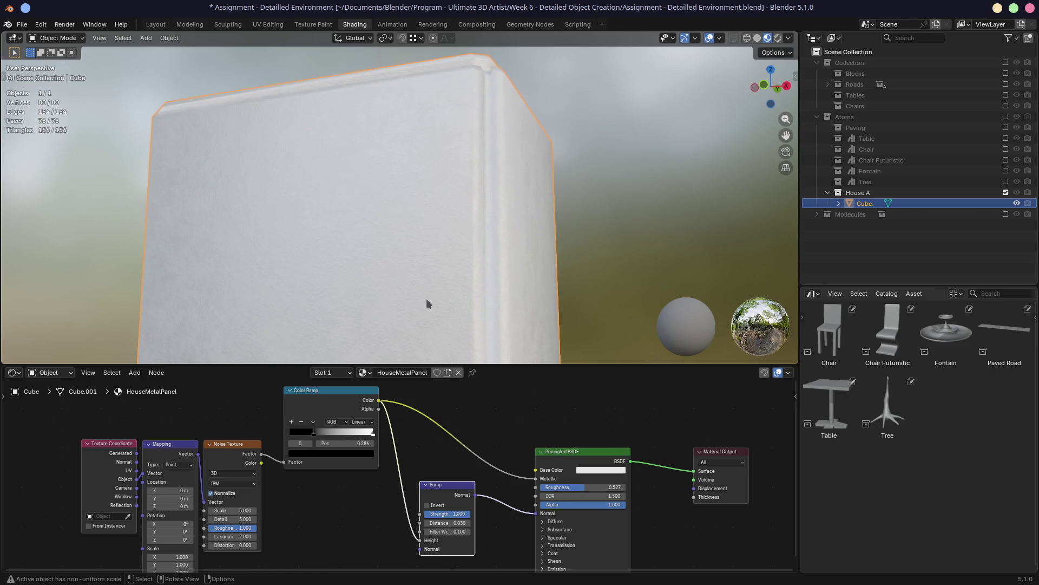
{"action": "scroll", "coordinate": [425, 294], "scroll_direction": "up", "scroll_amount": 2}
{"action": "scroll", "coordinate": [423, 286], "scroll_direction": "up", "scroll_amount": 2}
{"action": "scroll", "coordinate": [423, 286], "scroll_direction": "up", "scroll_amount": 1}
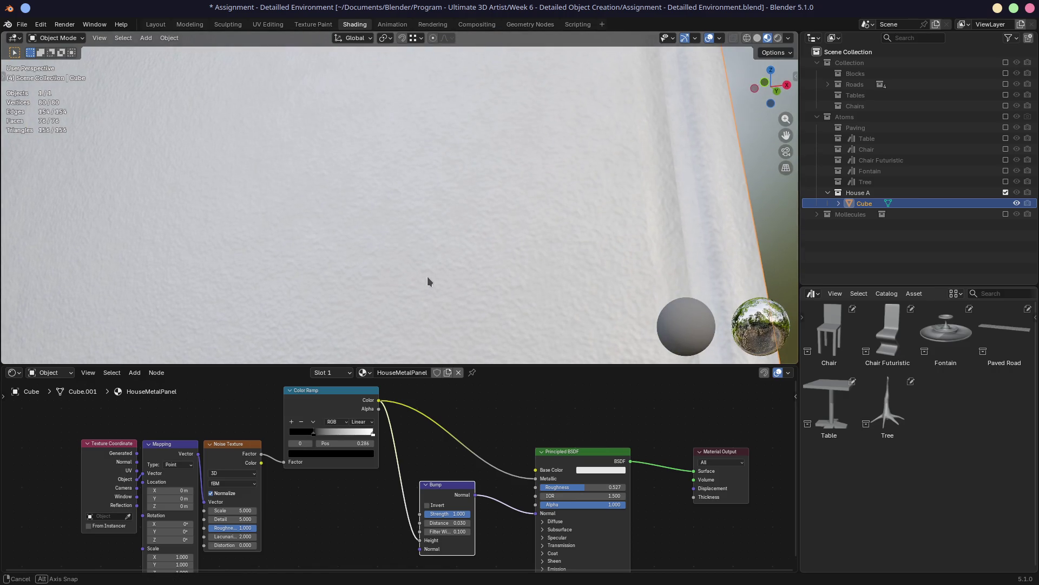
{"action": "scroll", "coordinate": [419, 277], "scroll_direction": "down", "scroll_amount": 2}
{"action": "middle_click_drag", "start_coordinate": [401, 278], "coordinate": [422, 279]}
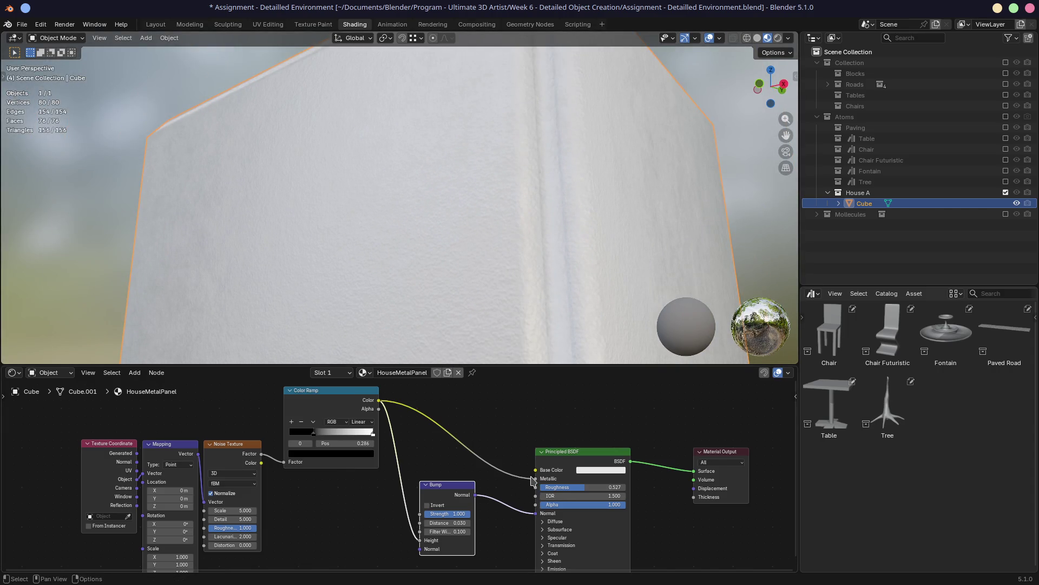
{"action": "left_click_drag", "start_coordinate": [537, 487], "coordinate": [544, 478]}
{"action": "left_click_drag", "start_coordinate": [615, 478], "coordinate": [615, 478]}
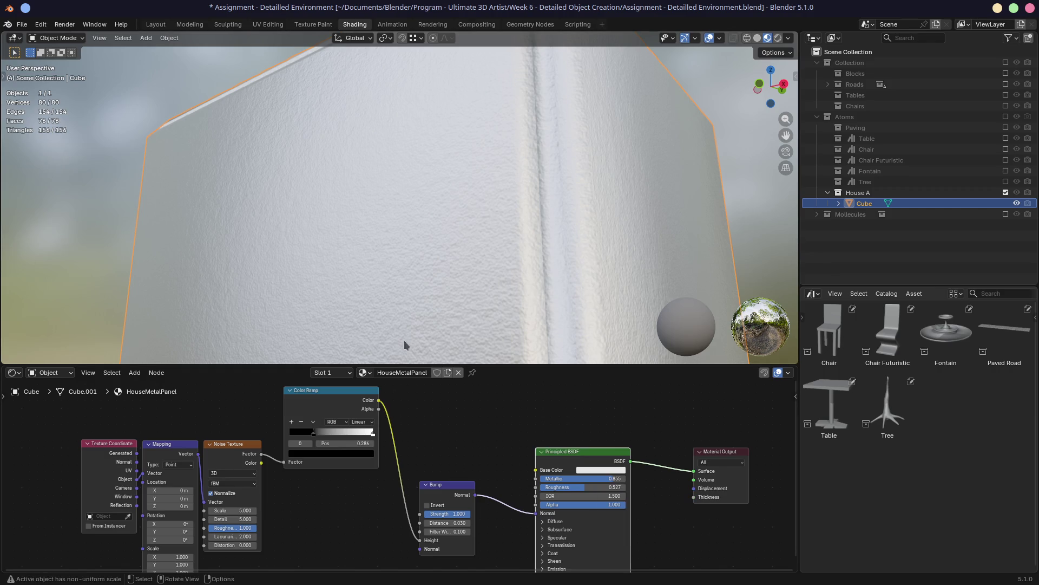
Preview the first Color Ramp's grey noise output directly on the cube via Node Wrangler
{"action": "middle_click_drag", "start_coordinate": [415, 306], "coordinate": [404, 313]}
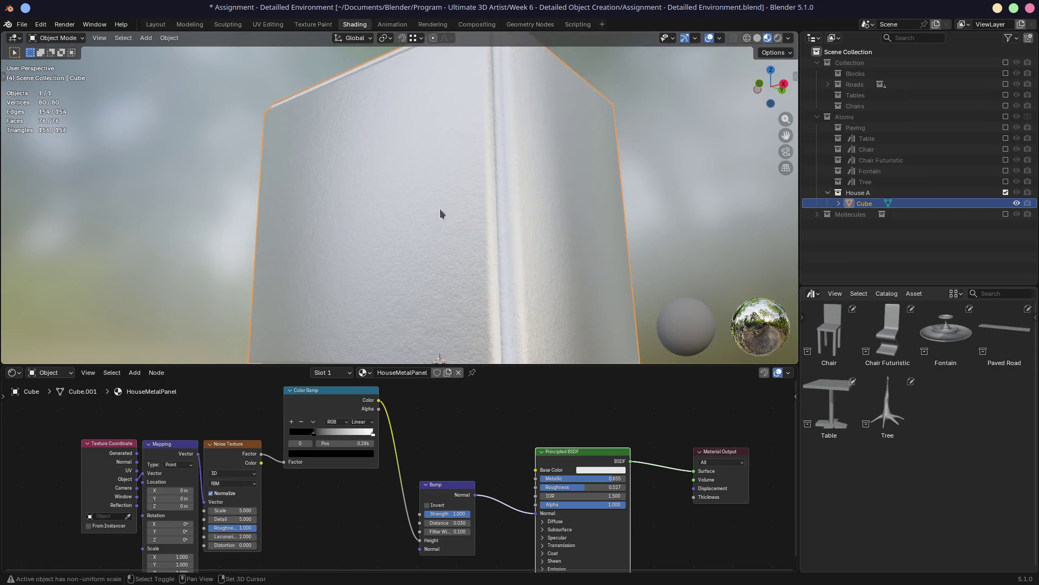
{"action": "left_click_drag", "start_coordinate": [330, 397], "coordinate": [341, 402]}
{"action": "left_click", "coordinate": [341, 402], "text": "ctrl+shift"}
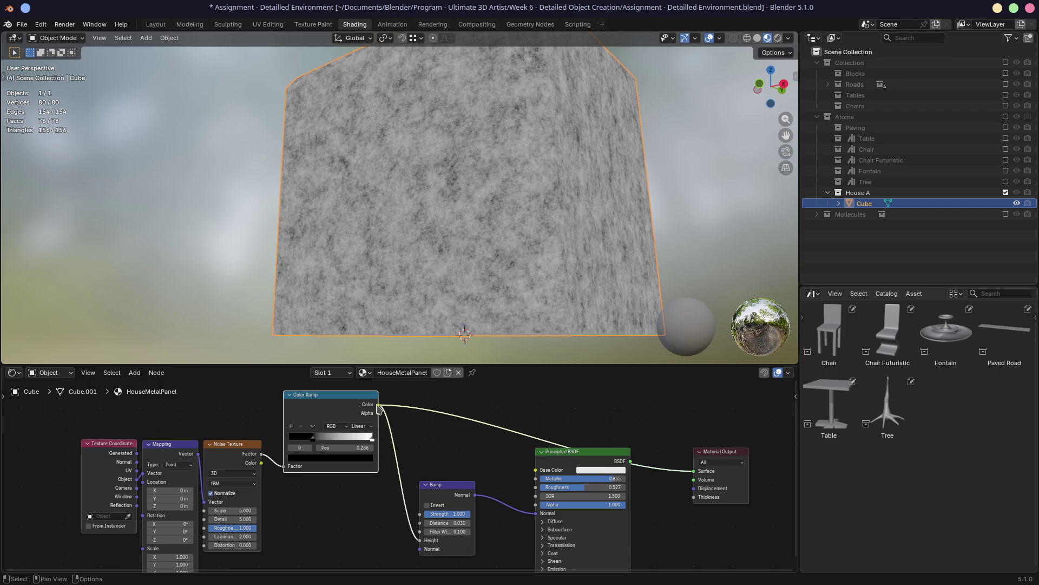
Add a second Color Ramp linked after the first one's Color output
{"action": "left_click_drag", "start_coordinate": [378, 404], "coordinate": [435, 416]}
{"action": "type", "text": "ramp"}
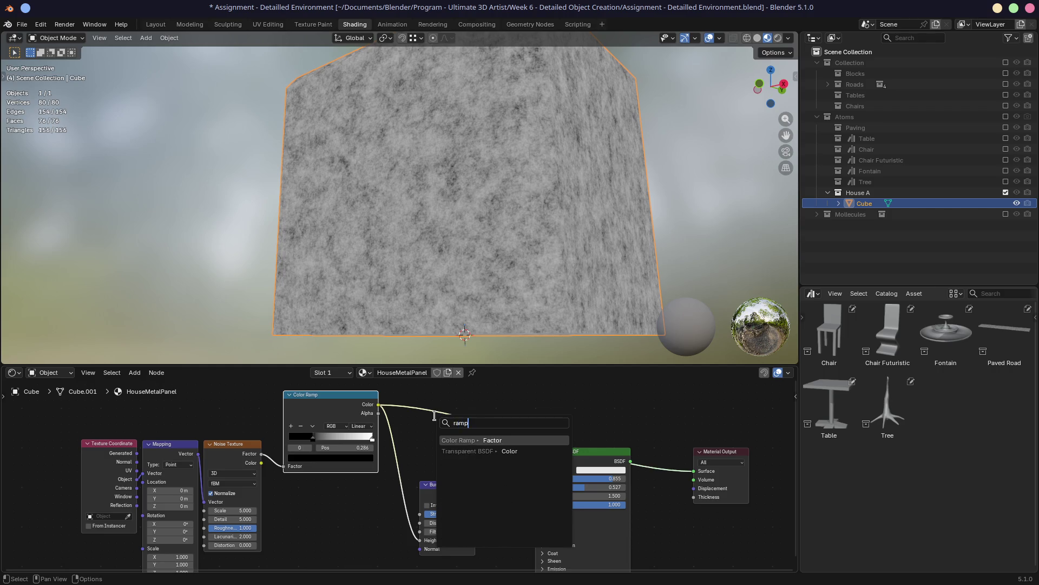
{"action": "key", "text": "Return"}
{"action": "left_click", "coordinate": [435, 417]}
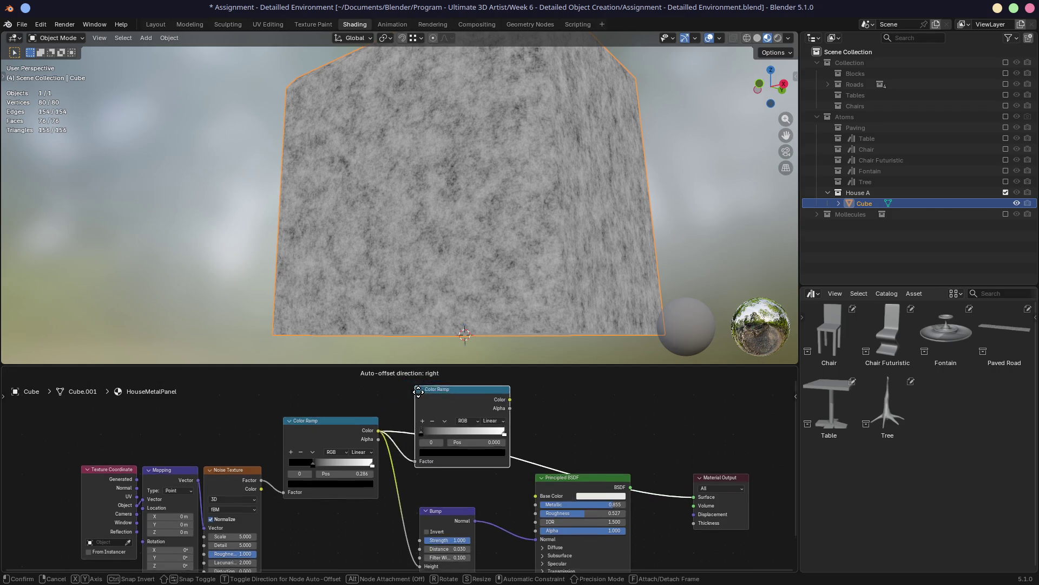
{"action": "scroll", "coordinate": [454, 470], "scroll_direction": "up", "scroll_amount": 2}
{"action": "mouse_move", "coordinate": [525, 470]}
{"action": "middle_mouse_down"}
{"action": "mouse_move", "coordinate": [456, 431]}
{"action": "mouse_move", "coordinate": [414, 428]}
{"action": "mouse_move", "coordinate": [413, 448]}
{"action": "middle_mouse_up"}
{"action": "scroll", "coordinate": [439, 439], "scroll_direction": "up", "scroll_amount": 2}
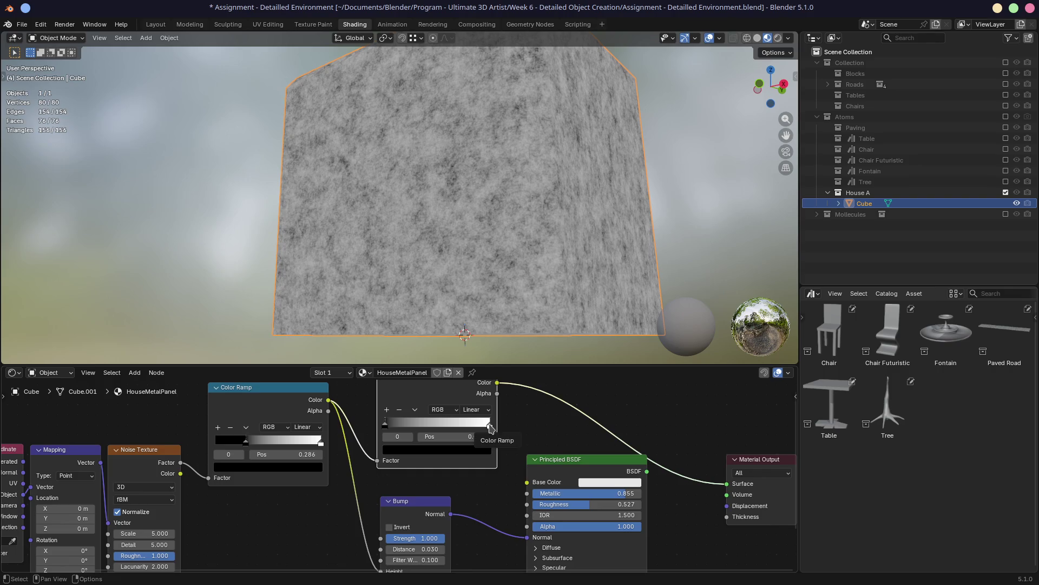
Lower Metallic to 0.673 and move the second ramp's white stop to 0.309 for mostly white with dark specks
{"action": "mouse_move", "coordinate": [621, 493]}
{"action": "left_mouse_down"}
{"action": "mouse_move", "coordinate": [533, 494]}
{"action": "mouse_move", "coordinate": [611, 494]}
{"action": "left_mouse_up"}
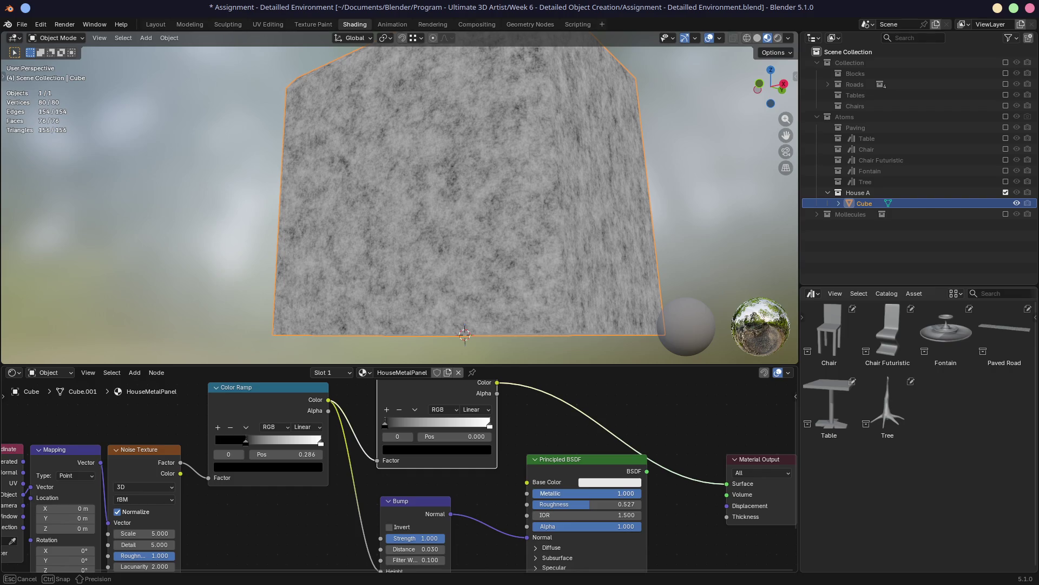
{"action": "left_click_drag", "start_coordinate": [489, 424], "coordinate": [417, 426]}
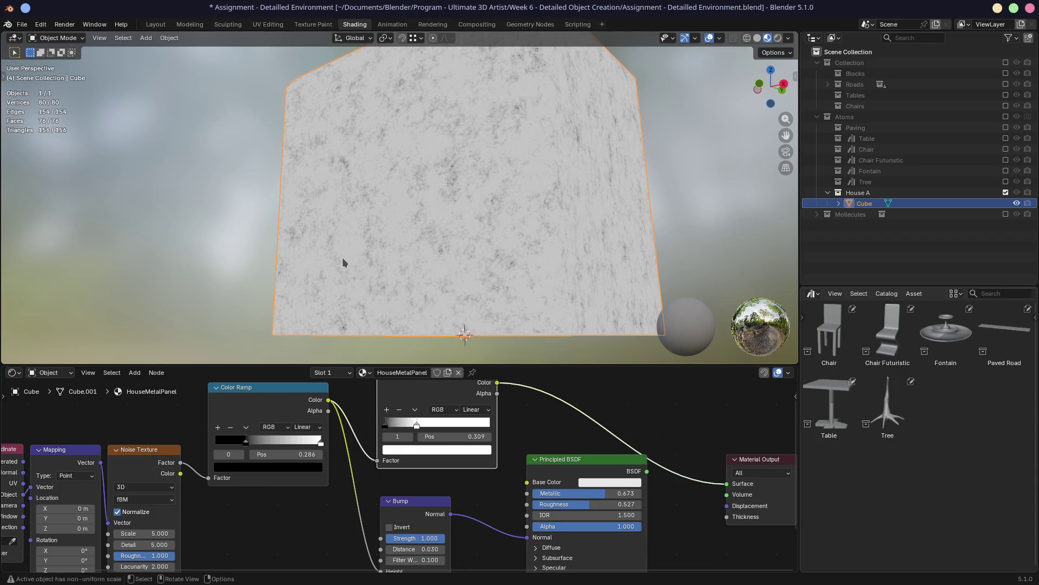
{"action": "middle_click_drag", "start_coordinate": [341, 257], "coordinate": [411, 263]}
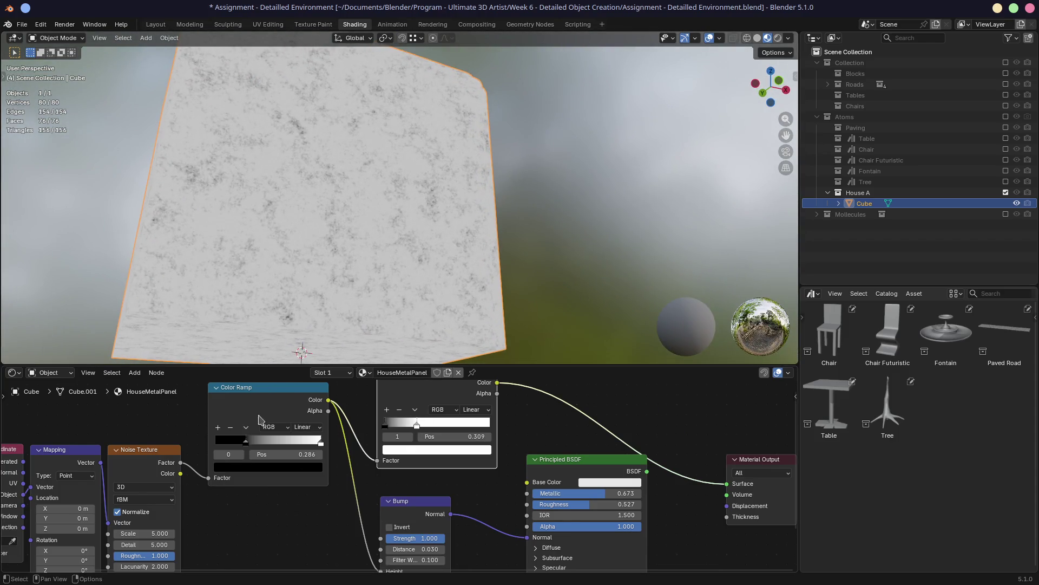
{"action": "left_click", "coordinate": [146, 452]}
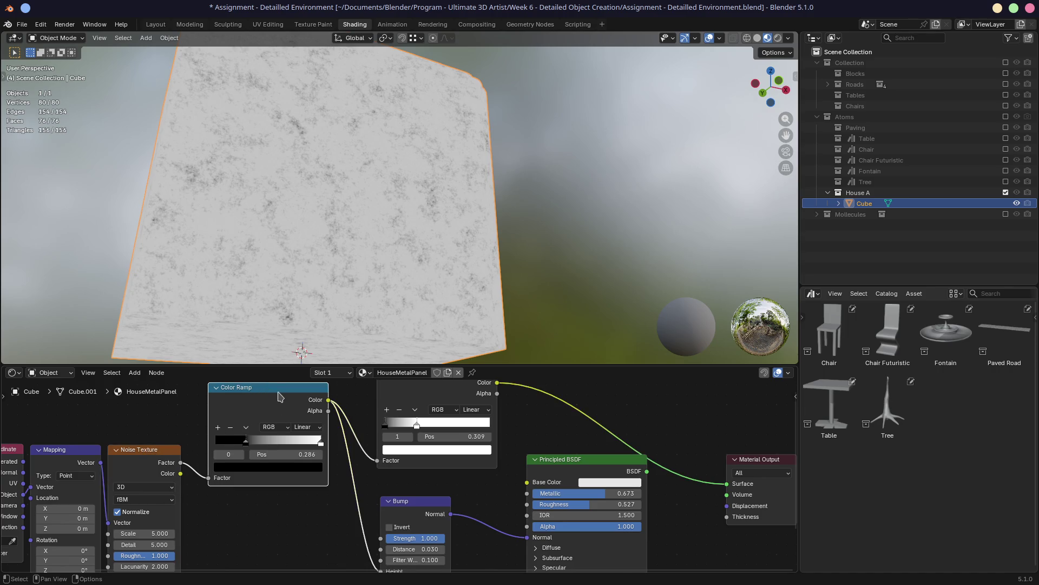
Rearrange the two Color Ramp nodes into a tidier layout
{"action": "left_click_drag", "start_coordinate": [263, 390], "coordinate": [249, 413]}
{"action": "middle_click_drag", "start_coordinate": [352, 402], "coordinate": [285, 418]}
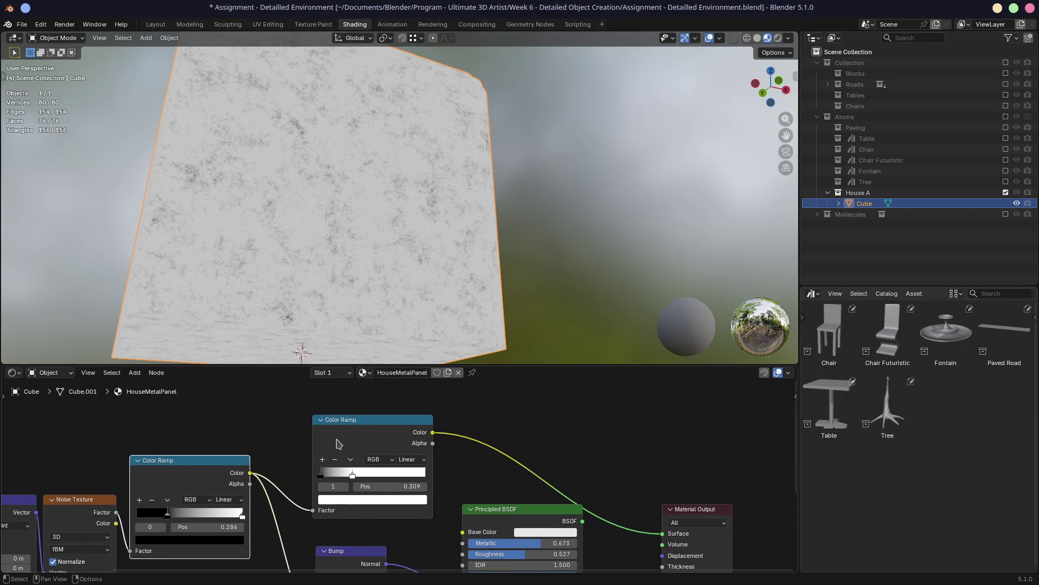
{"action": "left_click_drag", "start_coordinate": [357, 383], "coordinate": [325, 385]}
{"action": "middle_click_drag", "start_coordinate": [434, 431], "coordinate": [430, 415]}
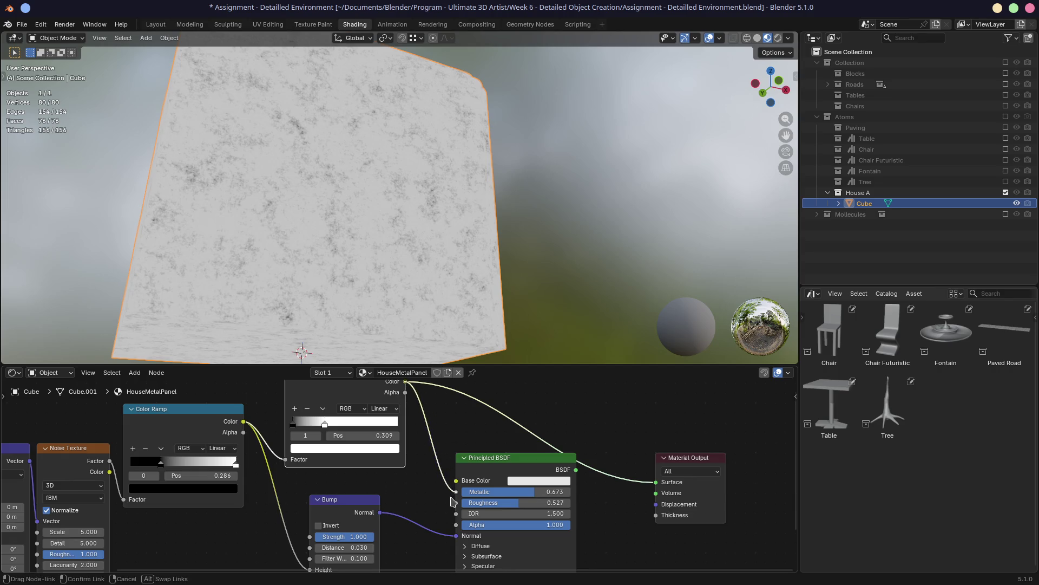
Link the second Color Ramp's Color to Metallic and reconnect the BSDF to Surface
{"action": "left_click_drag", "start_coordinate": [406, 381], "coordinate": [456, 491]}
{"action": "mouse_move", "coordinate": [654, 482]}
{"action": "left_mouse_down"}
{"action": "mouse_move", "coordinate": [601, 455]}
{"action": "mouse_move", "coordinate": [647, 488]}
{"action": "mouse_move", "coordinate": [654, 483]}
{"action": "left_mouse_up"}
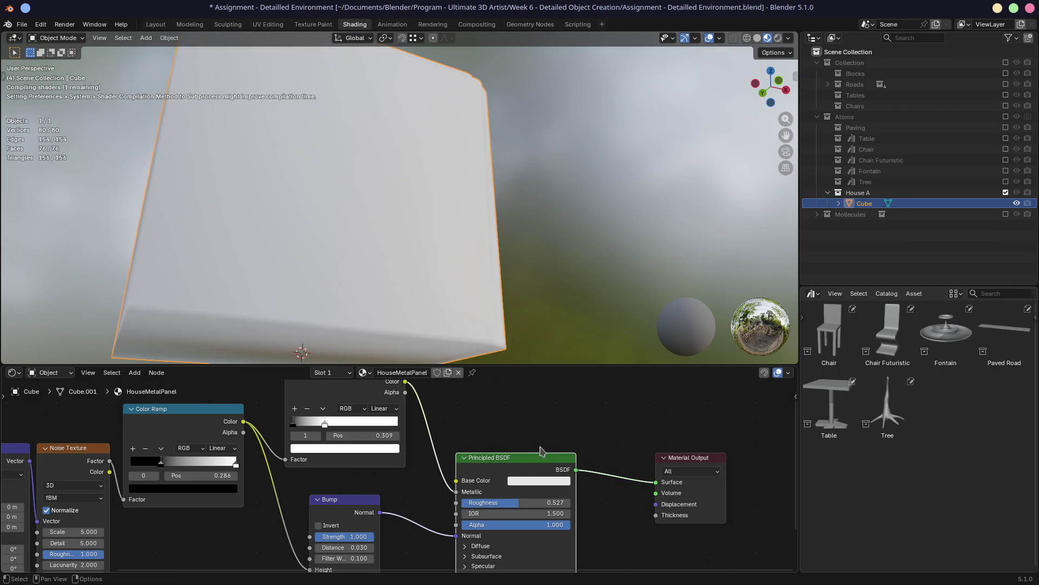
{"action": "middle_click_drag", "start_coordinate": [203, 276], "coordinate": [331, 283]}
{"action": "scroll", "coordinate": [331, 284], "scroll_direction": "up", "scroll_amount": 3}
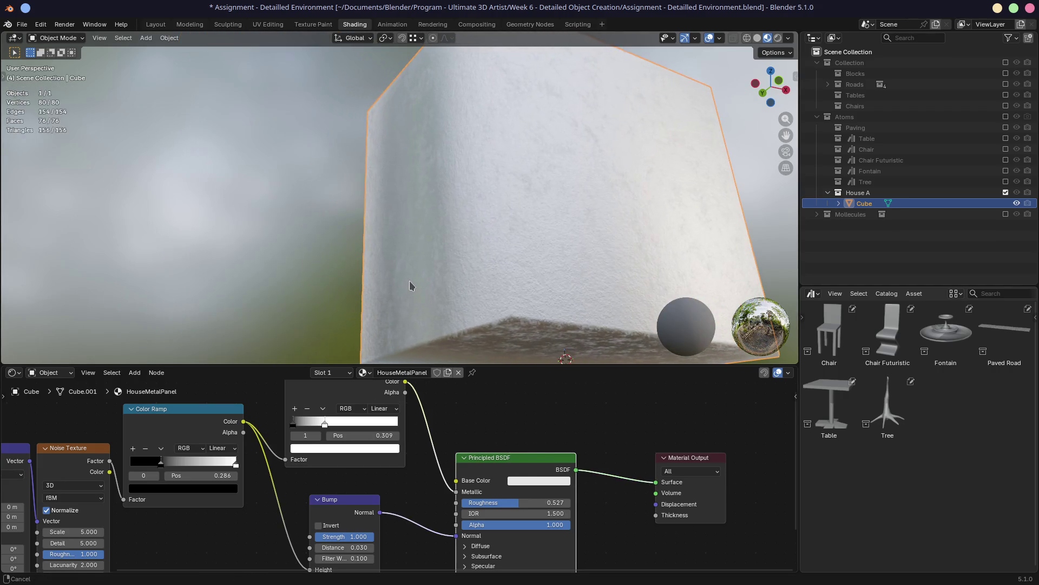
Move the second ramp's white stop to about 0.618 while inspecting the cube's mottled surface
{"action": "mouse_move", "coordinate": [522, 278]}
{"action": "middle_mouse_down"}
{"action": "mouse_move", "coordinate": [419, 275]}
{"action": "mouse_move", "coordinate": [599, 265]}
{"action": "middle_mouse_up"}
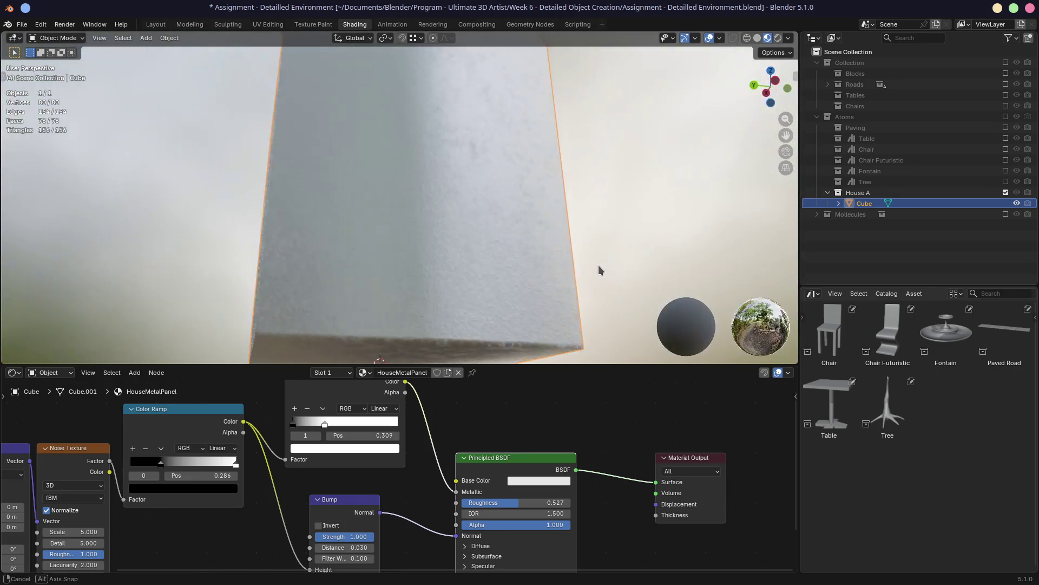
{"action": "key", "text": "KP_1"}
{"action": "scroll", "coordinate": [573, 263], "scroll_direction": "up", "scroll_amount": 2}
{"action": "mouse_move", "coordinate": [495, 203]}
{"action": "middle_mouse_down"}
{"action": "mouse_move", "coordinate": [474, 250]}
{"action": "mouse_move", "coordinate": [473, 237]}
{"action": "middle_mouse_up"}
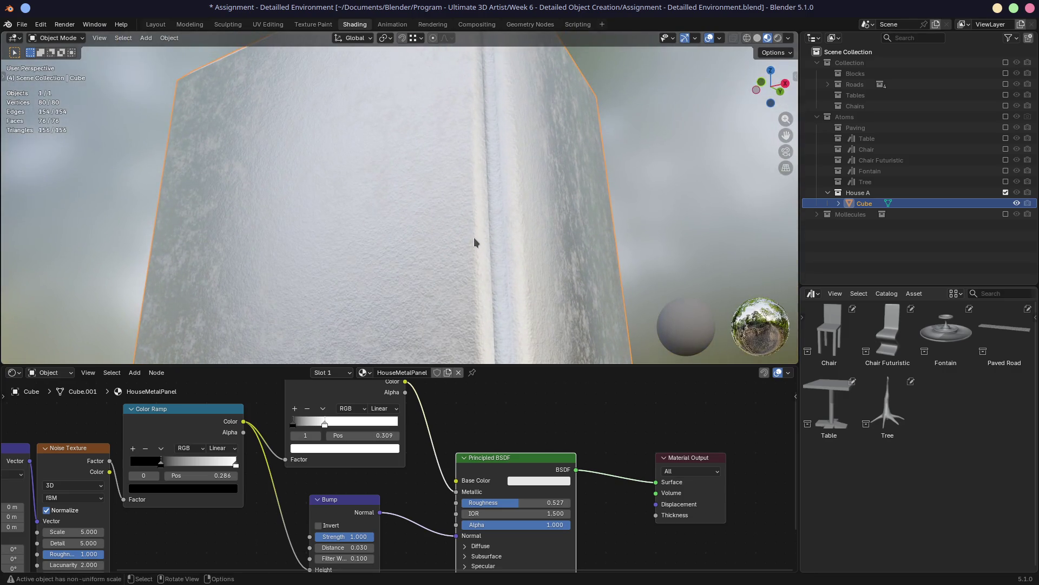
{"action": "scroll", "coordinate": [473, 238], "scroll_direction": "down", "scroll_amount": 1}
{"action": "middle_click_drag", "start_coordinate": [473, 426], "coordinate": [473, 416]}
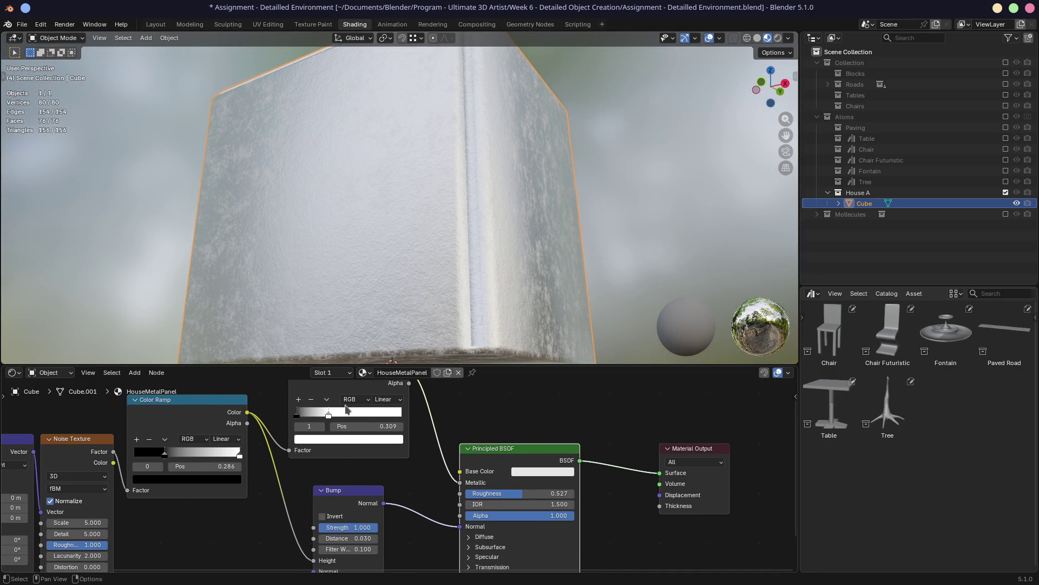
{"action": "left_click_drag", "start_coordinate": [329, 416], "coordinate": [362, 417]}
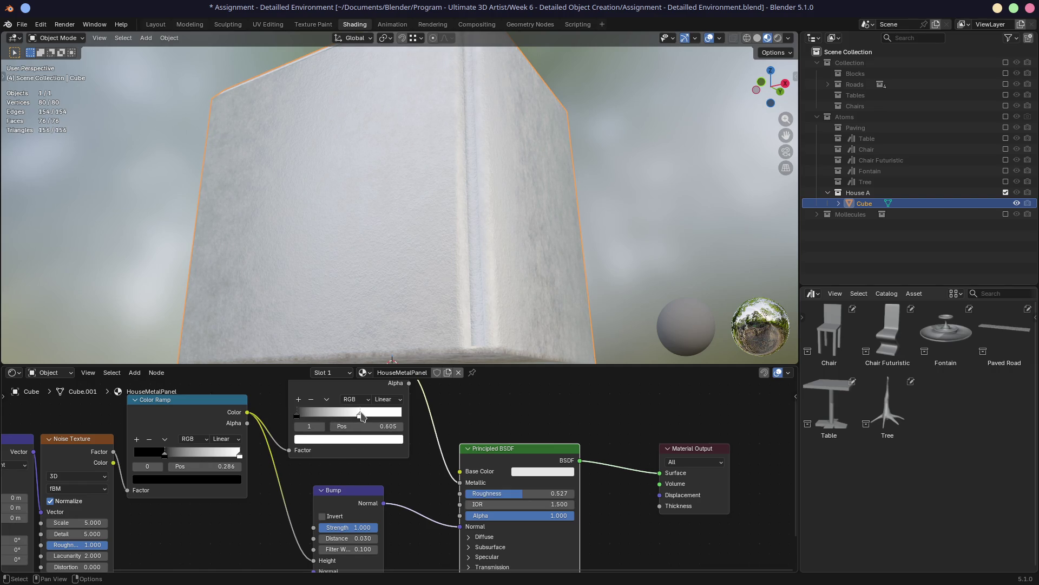
{"action": "middle_click_drag", "start_coordinate": [524, 228], "coordinate": [490, 217]}
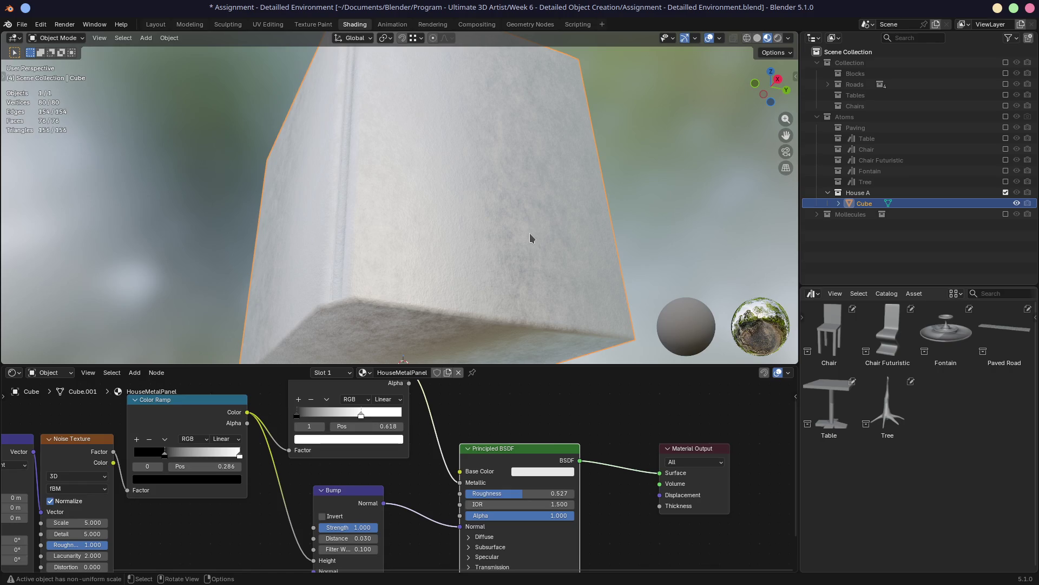
{"action": "key", "text": "alt+Tab"}
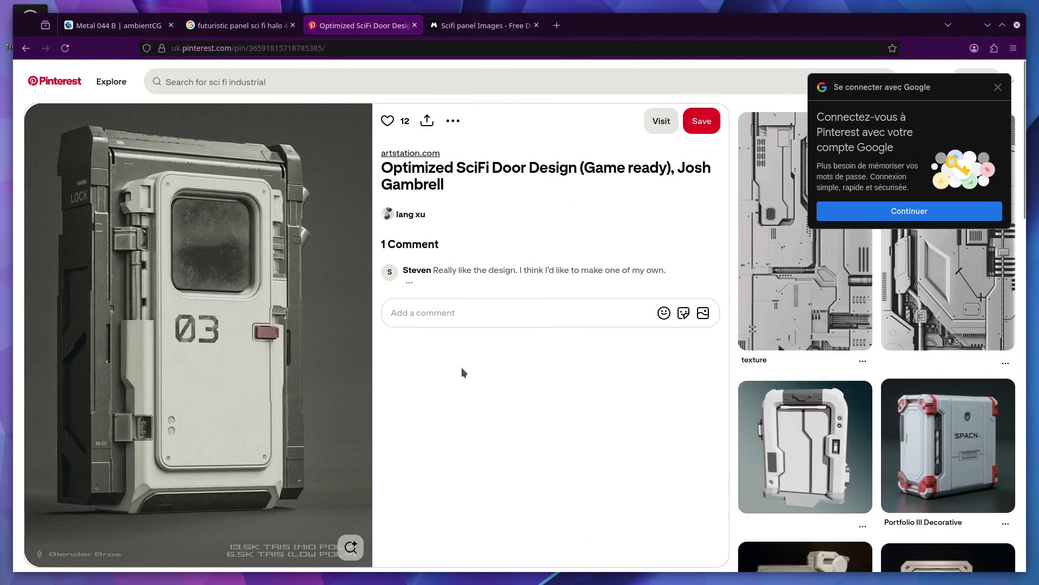
{"action": "key", "text": "alt+Tab"}
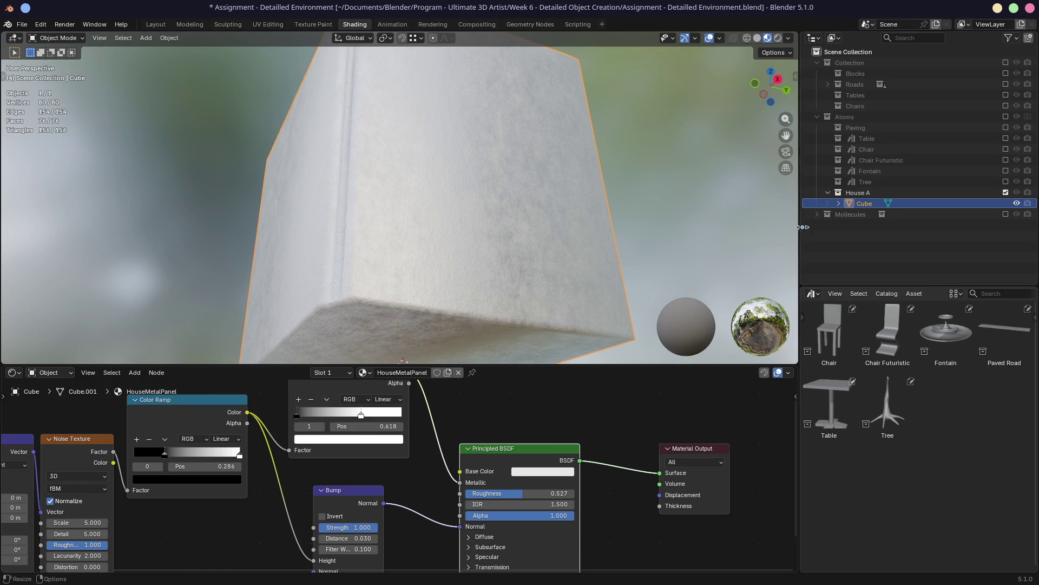
{"action": "left_click_drag", "start_coordinate": [800, 224], "coordinate": [659, 224]}
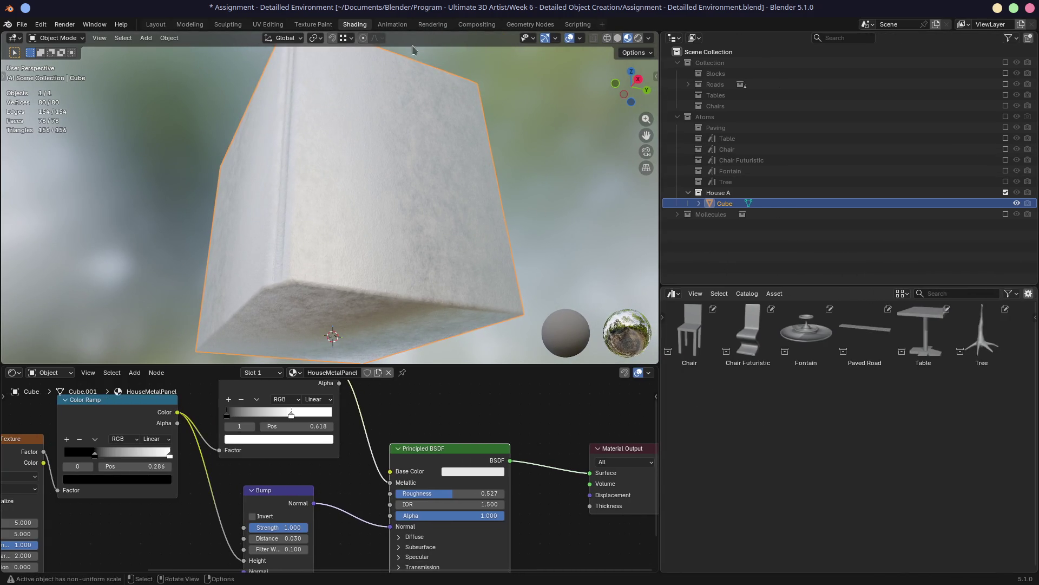
Render a still image via Render > Render Image, check the result slots, then close the render window
{"action": "left_click", "coordinate": [65, 24]}
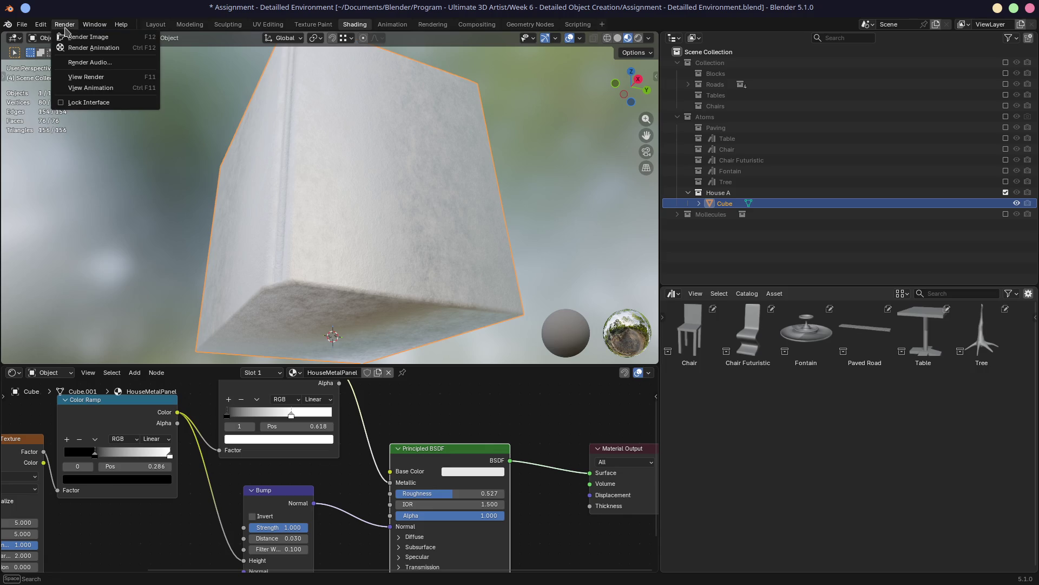
{"action": "left_click", "coordinate": [85, 77]}
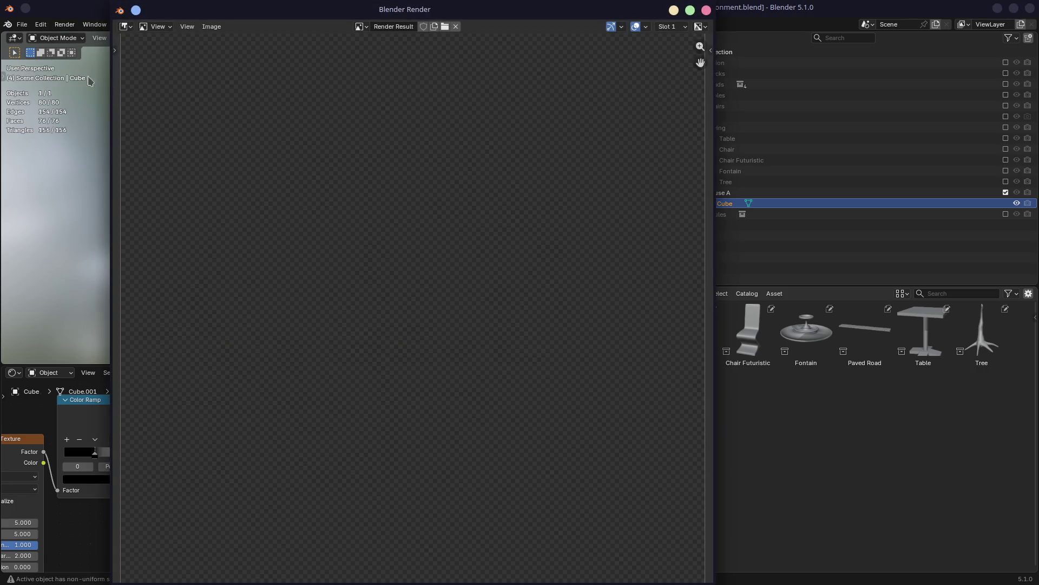
{"action": "left_click", "coordinate": [681, 27]}
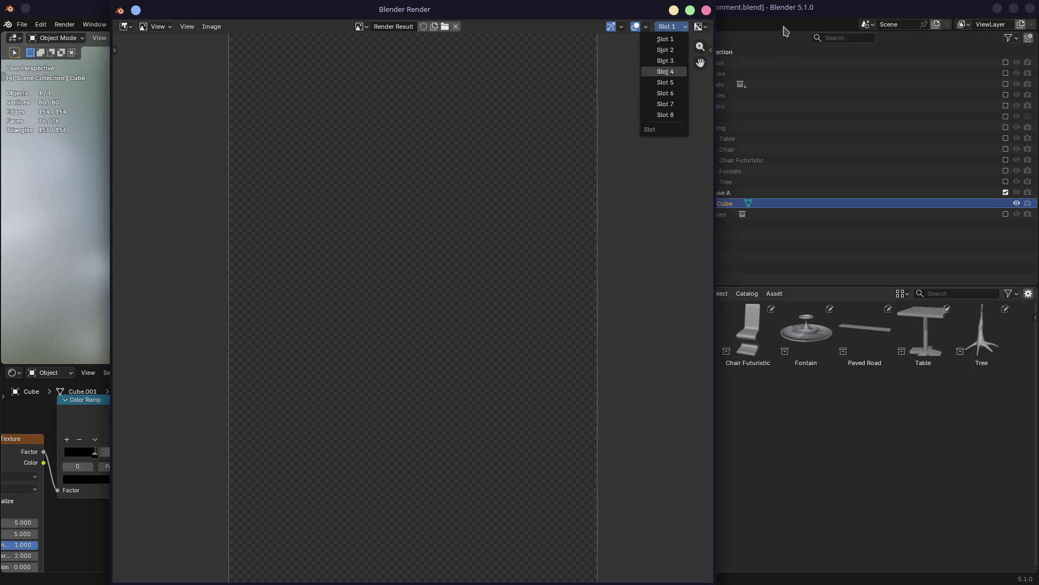
{"action": "key", "text": "Escape"}
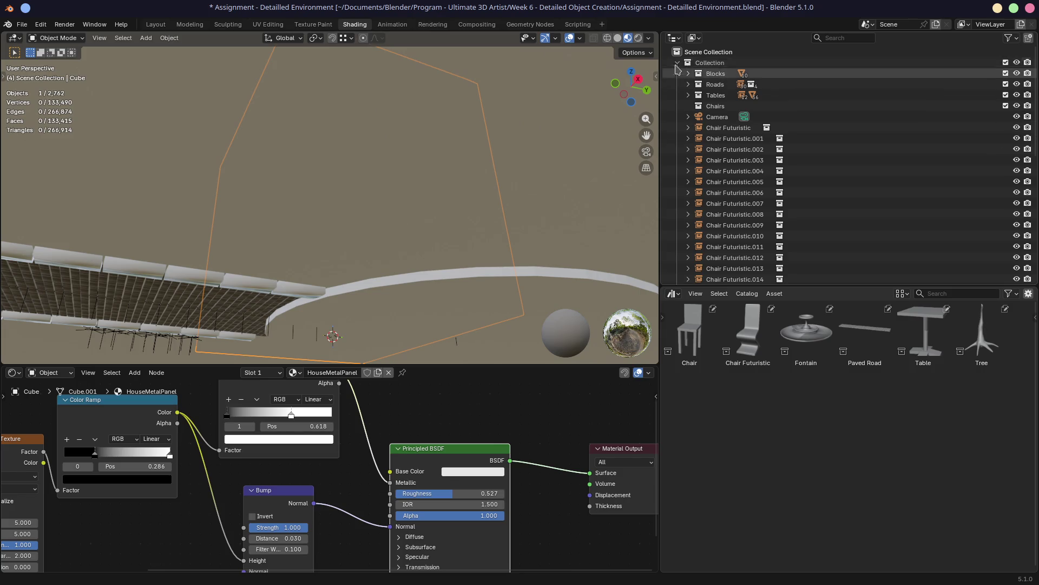
Locate and delete the Cube object, then bring the in-progress render window to the front
{"action": "key", "text": "period"}
{"action": "key", "text": "x"}
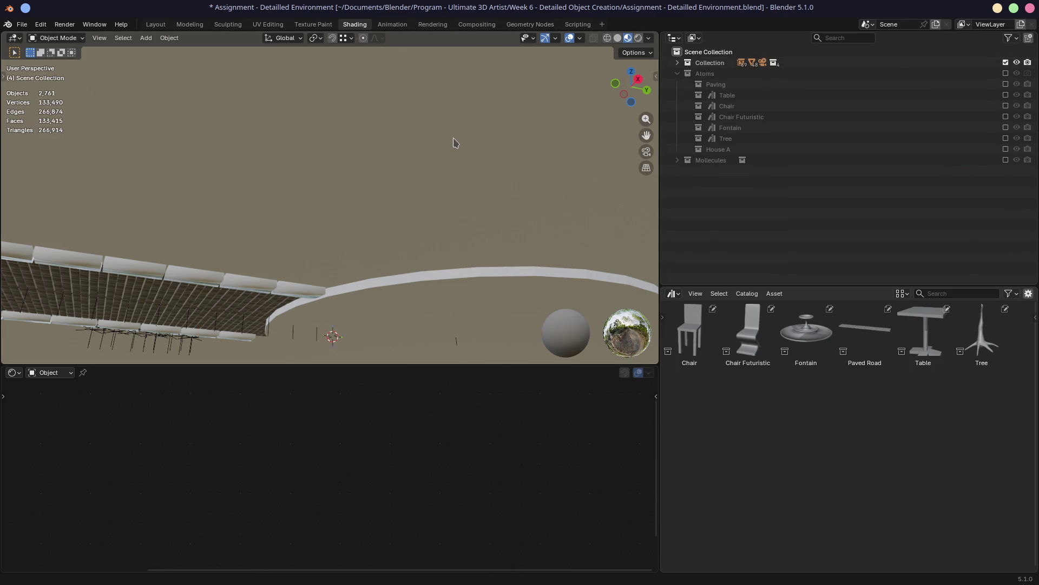
{"action": "key", "text": "super"}
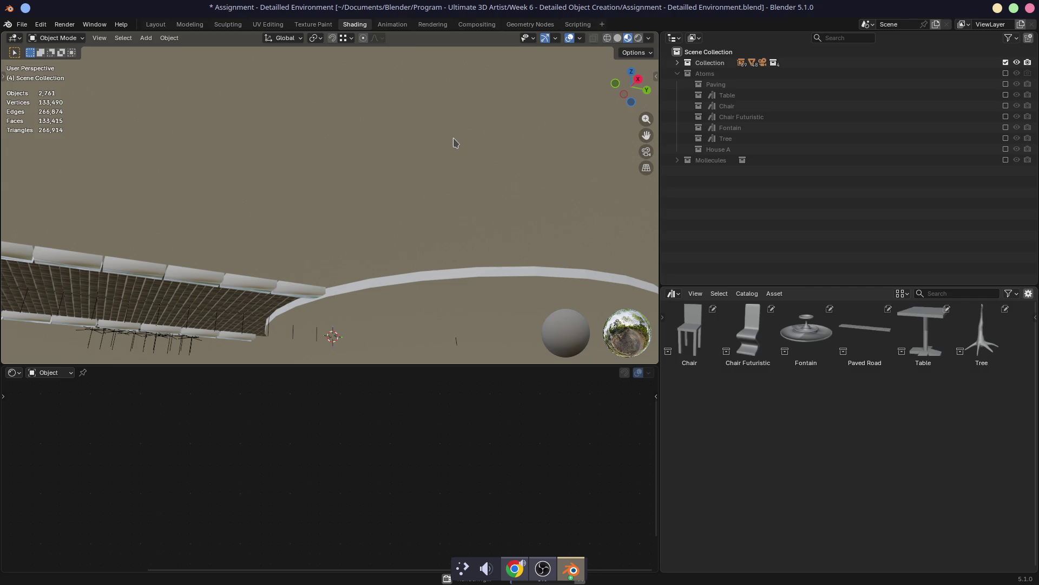
{"action": "middle_click_drag", "start_coordinate": [461, 232], "coordinate": [430, 268]}
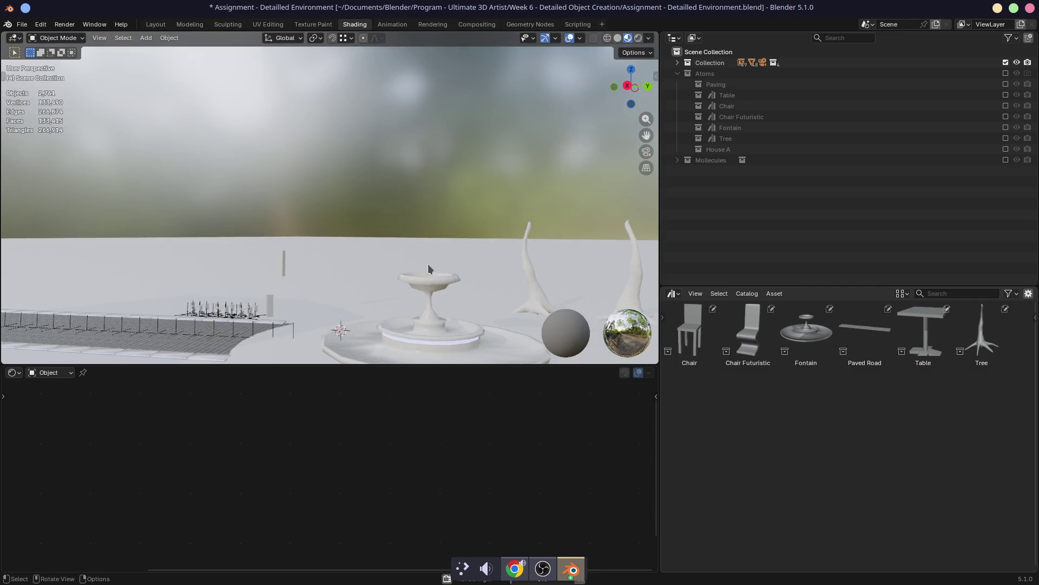
{"action": "left_click", "coordinate": [573, 568]}
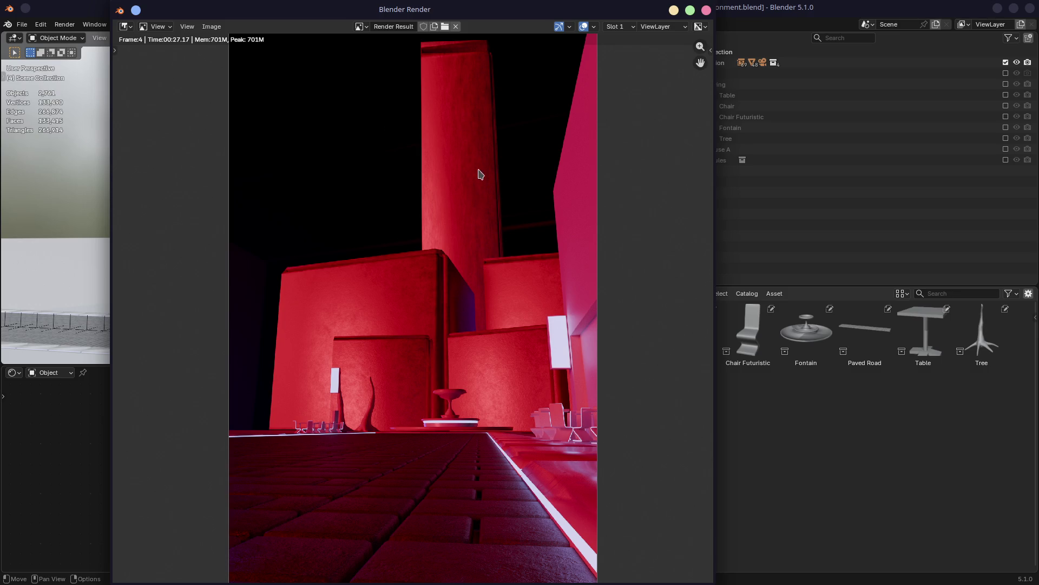
{"action": "scroll", "coordinate": [569, 418], "scroll_direction": "down", "scroll_amount": 2}
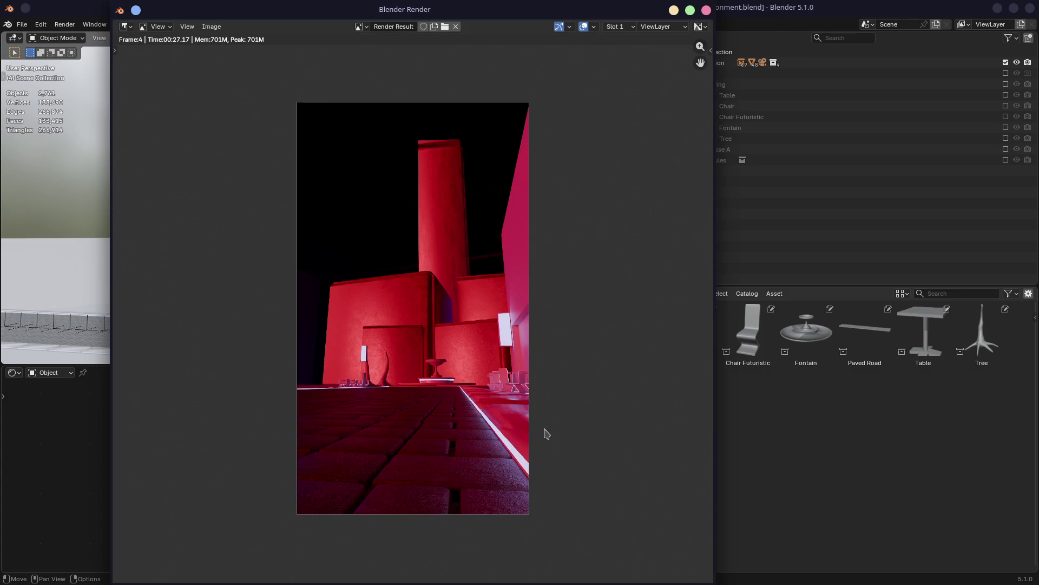
{"action": "scroll", "coordinate": [523, 445], "scroll_direction": "up", "scroll_amount": 1}
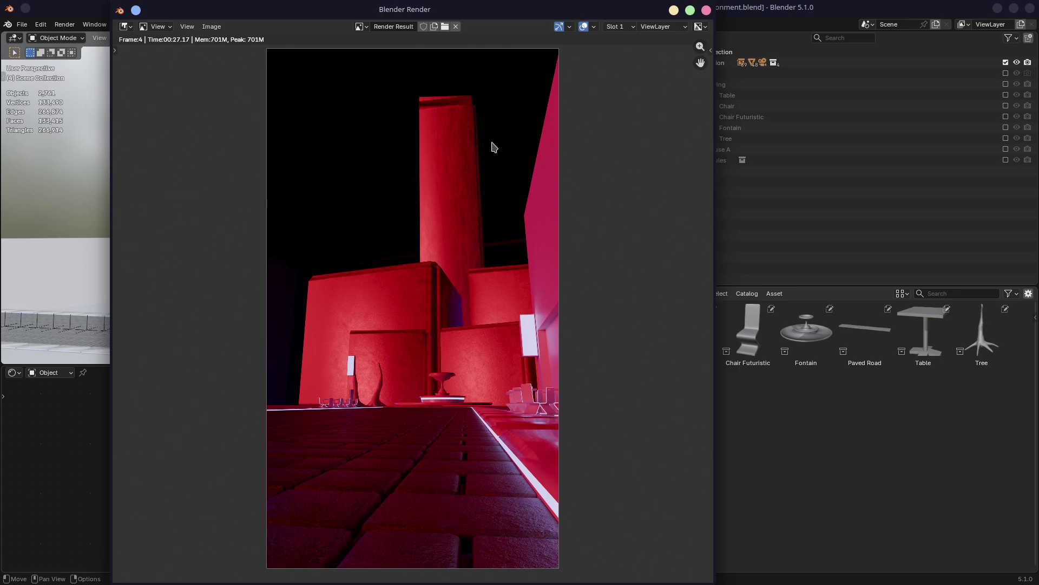
{"action": "left_click", "coordinate": [705, 10]}
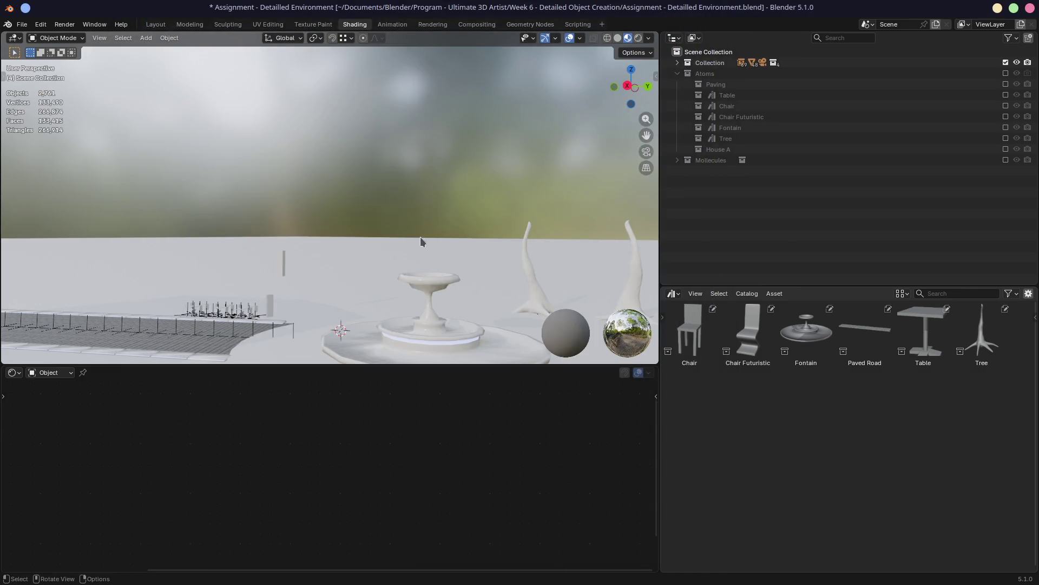
Exclude the main Collection, re-enable House A, and select its cube to show the HouseMetalPanel nodes
{"action": "left_click", "coordinate": [1005, 62]}
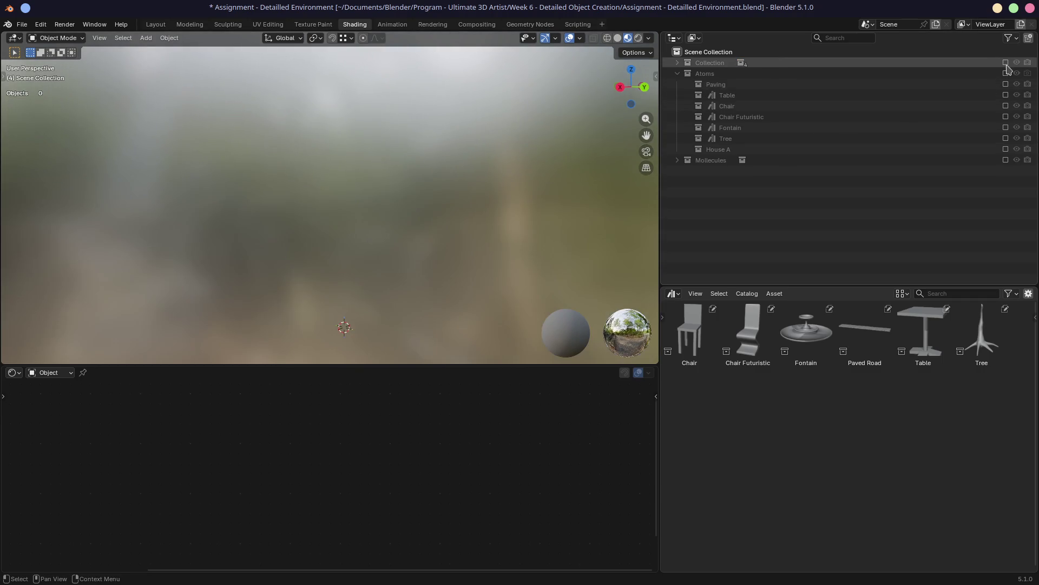
{"action": "left_click", "coordinate": [1008, 150]}
{"action": "scroll", "coordinate": [388, 199], "scroll_direction": "up", "scroll_amount": 3}
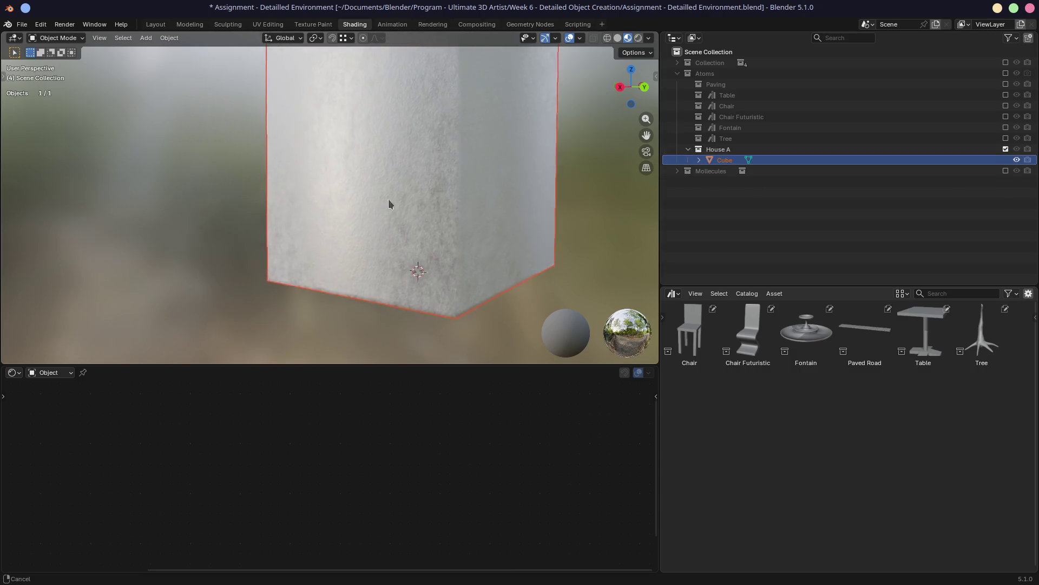
{"action": "scroll", "coordinate": [427, 236], "scroll_direction": "up", "scroll_amount": 2}
{"action": "scroll", "coordinate": [427, 236], "scroll_direction": "down", "scroll_amount": 3}
{"action": "mouse_move", "coordinate": [422, 224]}
{"action": "middle_mouse_down"}
{"action": "mouse_move", "coordinate": [358, 217]}
{"action": "mouse_move", "coordinate": [397, 213]}
{"action": "mouse_move", "coordinate": [356, 197]}
{"action": "mouse_move", "coordinate": [532, 203]}
{"action": "mouse_move", "coordinate": [484, 288]}
{"action": "mouse_move", "coordinate": [448, 230]}
{"action": "mouse_move", "coordinate": [411, 248]}
{"action": "mouse_move", "coordinate": [393, 169]}
{"action": "mouse_move", "coordinate": [404, 192]}
{"action": "middle_mouse_up"}
{"action": "scroll", "coordinate": [397, 184], "scroll_direction": "up", "scroll_amount": 3}
{"action": "scroll", "coordinate": [404, 192], "scroll_direction": "down", "scroll_amount": 3}
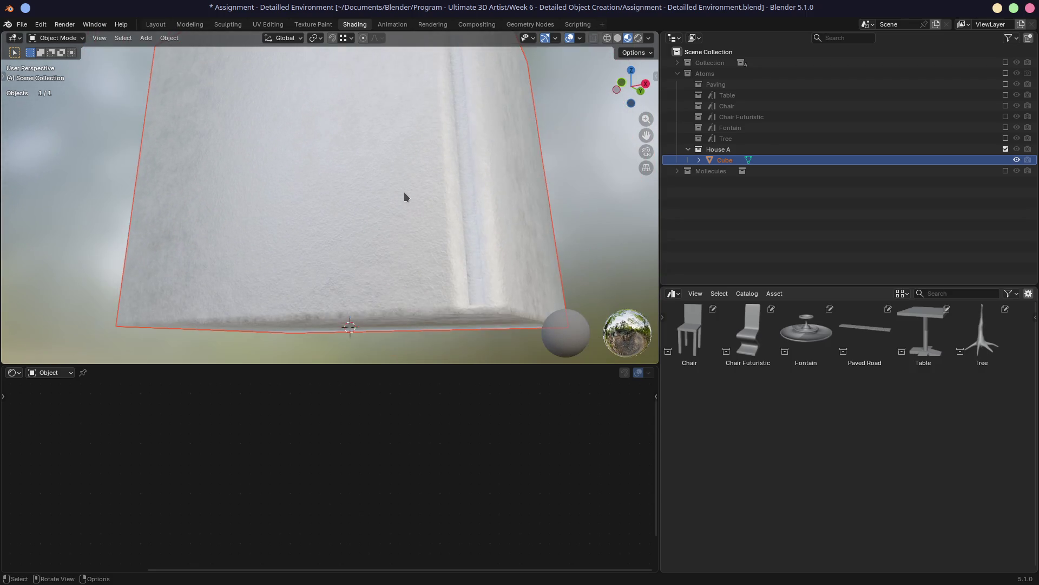
{"action": "scroll", "coordinate": [404, 192], "scroll_direction": "up", "scroll_amount": 2}
{"action": "middle_click_drag", "start_coordinate": [405, 195], "coordinate": [389, 213]}
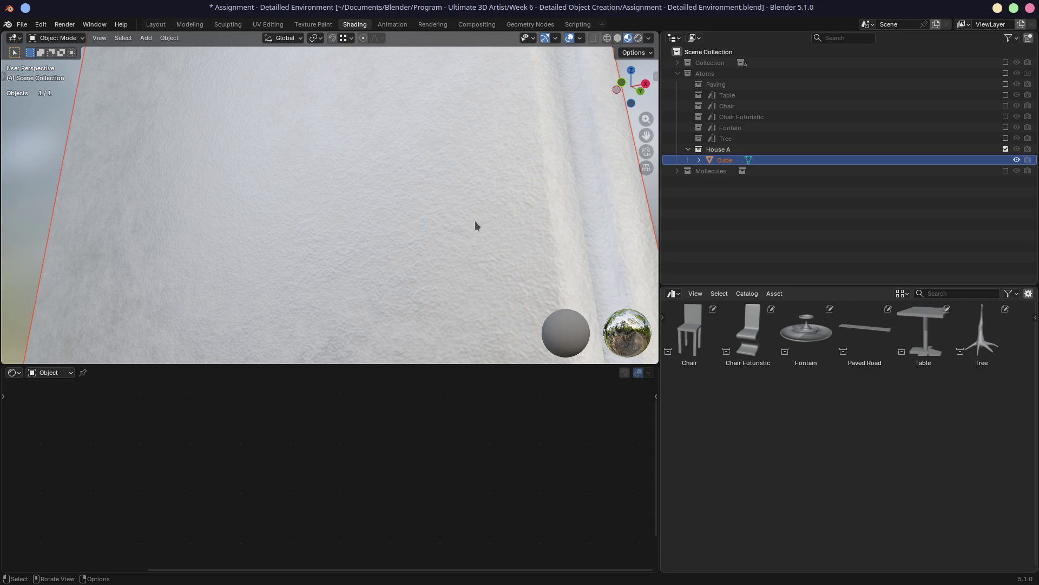
{"action": "scroll", "coordinate": [475, 220], "scroll_direction": "down", "scroll_amount": 4}
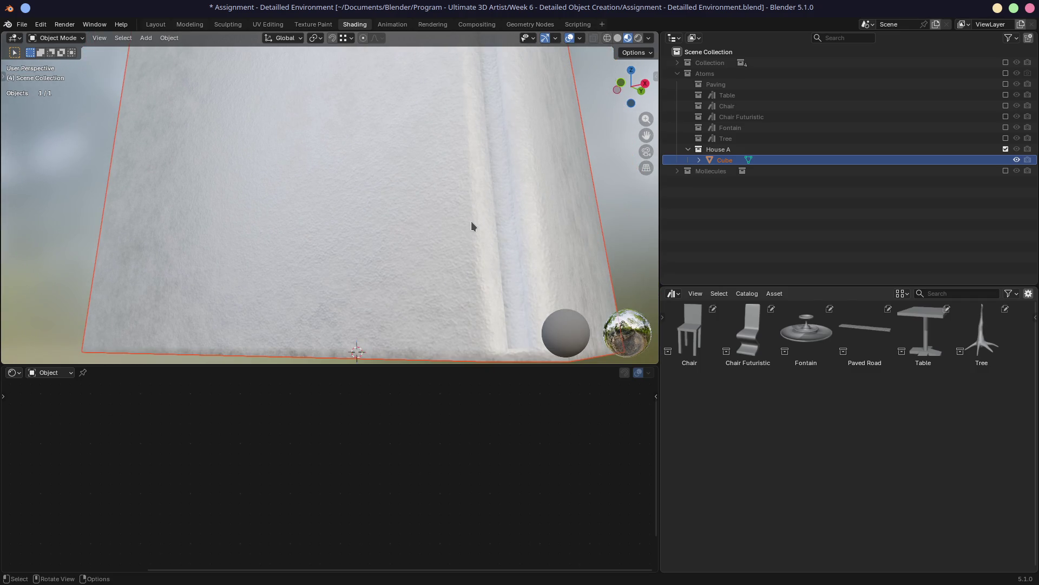
{"action": "left_click", "coordinate": [388, 296]}
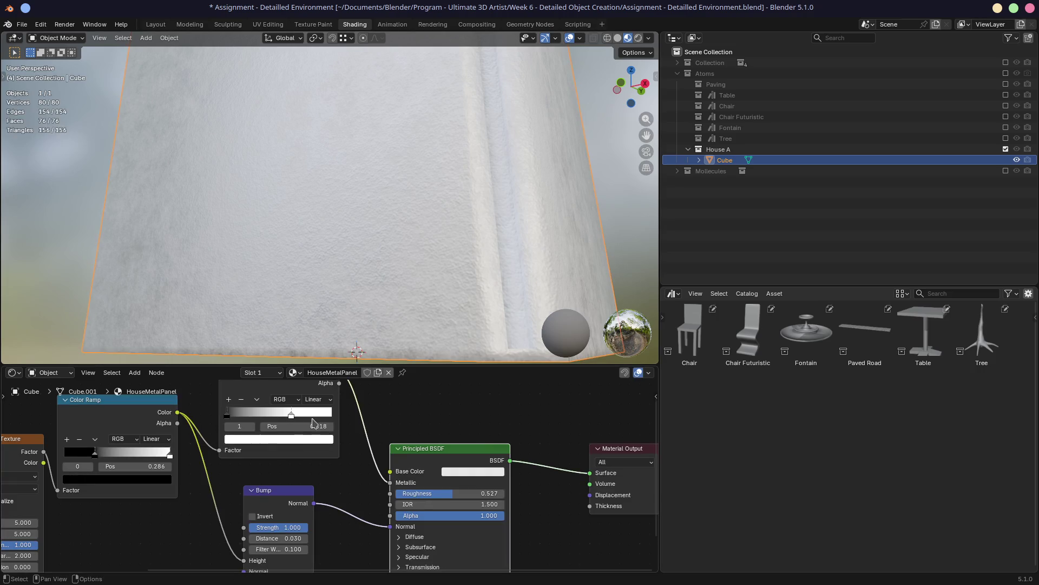
{"action": "scroll", "coordinate": [293, 518], "scroll_direction": "up", "scroll_amount": 2}
Preview the Noise Texture and then the first Color Ramp output on the cube
{"action": "mouse_move", "coordinate": [293, 518]}
{"action": "middle_mouse_down"}
{"action": "mouse_move", "coordinate": [402, 469]}
{"action": "mouse_move", "coordinate": [417, 488]}
{"action": "middle_mouse_up"}
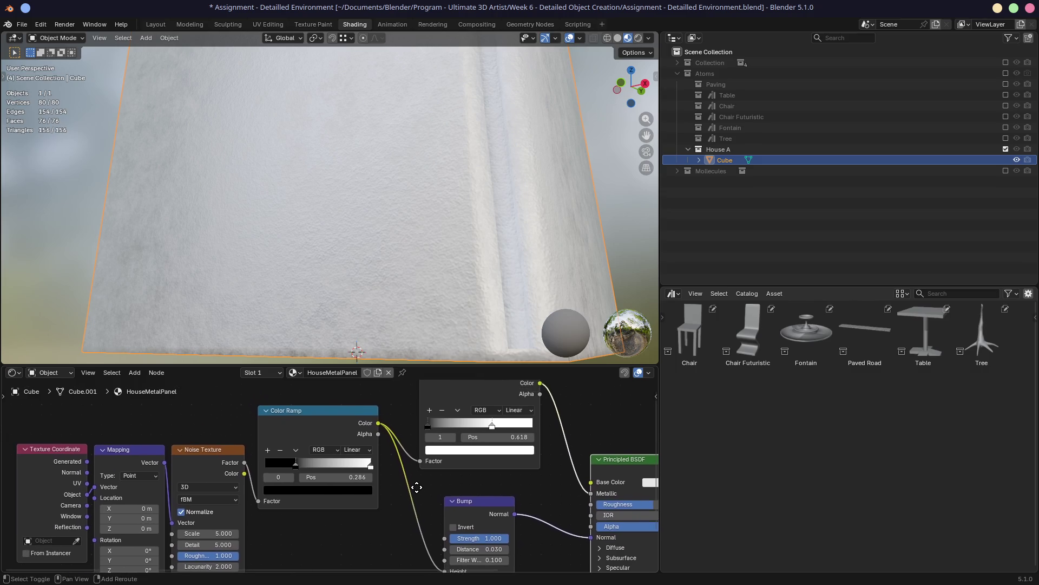
{"action": "left_click", "coordinate": [221, 447], "text": "ctrl+shift"}
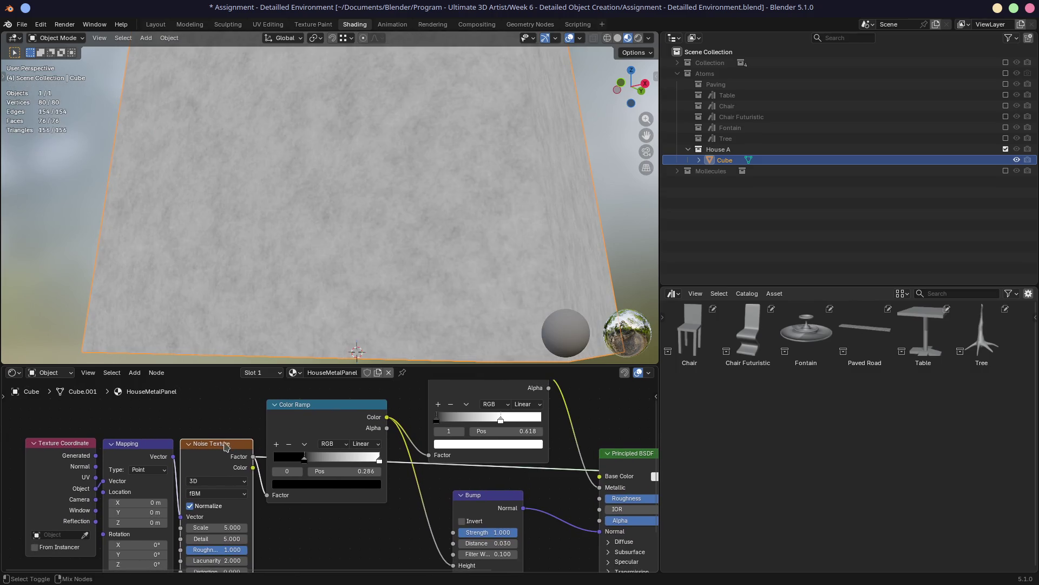
{"action": "mouse_move", "coordinate": [260, 477]}
{"action": "middle_mouse_down"}
{"action": "mouse_move", "coordinate": [325, 488]}
{"action": "mouse_move", "coordinate": [327, 529]}
{"action": "middle_mouse_up"}
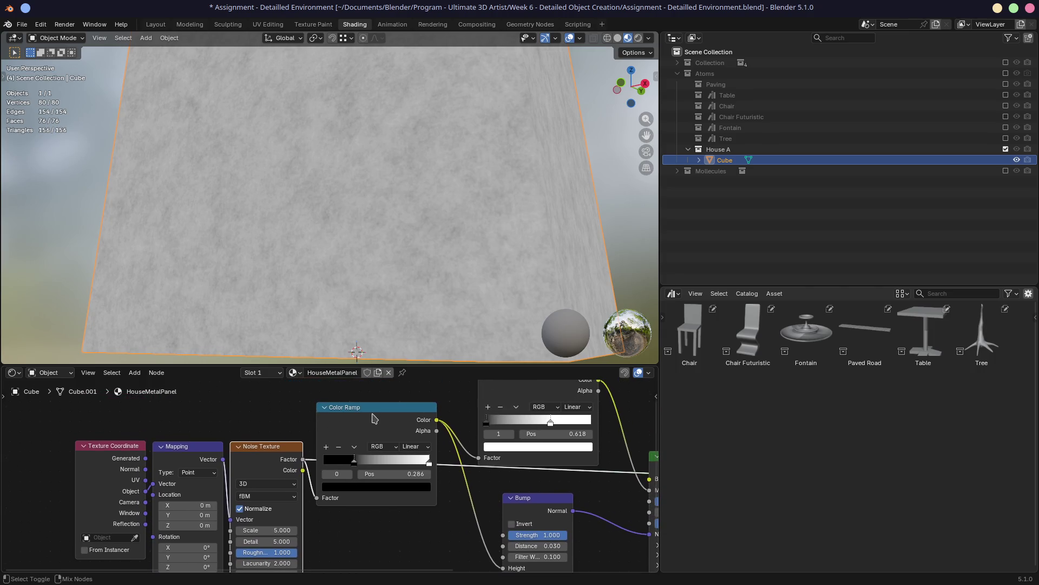
{"action": "left_click", "coordinate": [358, 445], "text": "ctrl+shift"}
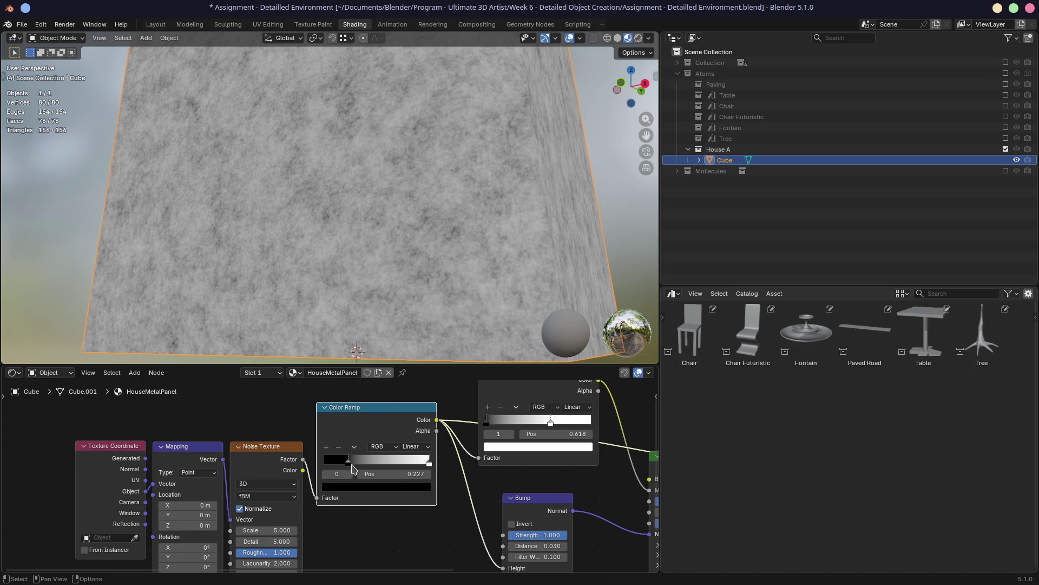
Set the noise texture's Detail to 8 and inspect the smoother metal surface
{"action": "middle_click_drag", "start_coordinate": [353, 469], "coordinate": [377, 439]}
{"action": "left_click_drag", "start_coordinate": [294, 511], "coordinate": [302, 512]}
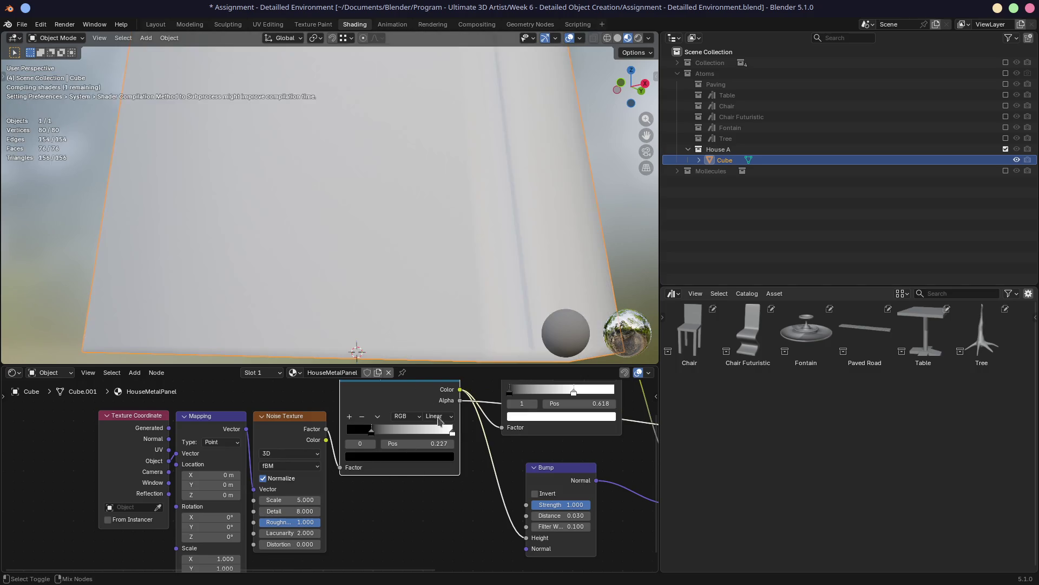
{"action": "middle_click_drag", "start_coordinate": [494, 442], "coordinate": [382, 487]}
{"action": "mouse_move", "coordinate": [358, 268]}
{"action": "middle_mouse_down"}
{"action": "mouse_move", "coordinate": [447, 253]}
{"action": "mouse_move", "coordinate": [433, 257]}
{"action": "middle_mouse_up"}
{"action": "scroll", "coordinate": [433, 257], "scroll_direction": "down", "scroll_amount": 3}
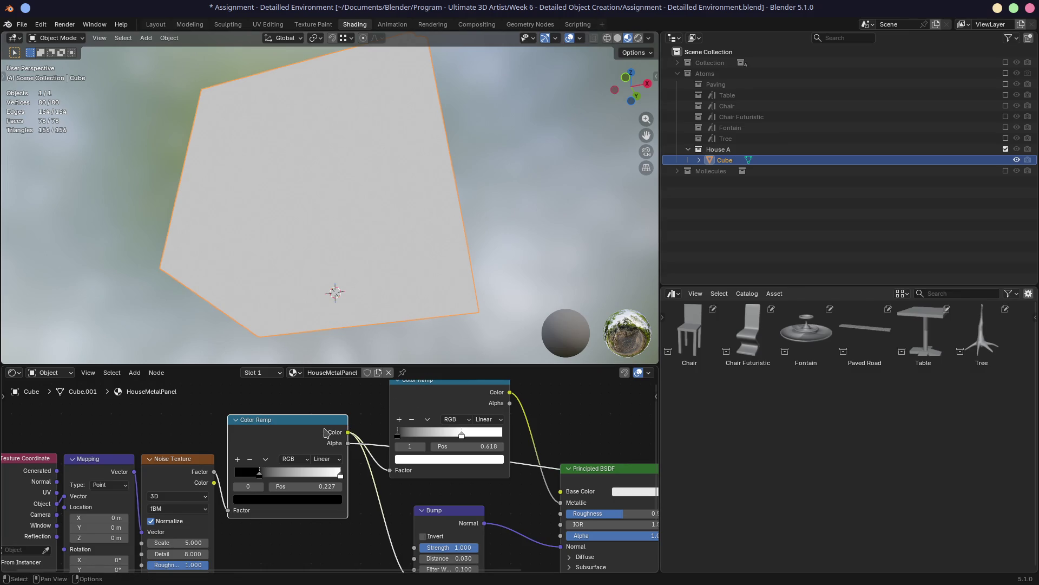
Preview the second Color Ramp and push its white stop to the ramp's end at 1.0
{"action": "middle_click_drag", "start_coordinate": [319, 441], "coordinate": [301, 442]}
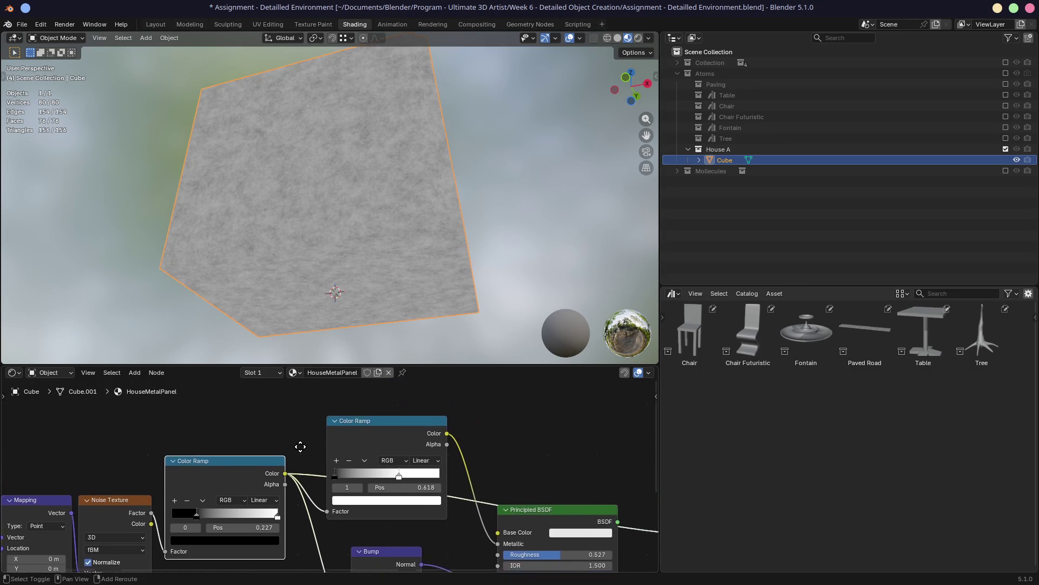
{"action": "middle_click_drag", "start_coordinate": [383, 241], "coordinate": [386, 274]}
{"action": "scroll", "coordinate": [393, 261], "scroll_direction": "up", "scroll_amount": 4}
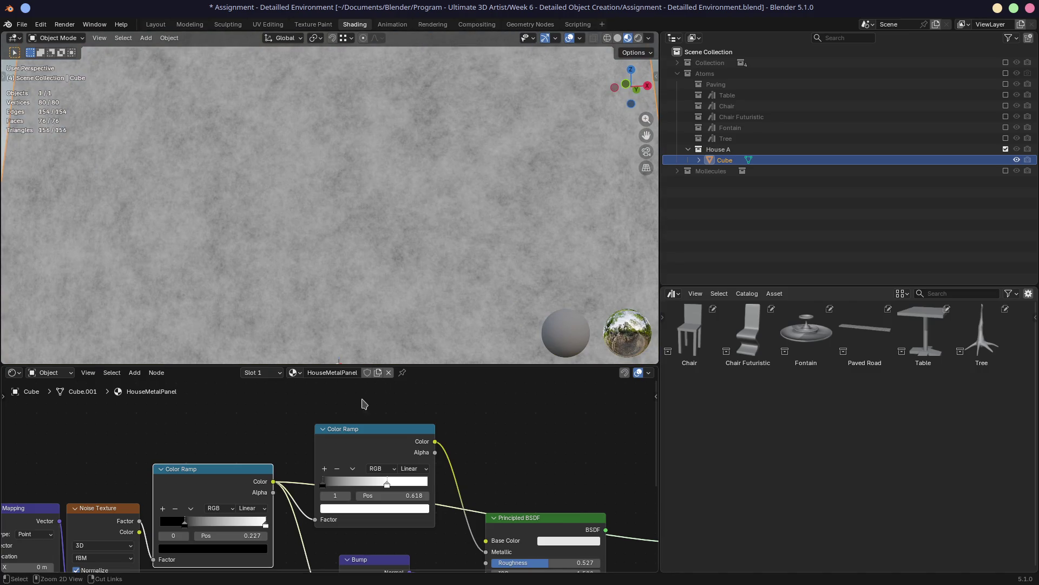
{"action": "left_click", "coordinate": [354, 436], "text": "ctrl+shift"}
{"action": "middle_click_drag", "start_coordinate": [430, 422], "coordinate": [371, 377]}
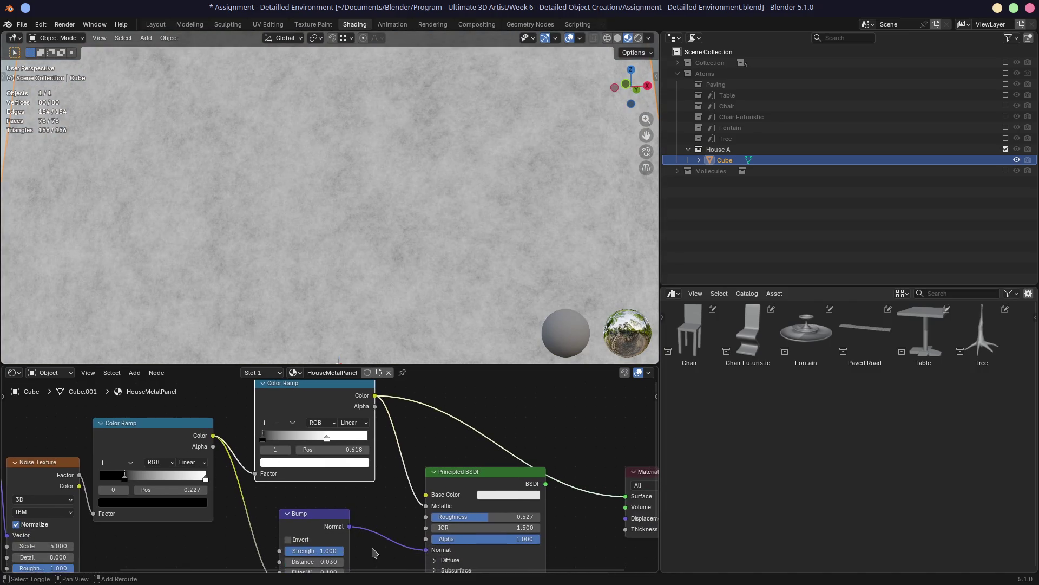
{"action": "scroll", "coordinate": [437, 290], "scroll_direction": "down", "scroll_amount": 3}
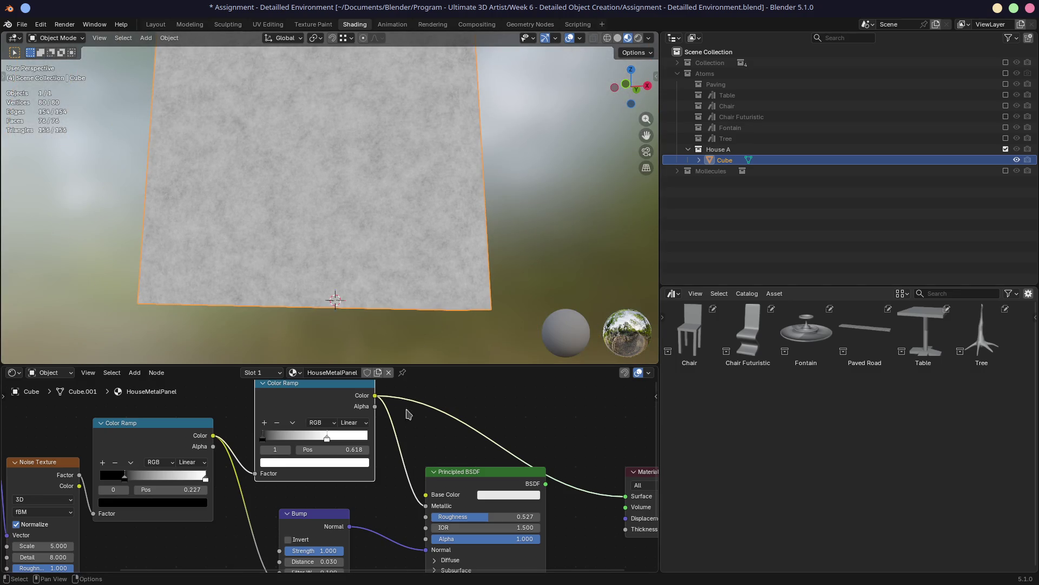
{"action": "left_click_drag", "start_coordinate": [329, 439], "coordinate": [304, 438]}
{"action": "left_click_drag", "start_coordinate": [310, 437], "coordinate": [367, 437]}
Move the second ramp's black stop to 0.082 and drop the preview to see the full white, faintly bumpy material
{"action": "left_click", "coordinate": [263, 439]}
{"action": "left_click_drag", "start_coordinate": [263, 439], "coordinate": [274, 440]}
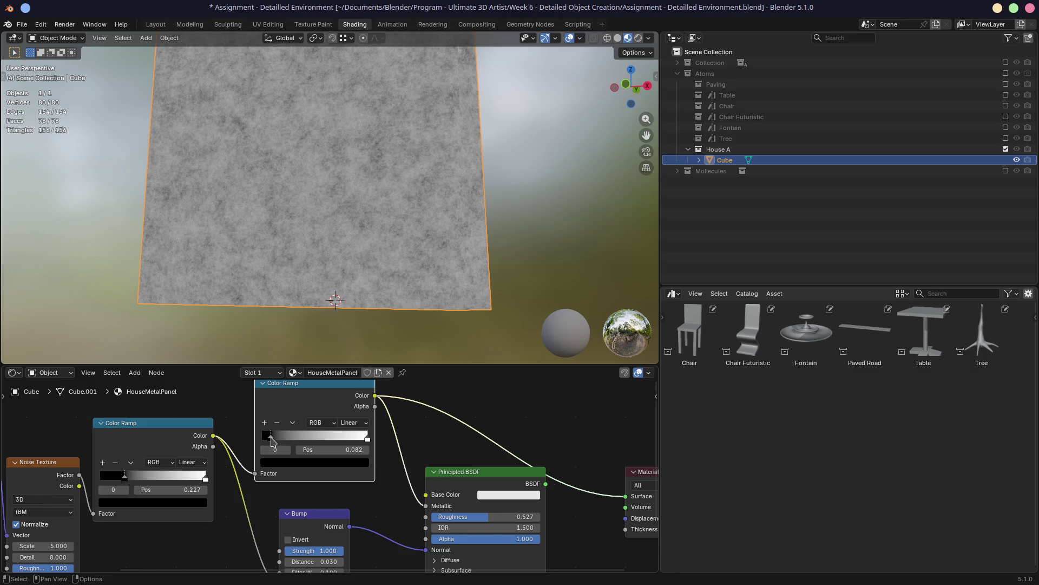
{"action": "left_click_drag", "start_coordinate": [376, 396], "coordinate": [390, 430], "text": "ctrl"}
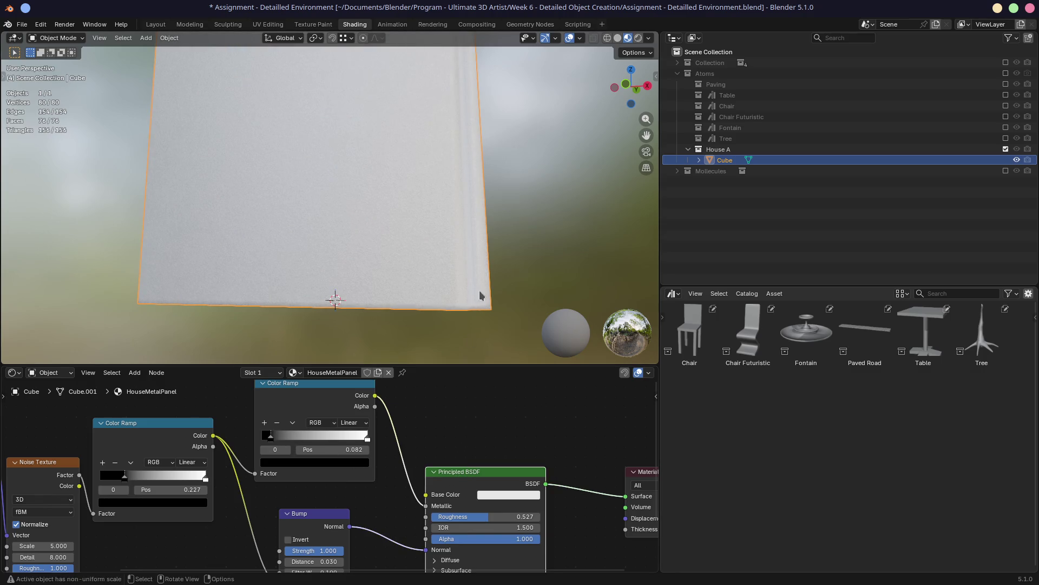
{"action": "middle_click_drag", "start_coordinate": [479, 295], "coordinate": [367, 244]}
{"action": "scroll", "coordinate": [367, 244], "scroll_direction": "up", "scroll_amount": 3}
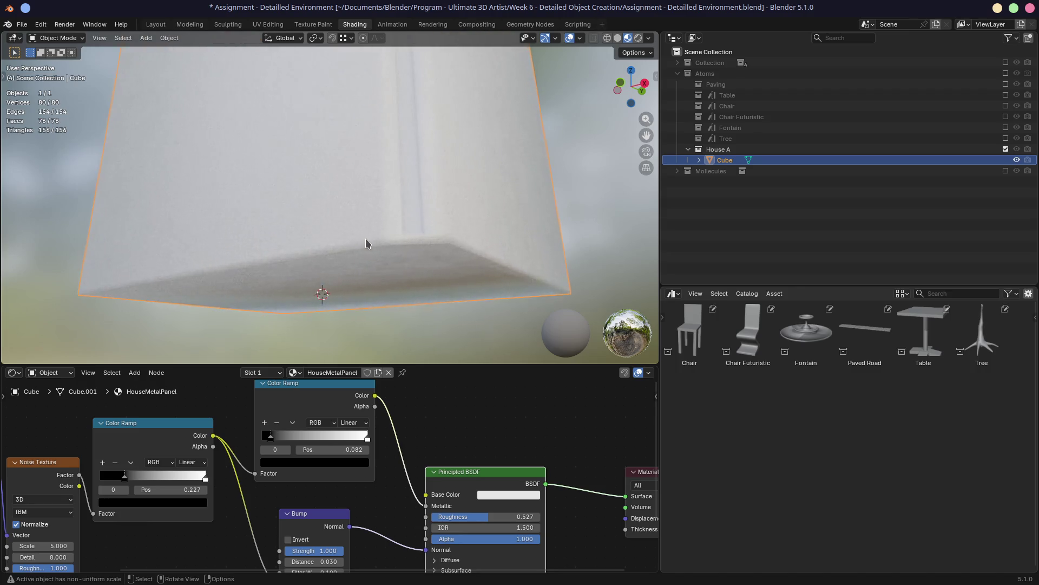
{"action": "scroll", "coordinate": [366, 238], "scroll_direction": "up", "scroll_amount": 4}
{"action": "mouse_move", "coordinate": [361, 237]}
{"action": "middle_mouse_down"}
{"action": "mouse_move", "coordinate": [376, 240]}
{"action": "mouse_move", "coordinate": [383, 307]}
{"action": "middle_mouse_up"}
{"action": "scroll", "coordinate": [373, 241], "scroll_direction": "down", "scroll_amount": 3}
{"action": "scroll", "coordinate": [384, 307], "scroll_direction": "down", "scroll_amount": 4}
{"action": "mouse_move", "coordinate": [355, 253]}
{"action": "middle_mouse_down"}
{"action": "mouse_move", "coordinate": [372, 300]}
{"action": "mouse_move", "coordinate": [350, 283]}
{"action": "middle_mouse_up"}
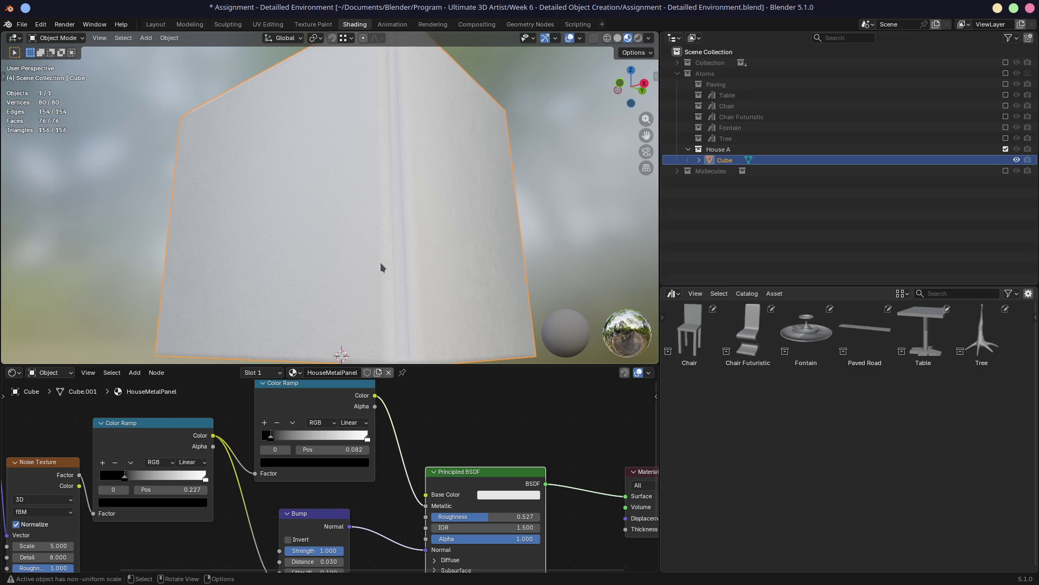
{"action": "left_click_drag", "start_coordinate": [173, 423], "coordinate": [184, 423]}
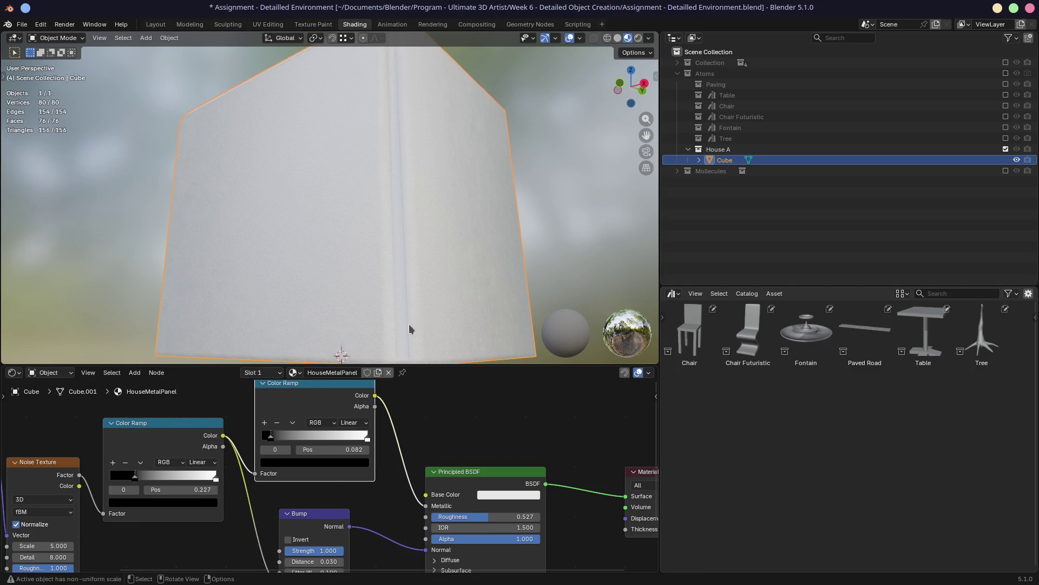
{"action": "scroll", "coordinate": [408, 327], "scroll_direction": "down", "scroll_amount": 1}
{"action": "mouse_move", "coordinate": [409, 325]}
{"action": "middle_mouse_down"}
{"action": "mouse_move", "coordinate": [371, 285]}
{"action": "mouse_move", "coordinate": [378, 245]}
{"action": "middle_mouse_up"}
{"action": "key", "text": "z"}
{"action": "key", "text": "z"}
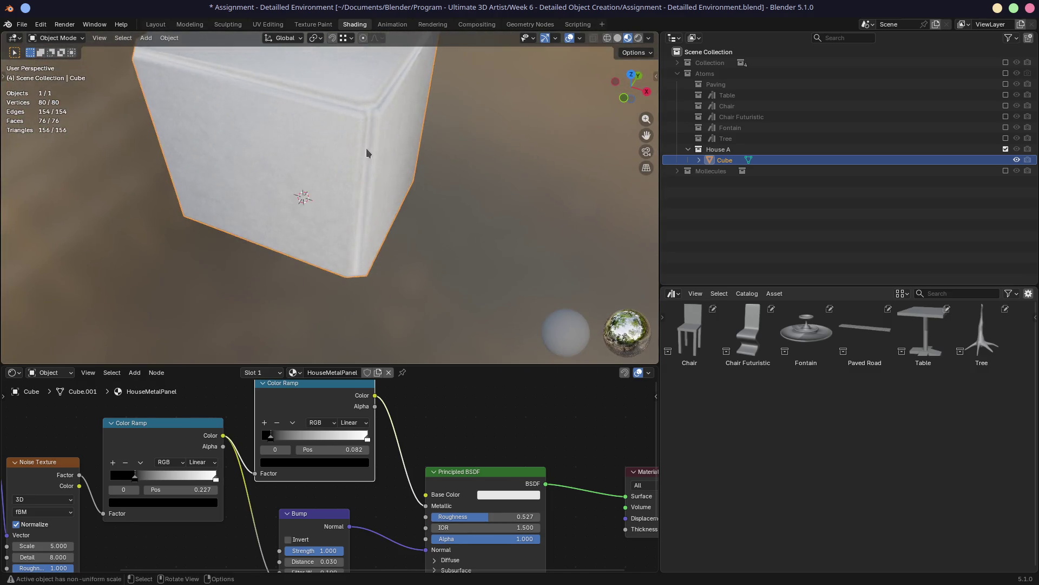
{"action": "scroll", "coordinate": [366, 148], "scroll_direction": "up", "scroll_amount": 1}
{"action": "scroll", "coordinate": [371, 250], "scroll_direction": "up", "scroll_amount": 1}
{"action": "scroll", "coordinate": [374, 245], "scroll_direction": "up", "scroll_amount": 1}
{"action": "scroll", "coordinate": [382, 256], "scroll_direction": "up", "scroll_amount": 1}
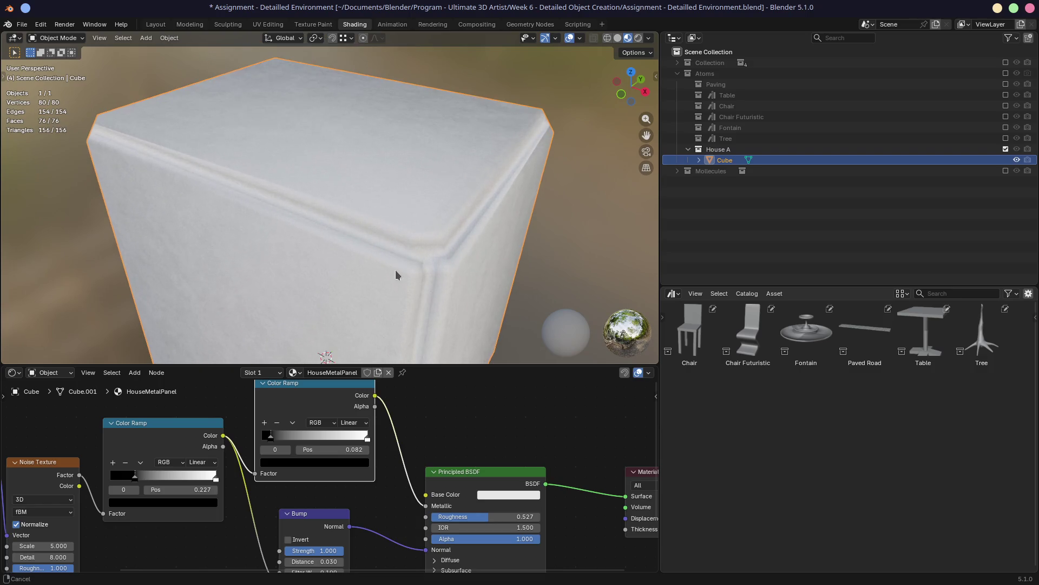
{"action": "scroll", "coordinate": [396, 270], "scroll_direction": "up", "scroll_amount": 1}
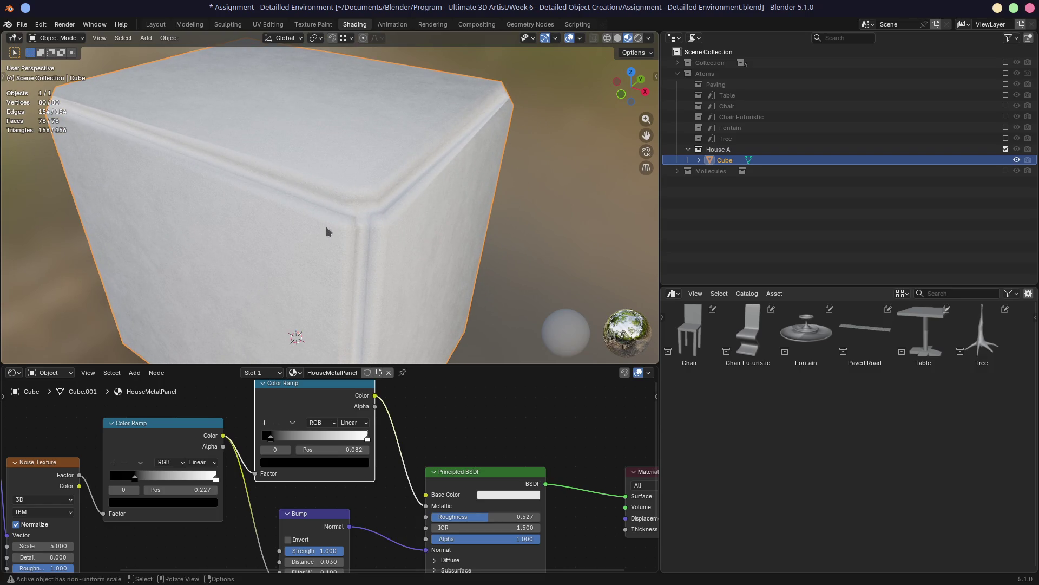